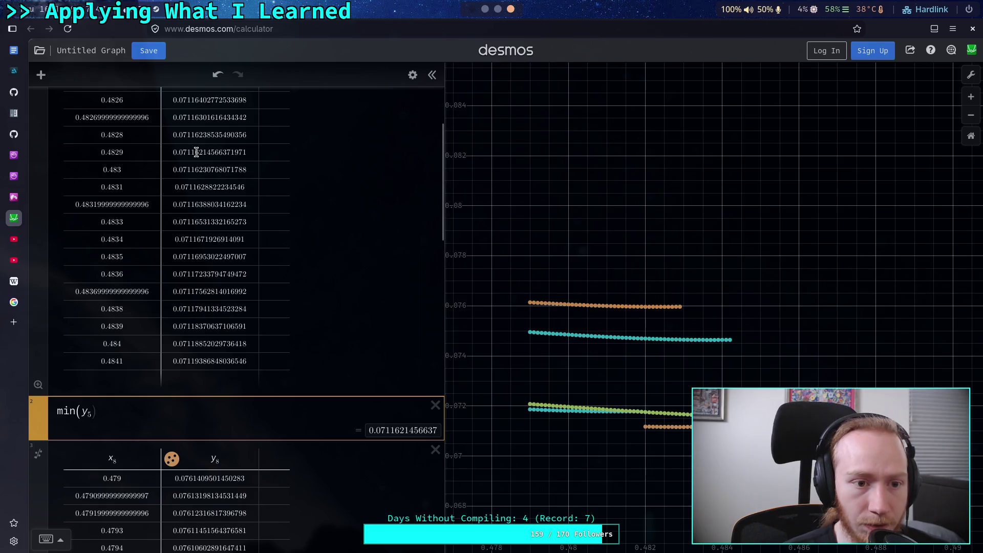
# Step: Replace the min(y5) expression with the vertical line x = .4829
pyautogui.moveTo(108, 410); pyautogui.dragTo(56, 417)
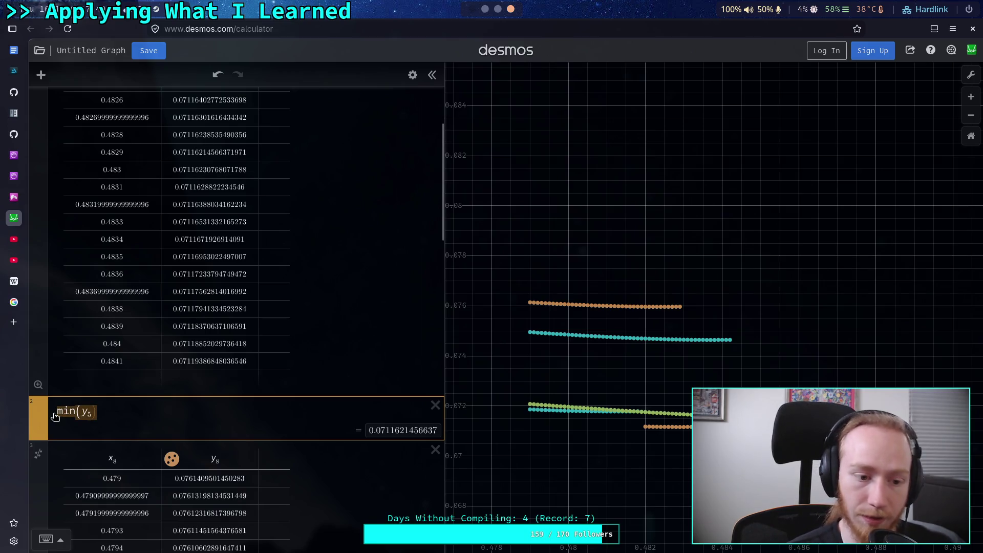
pyautogui.write('k')
pyautogui.press('BackSpace')
pyautogui.write('x = ')
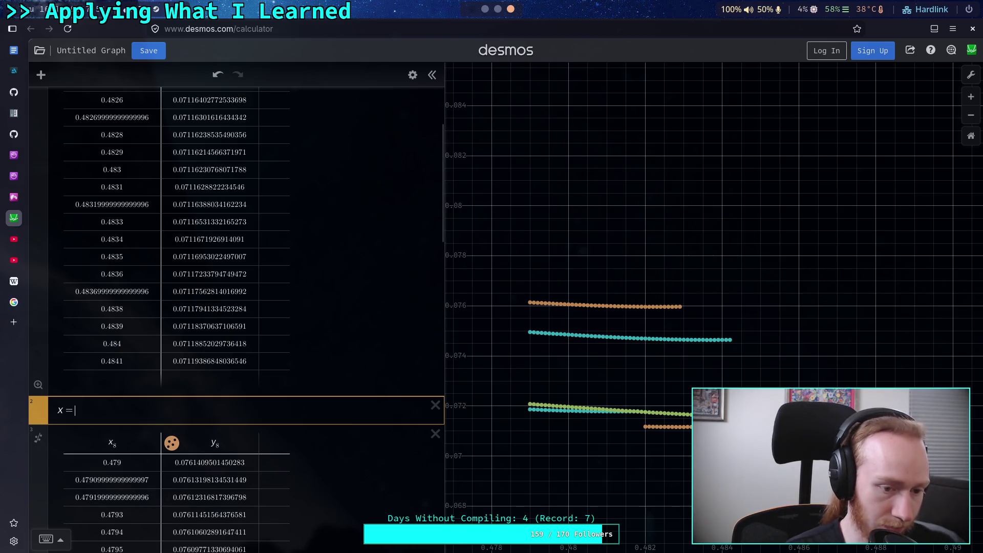
pyautogui.write('.48')
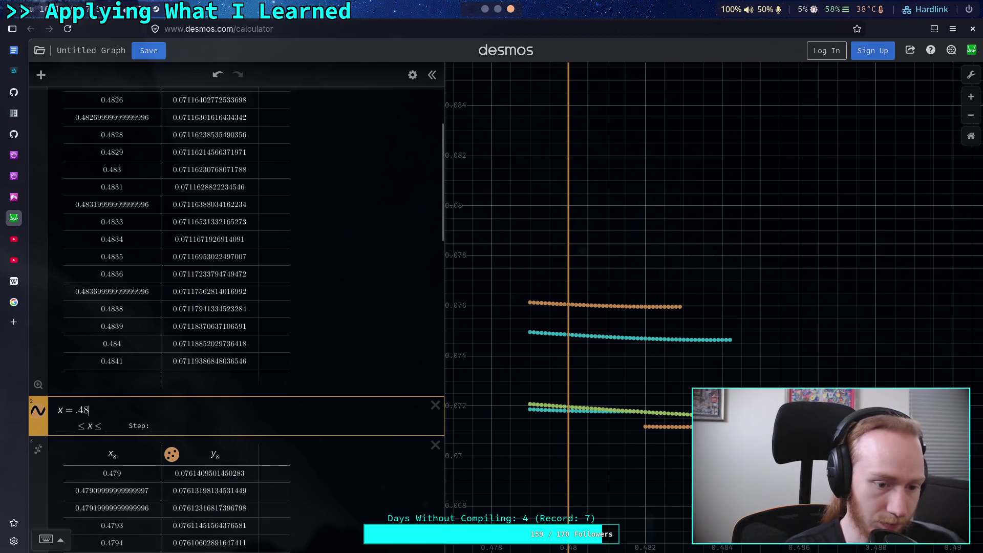
pyautogui.write('29')
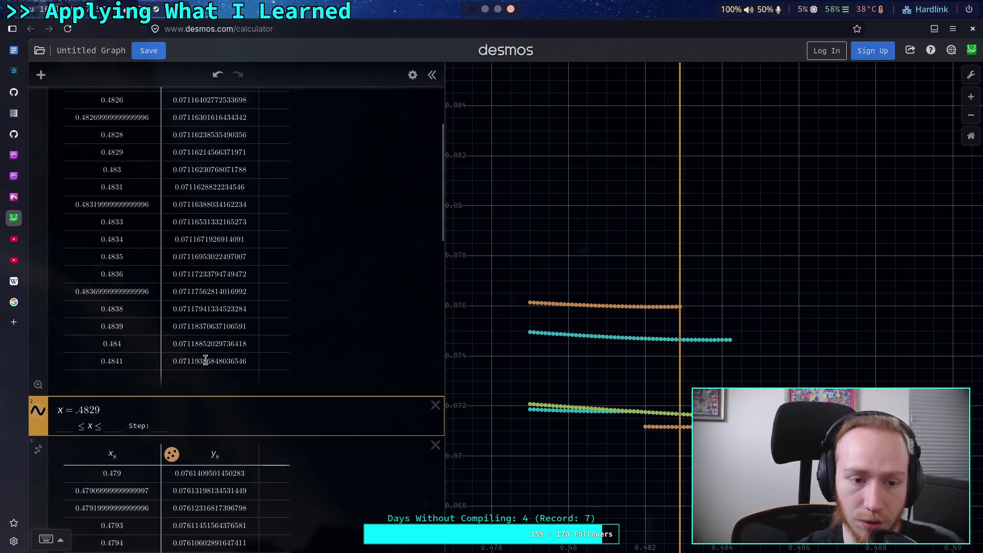
pyautogui.scroll(3, 197, 253)
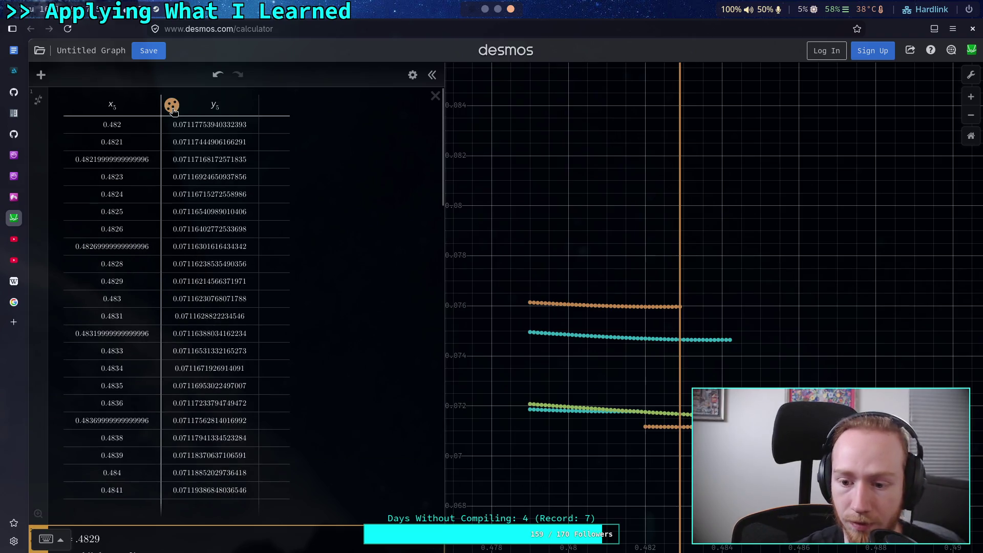
pyautogui.scroll(-4, 202, 222)
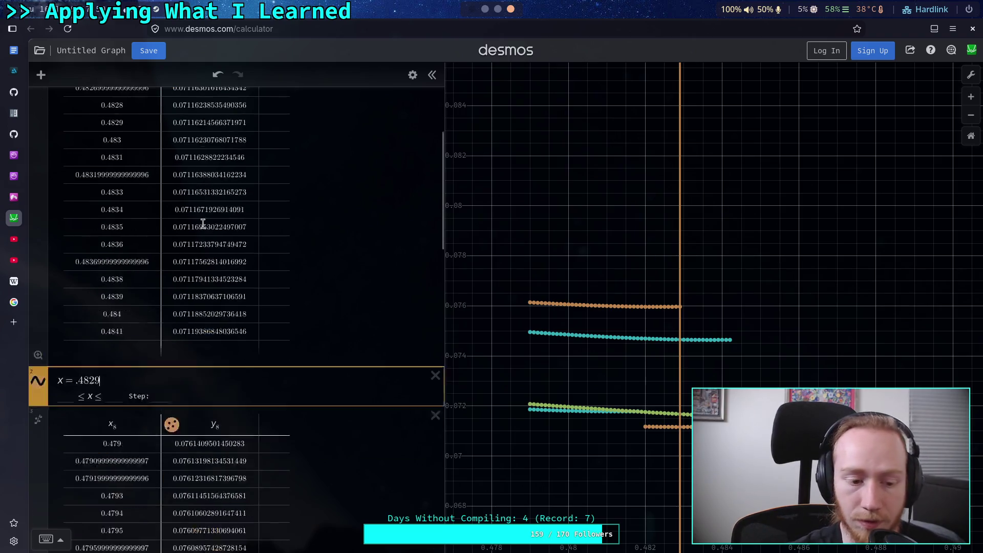
# Step: Style the x = .4829 line with width 2, opacity 0.6 and a dashed pattern
pyautogui.click(413, 74)
pyautogui.click(38, 346)
pyautogui.doubleClick(76, 381)
pyautogui.write('1')
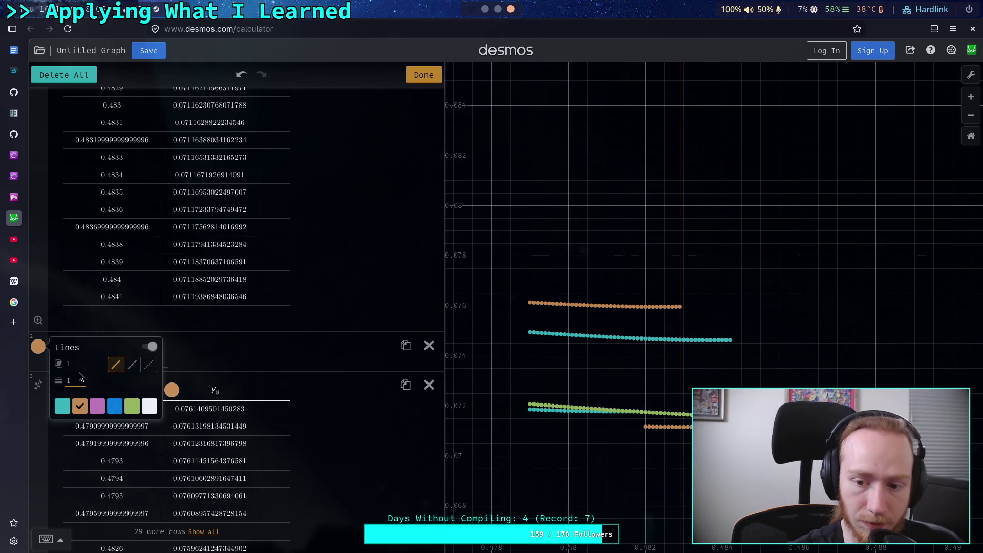
pyautogui.press('BackSpace')
pyautogui.write('2')
pyautogui.click(73, 363)
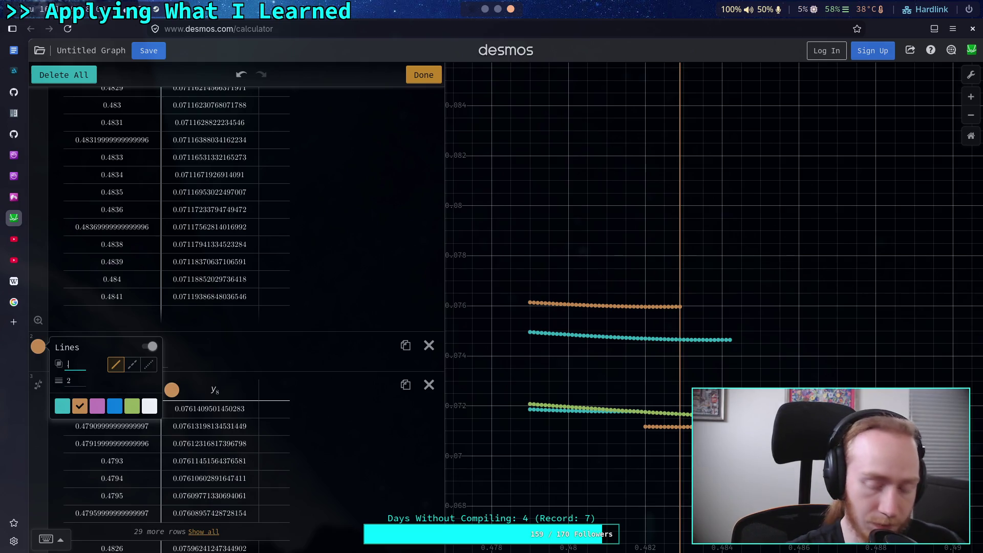
pyautogui.write('.6')
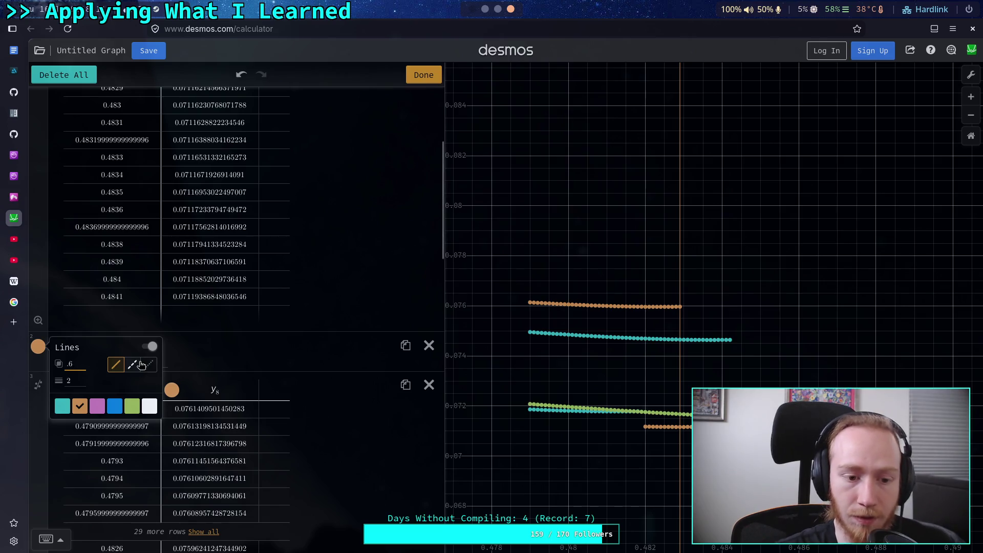
pyautogui.click(139, 365)
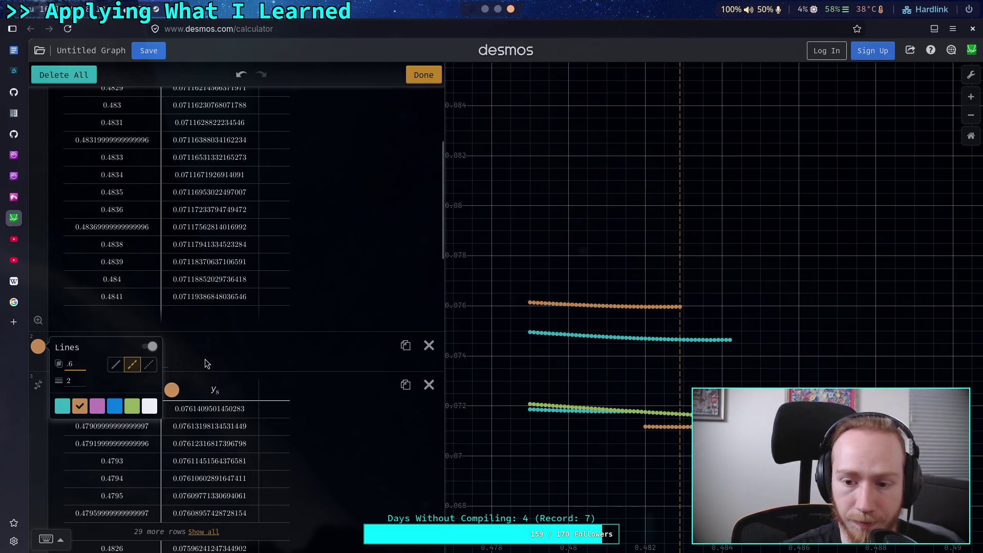
pyautogui.click(222, 351)
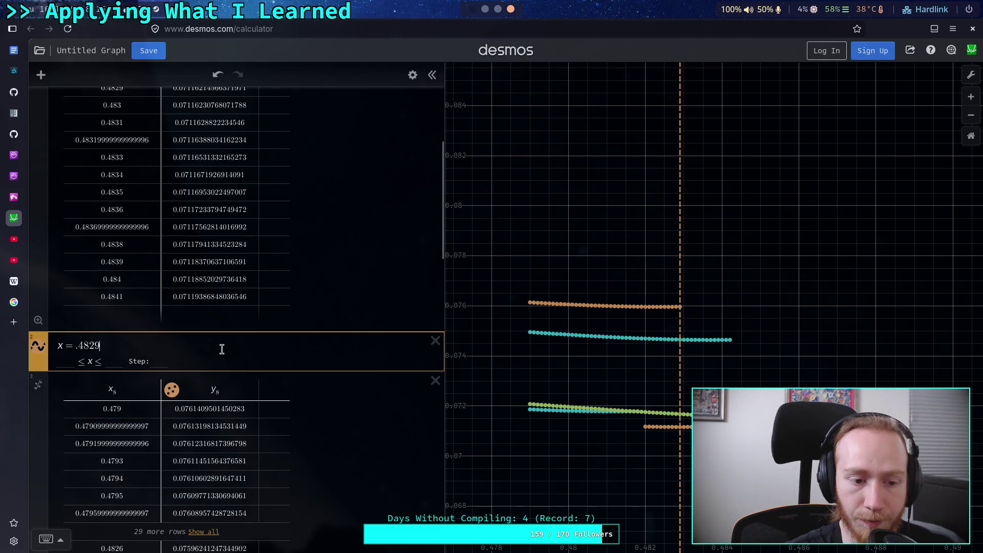
# Step: Duplicate the x = .4829 line and move the copy below the x8/y8 table
pyautogui.click(412, 74)
pyautogui.click(402, 344)
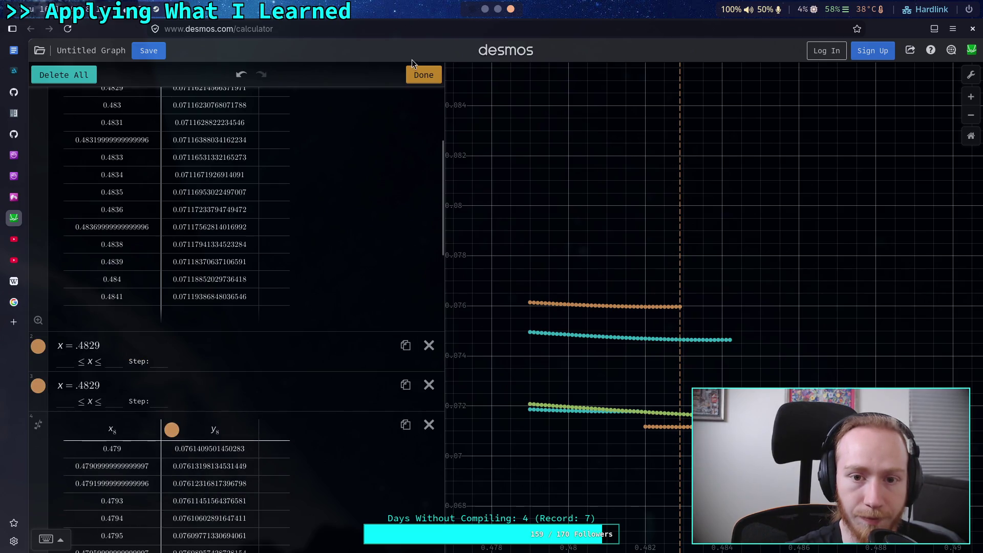
pyautogui.click(421, 74)
pyautogui.scroll(-4, 272, 241)
pyautogui.moveTo(33, 192); pyautogui.dragTo(28, 450)
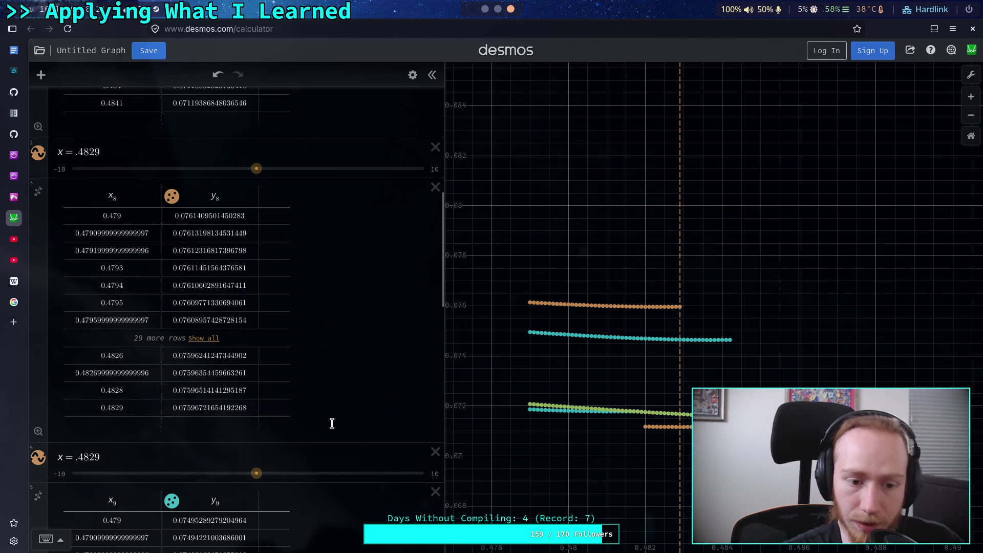
# Step: Add min(y8) below the x8/y8 table, evaluating to 0.0759614895545
pyautogui.click(346, 436)
pyautogui.press('Return')
pyautogui.write('mi')
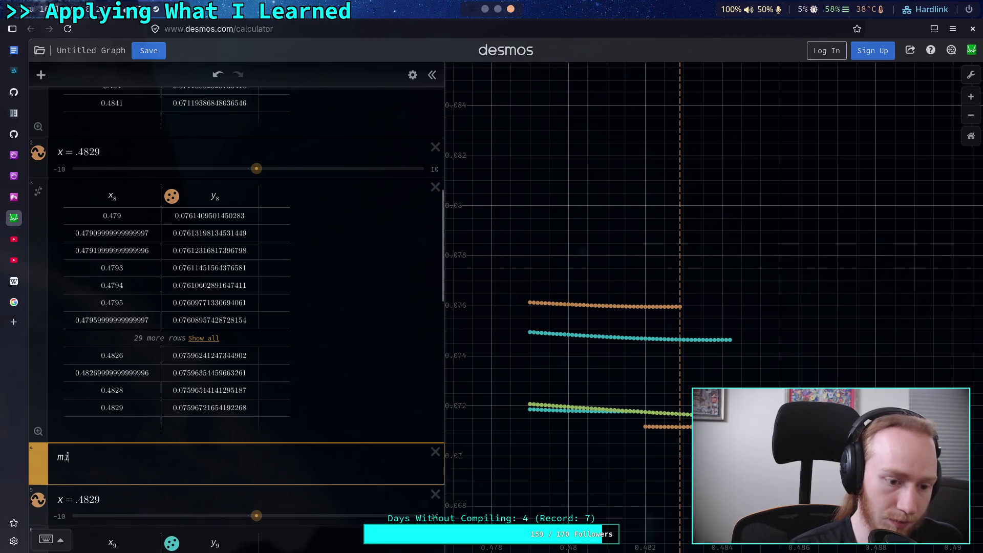
pyautogui.write('n(y8')
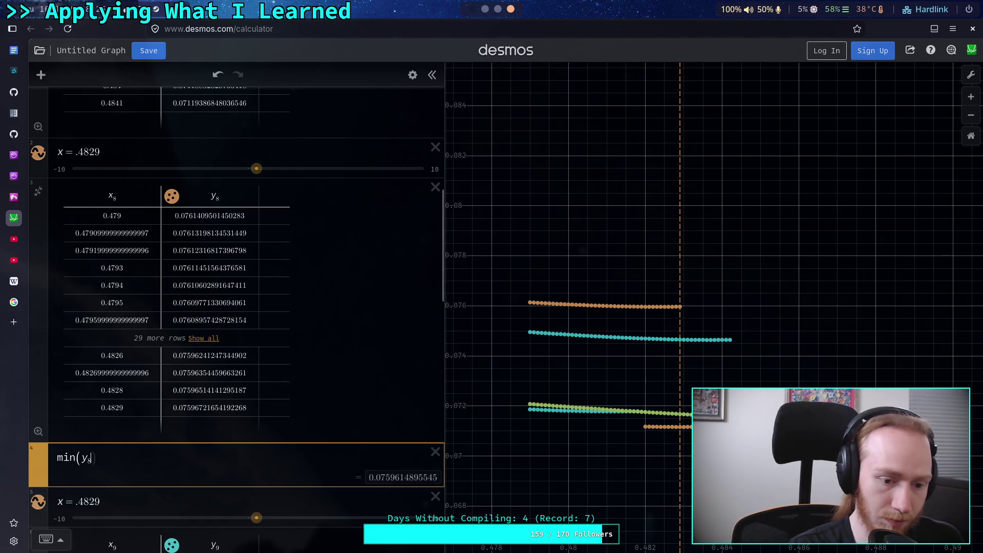
pyautogui.click(171, 196)
pyautogui.click(171, 196)
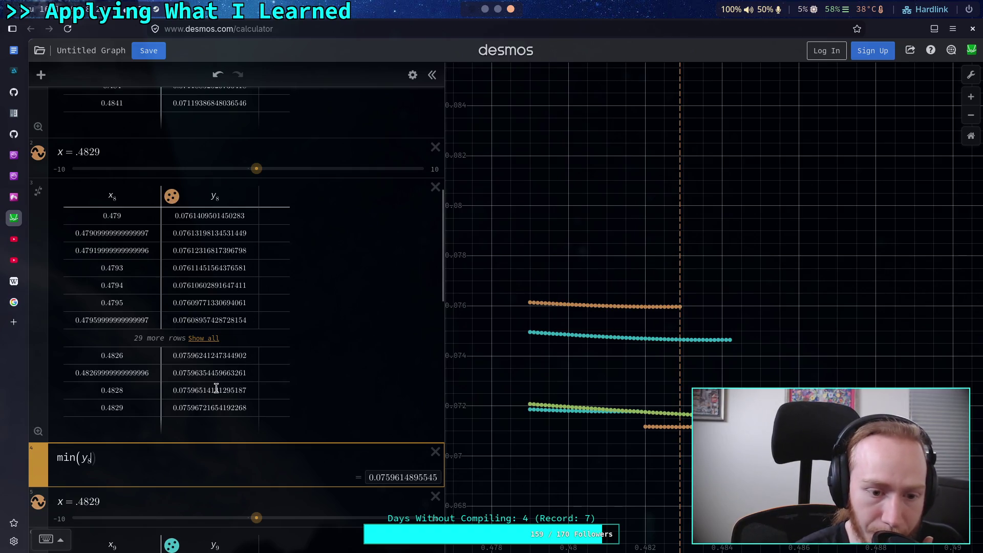
# Step: Find y8's minimum row in the full table and begin changing the copied line to x = .4824
pyautogui.click(207, 339)
pyautogui.scroll(-10, 235, 342)
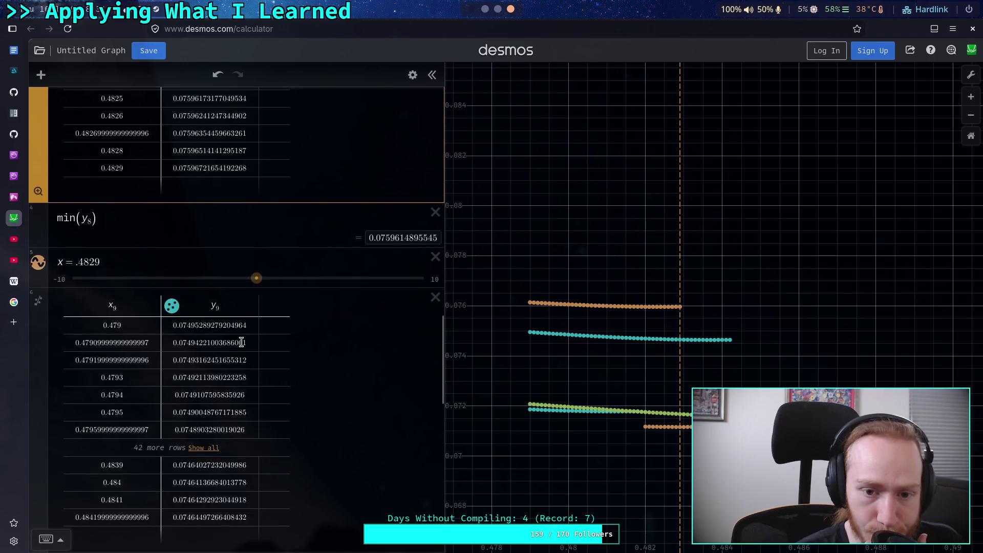
pyautogui.scroll(5, 324, 439)
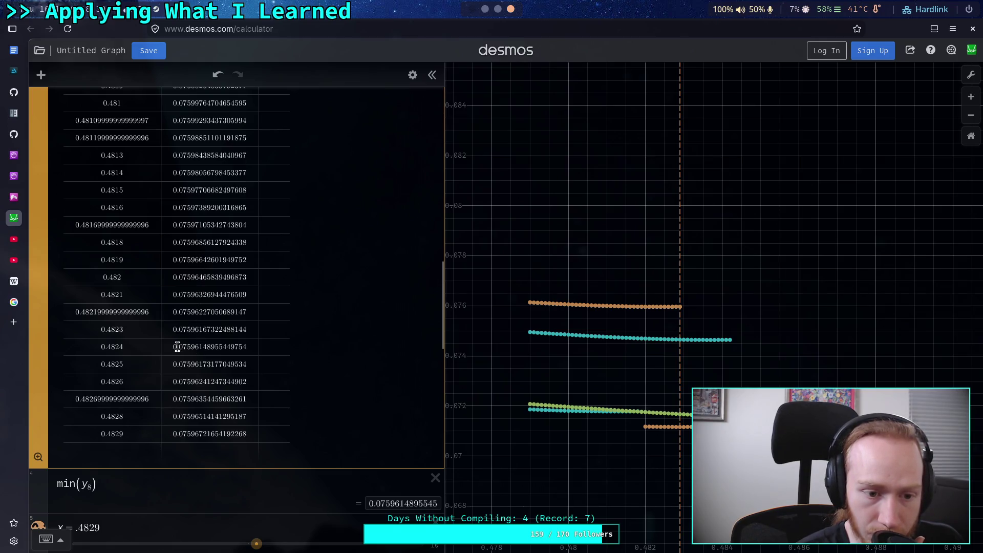
pyautogui.scroll(-3, 128, 345)
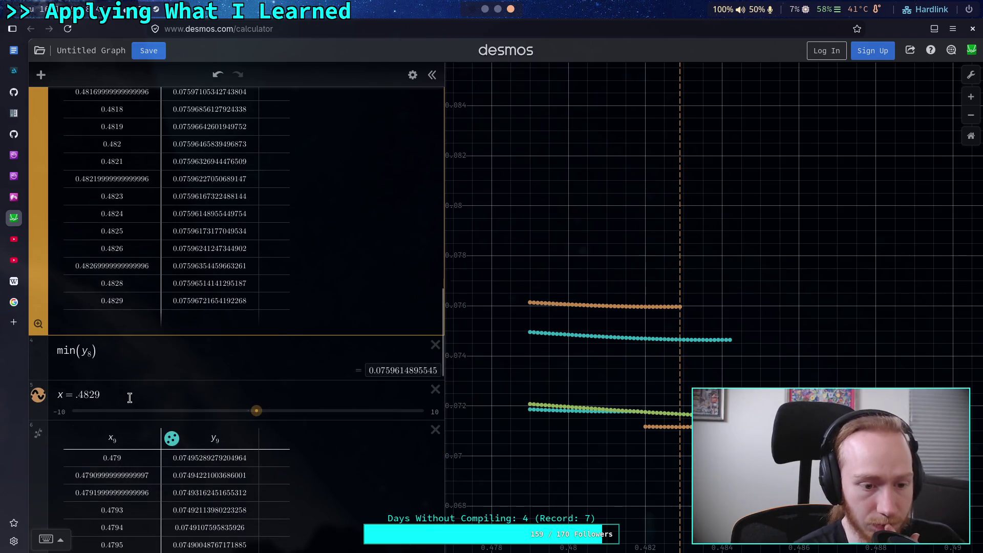
pyautogui.click(129, 398)
pyautogui.press('BackSpace')
# Step: Finish the copied line as x = .4824 and move min(y8) below the y9 table
pyautogui.write('4')
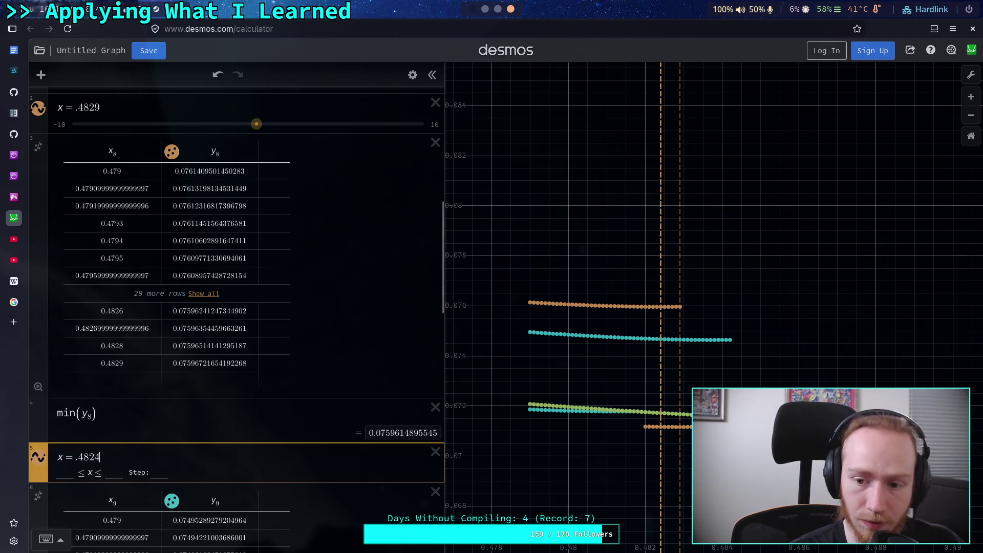
pyautogui.click(114, 417)
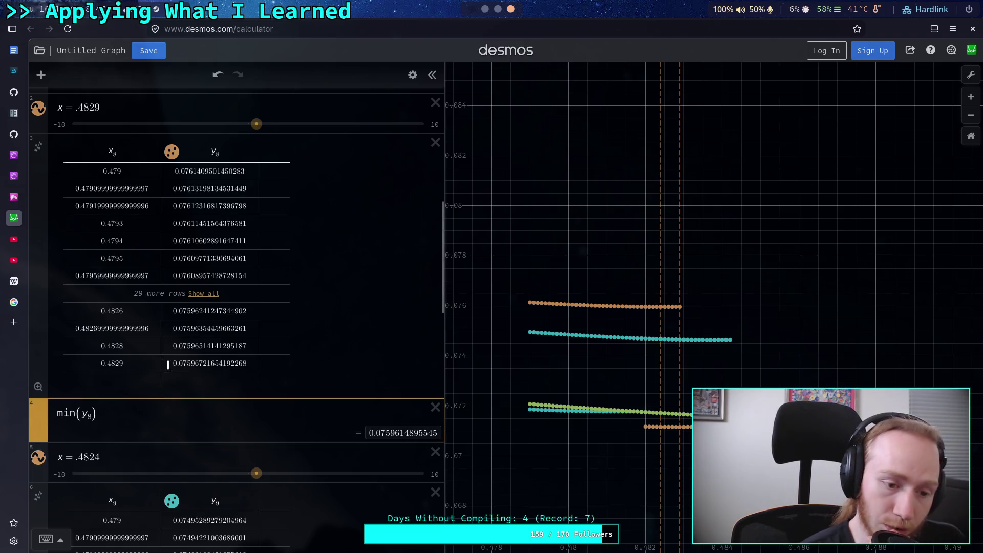
pyautogui.scroll(-3, 119, 396)
pyautogui.moveTo(39, 217)
pyautogui.mouseDown()
pyautogui.moveTo(39, 504)
pyautogui.moveTo(84, 488)
pyautogui.mouseUp()
pyautogui.scroll(-3, 84, 488)
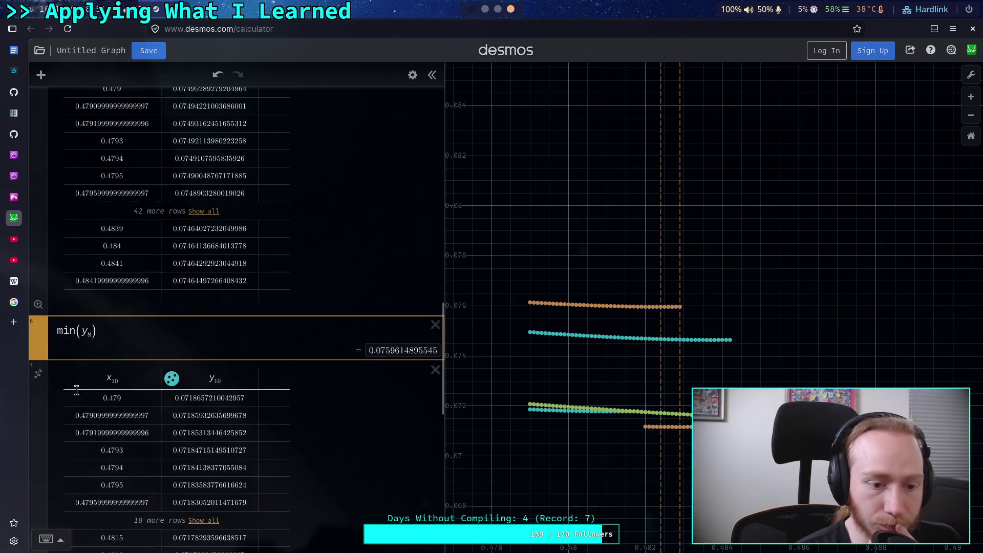
pyautogui.scroll(2, 72, 395)
# Step: Change the moved expression to min(y9), giving 0.0746394356575, and expand the y9 table's rows
pyautogui.click(90, 463)
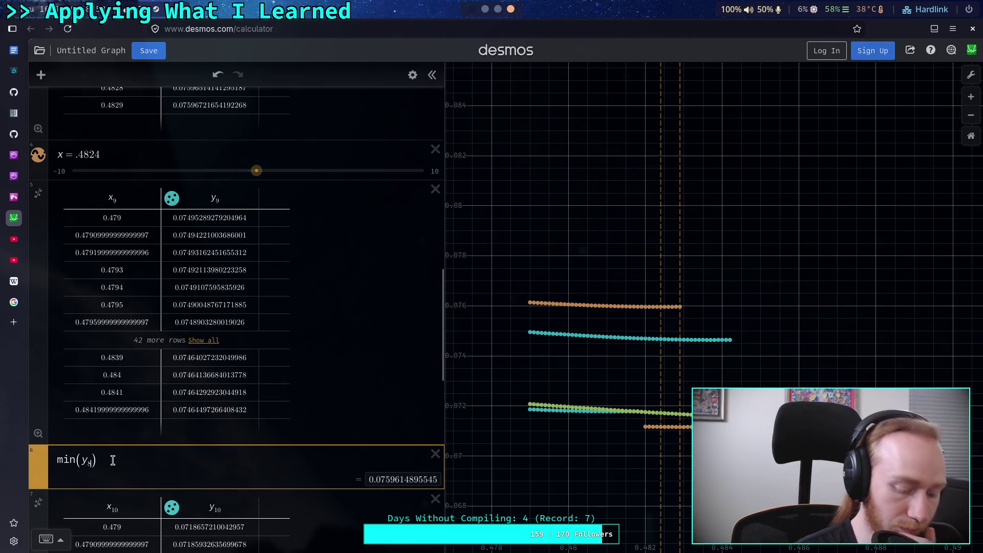
pyautogui.press('BackSpace')
pyautogui.write('9')
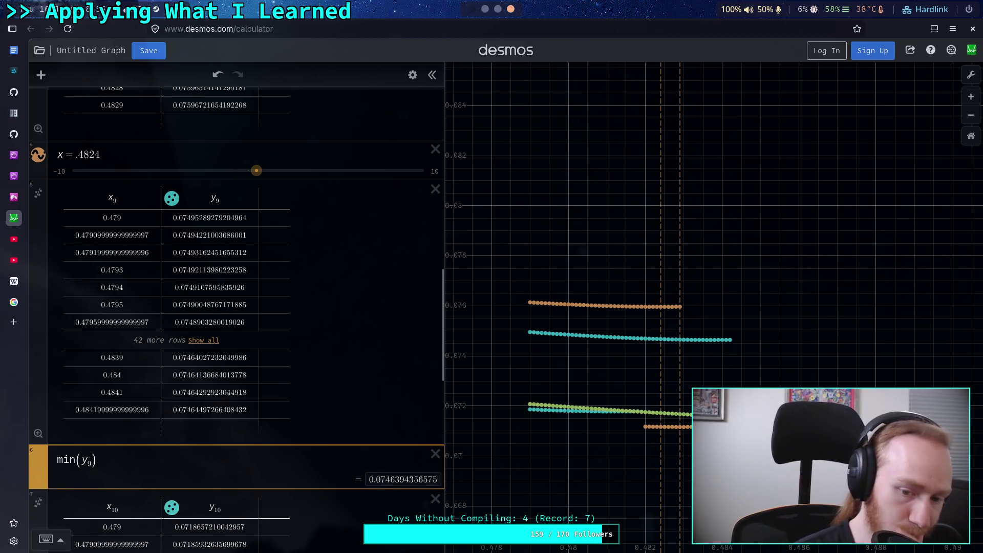
pyautogui.click(203, 340)
pyautogui.scroll(-8, 232, 346)
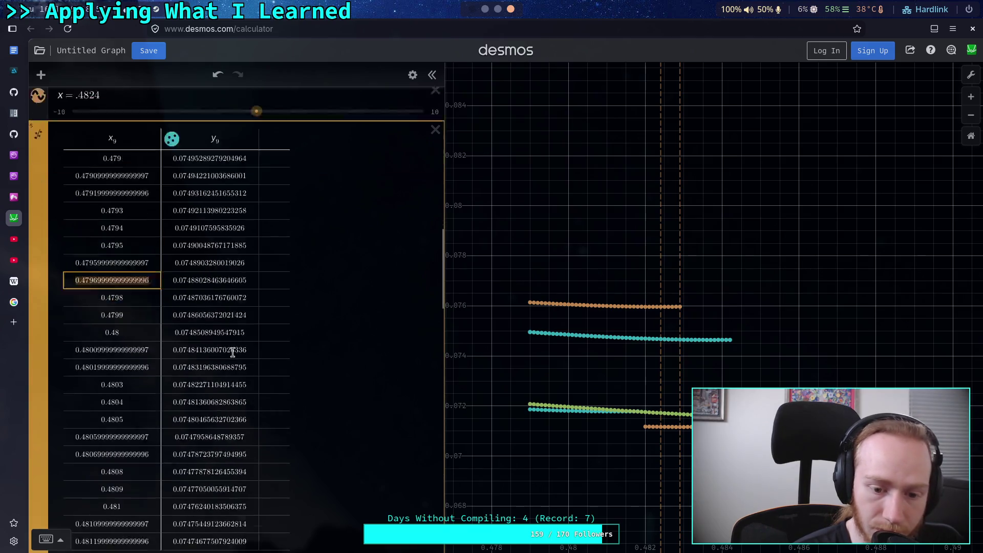
pyautogui.scroll(-5, 330, 434)
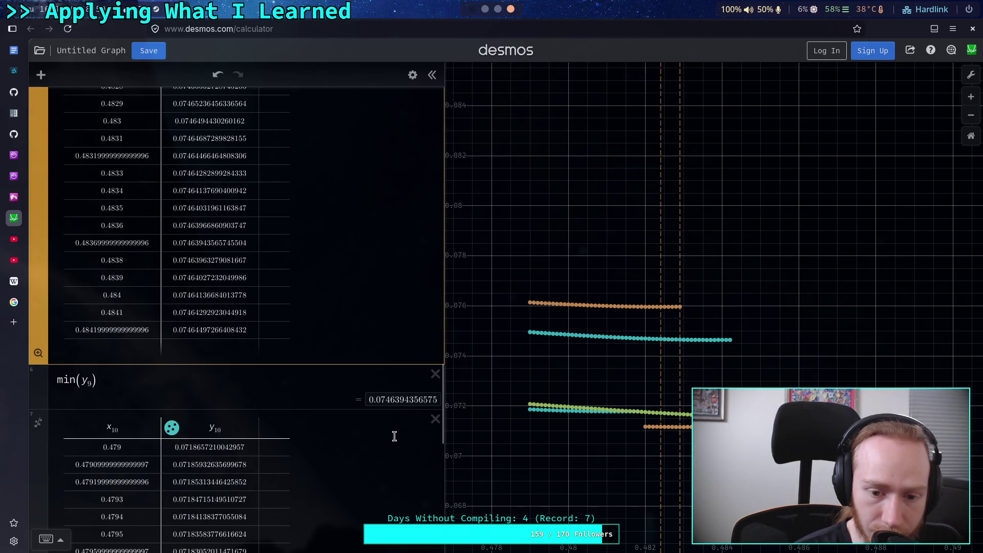
pyautogui.scroll(2, 334, 417)
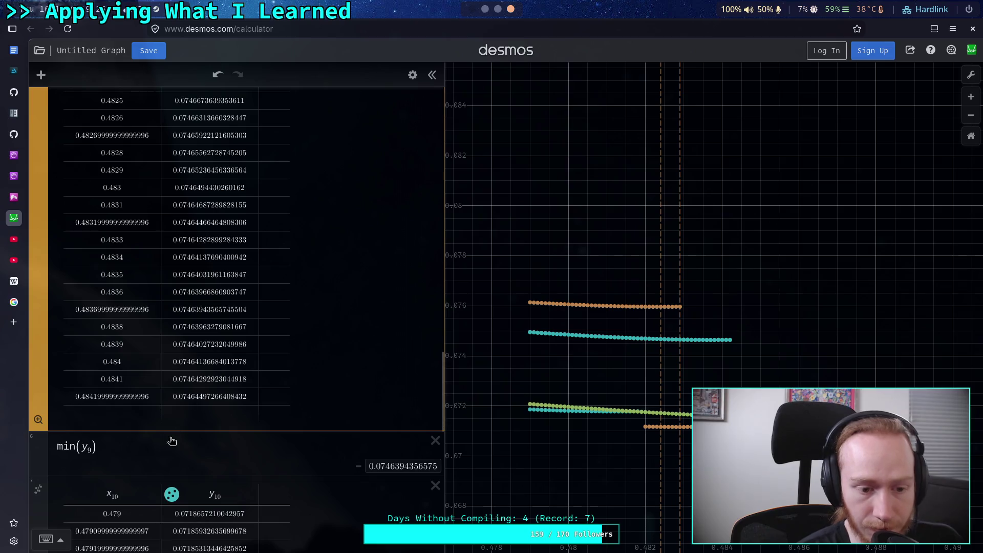
# Step: Duplicate the x = .4824 line and drag the copy below the y9 table
pyautogui.click(146, 444)
pyautogui.scroll(4, 191, 307)
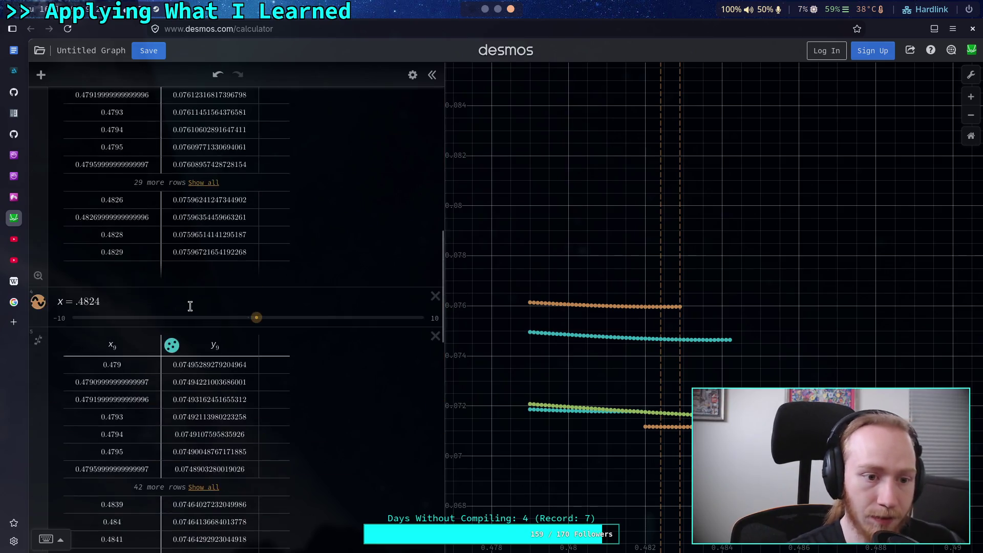
pyautogui.scroll(-3, 191, 307)
pyautogui.click(413, 75)
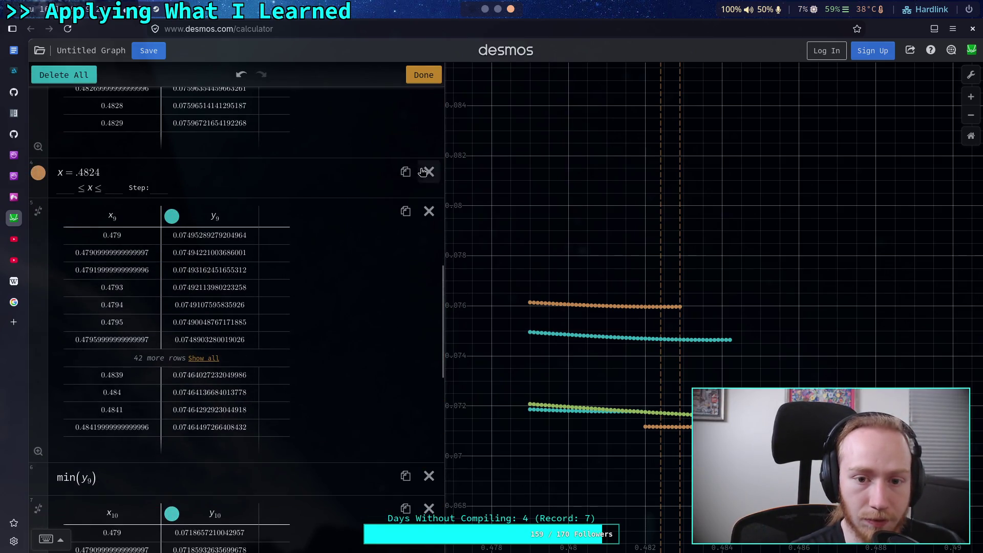
pyautogui.click(404, 171)
pyautogui.click(422, 74)
pyautogui.scroll(-3, 90, 141)
pyautogui.scroll(2, 90, 141)
pyautogui.moveTo(41, 146)
pyautogui.mouseDown()
pyautogui.moveTo(41, 418)
pyautogui.moveTo(88, 415)
pyautogui.mouseUp()
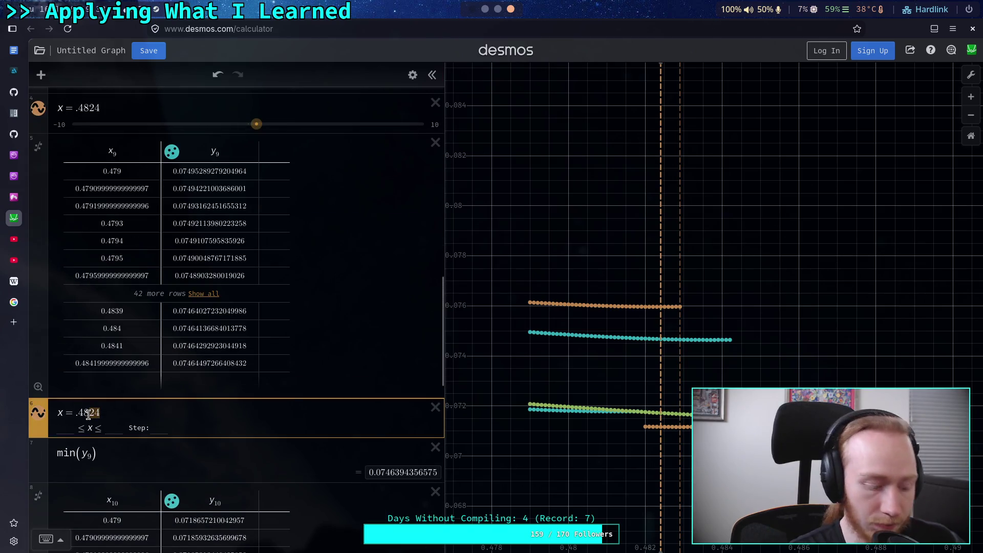
# Step: Set the copied line to x = .4837, where the y9 table bottoms out
pyautogui.write('47')
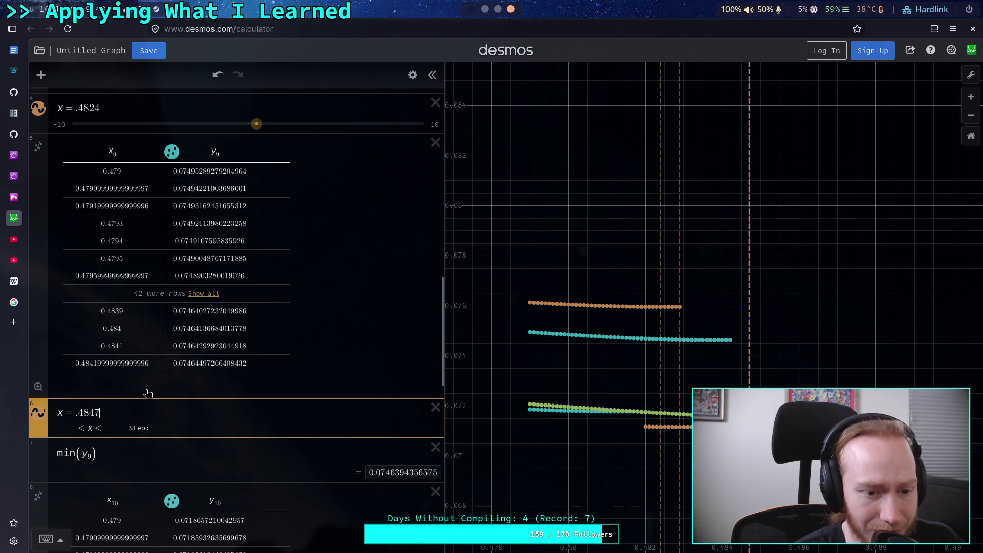
pyautogui.click(196, 294)
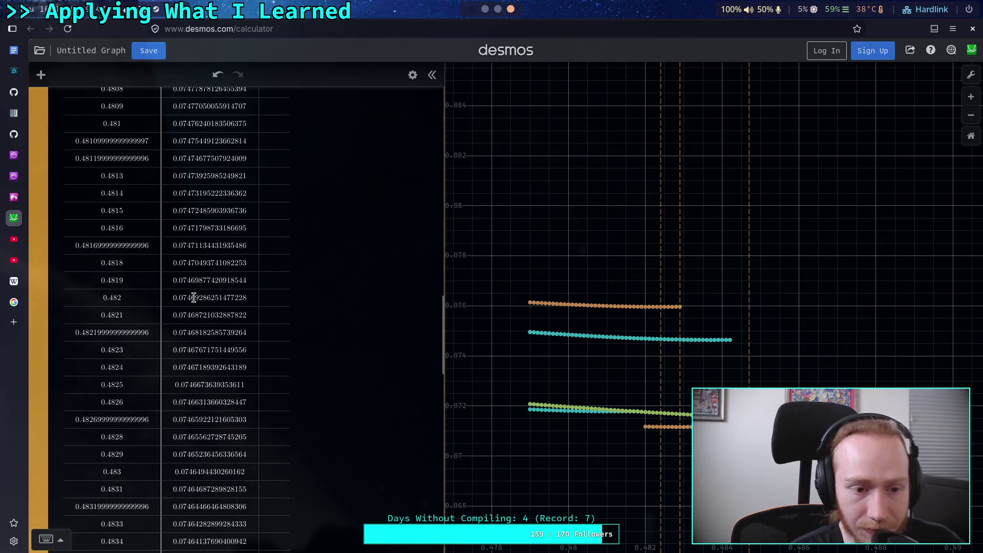
pyautogui.scroll(-5, 193, 300)
pyautogui.scroll(3, 162, 300)
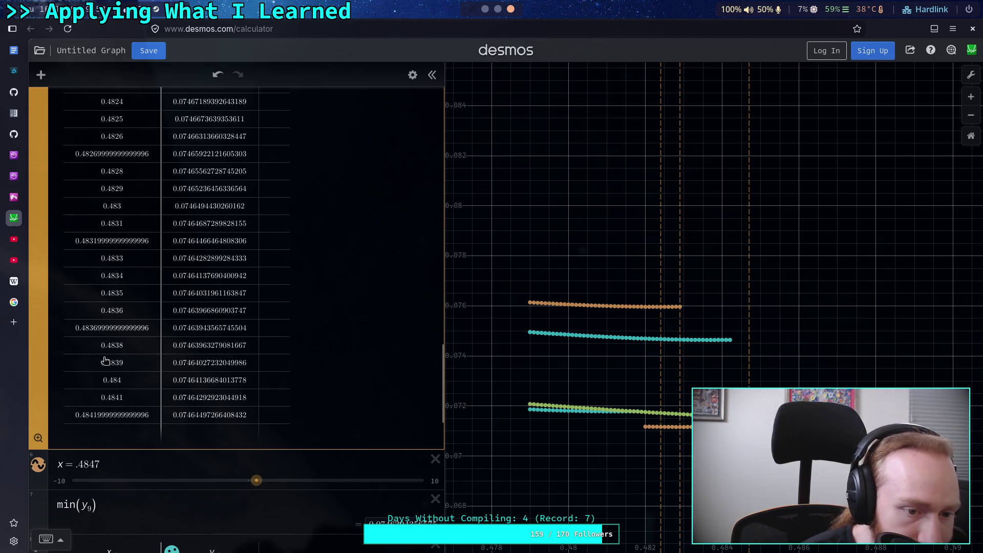
pyautogui.click(91, 465)
pyautogui.press('BackSpace')
pyautogui.write('3')
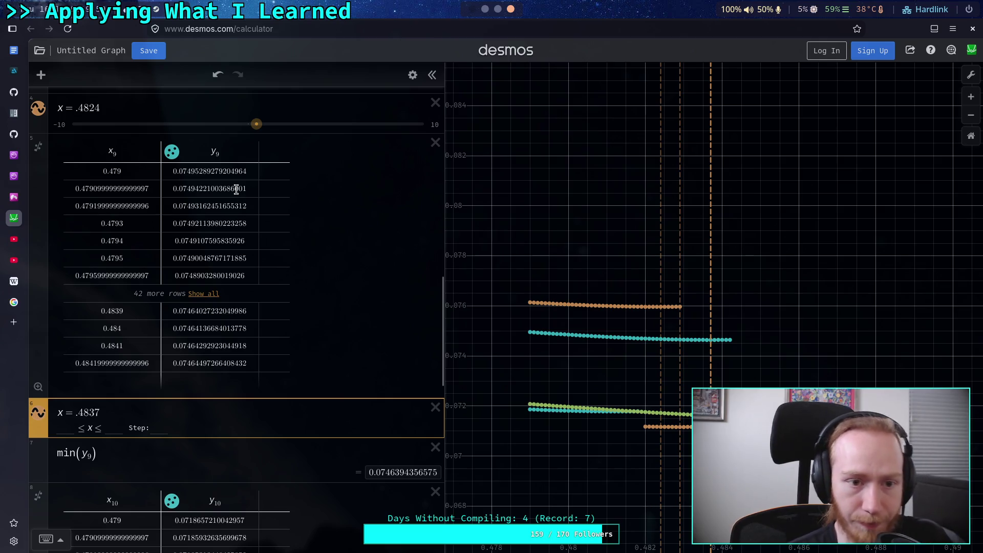
# Step: Delete the old x = .4824 line and duplicate the x = .4837 line
pyautogui.click(323, 119)
pyautogui.hotkey('ctrl', 'shift', 'Delete')
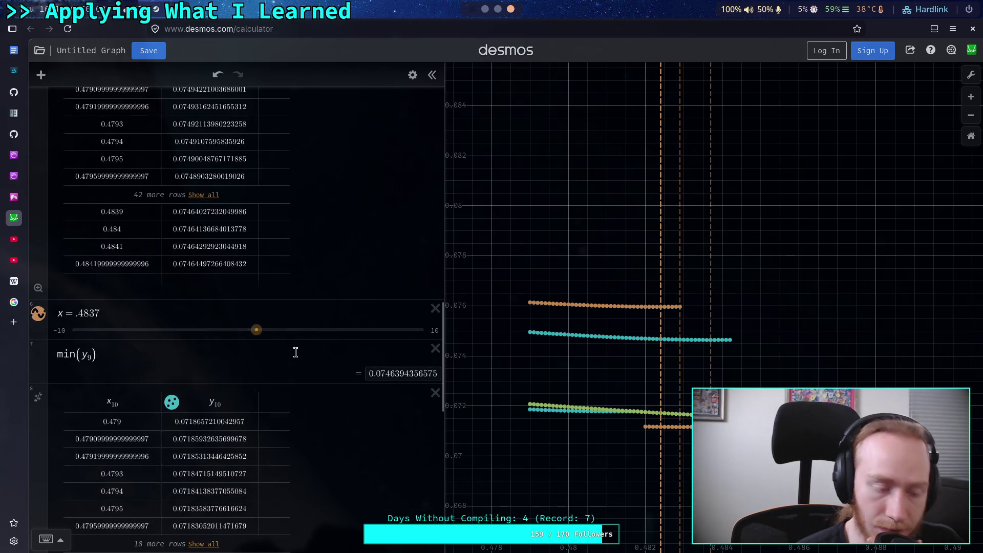
pyautogui.hotkey('ctrl', 'z')
pyautogui.hotkey('ctrl', 'y')
pyautogui.click(413, 73)
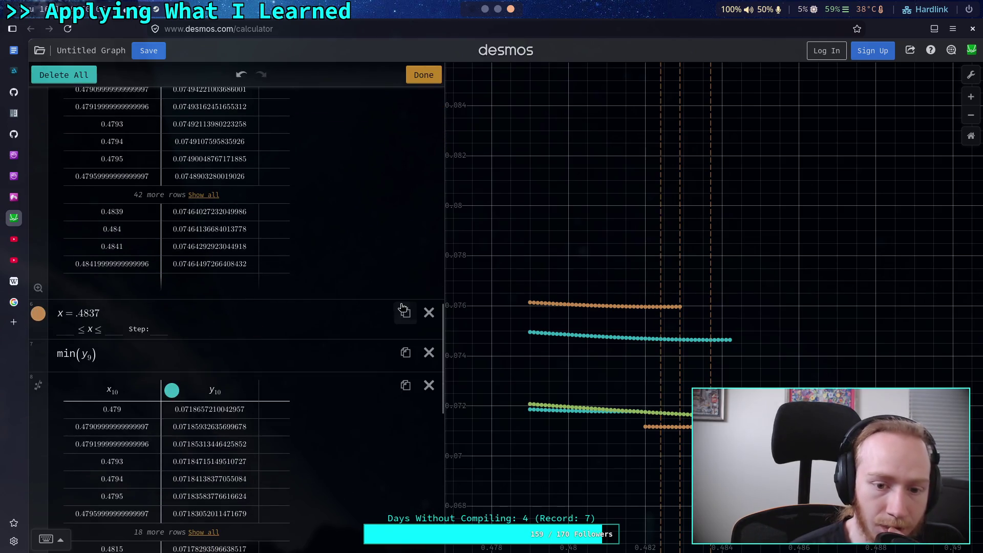
pyautogui.click(405, 313)
pyautogui.click(422, 75)
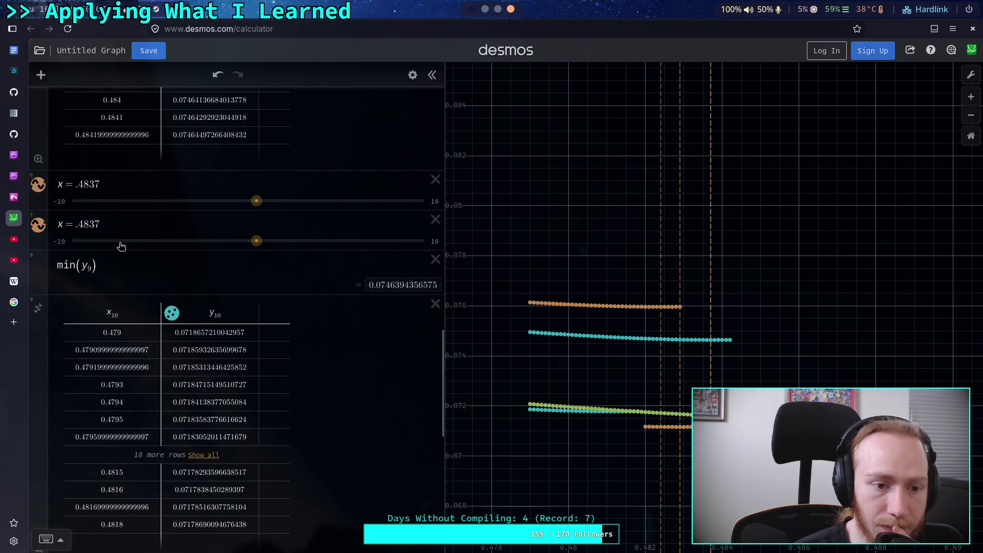
# Step: Move the x = .4837 copy below the y10 table and change min(y9) to min(y10)
pyautogui.moveTo(42, 225); pyautogui.dragTo(54, 481)
pyautogui.click(88, 493)
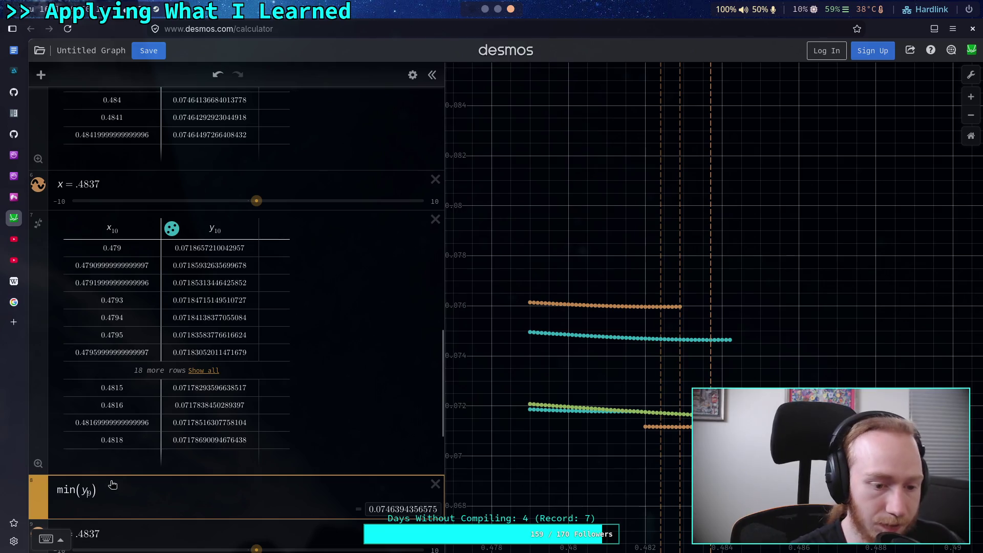
pyautogui.press('BackSpace')
pyautogui.write('10')
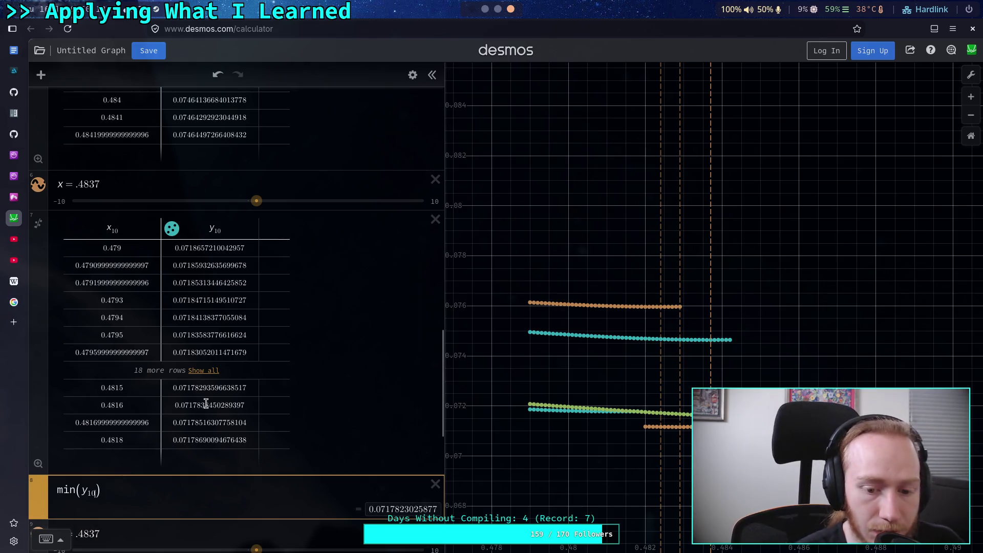
# Step: Check the full y10 table and set the copied line to x = .4813
pyautogui.click(204, 370)
pyautogui.scroll(-5, 206, 353)
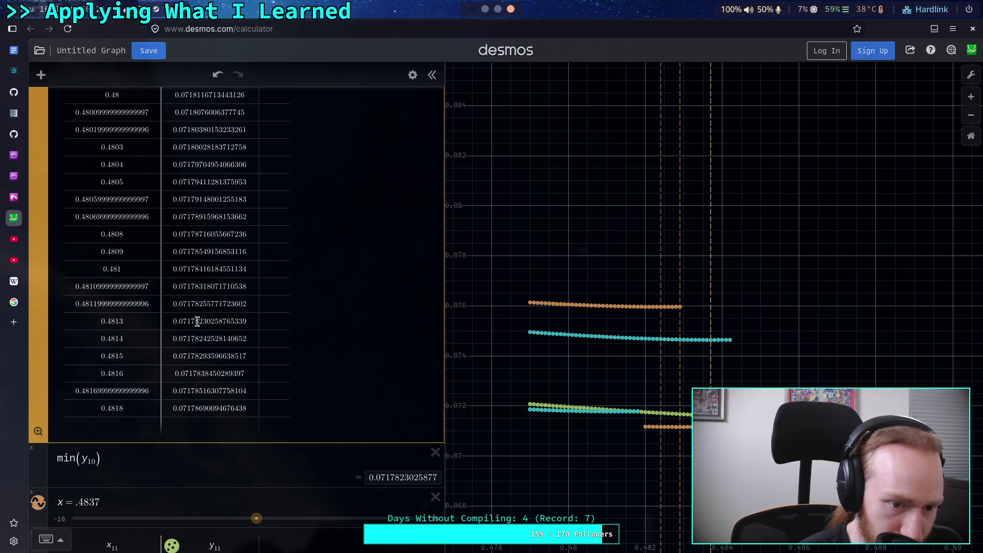
pyautogui.moveTo(98, 504); pyautogui.dragTo(89, 486)
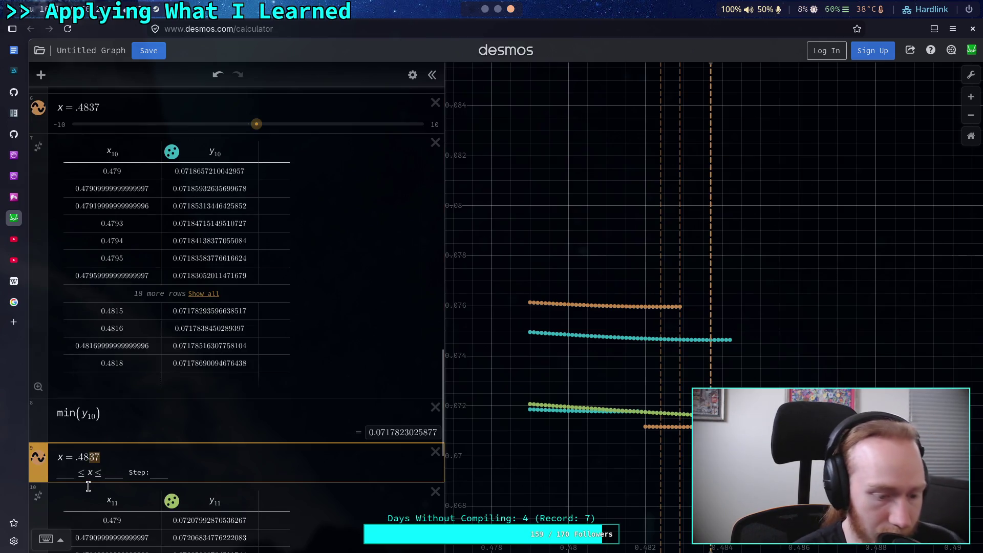
pyautogui.write('13')
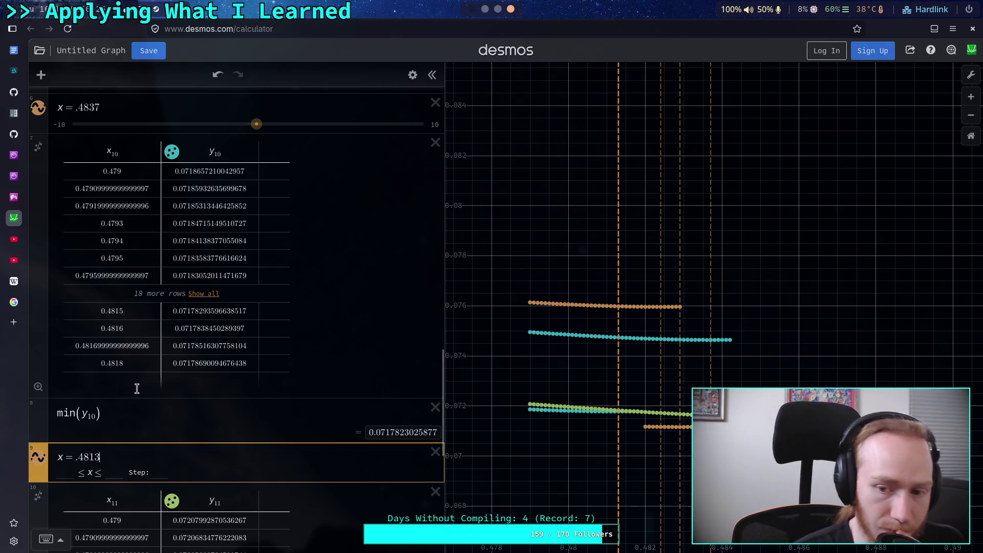
pyautogui.click(116, 414)
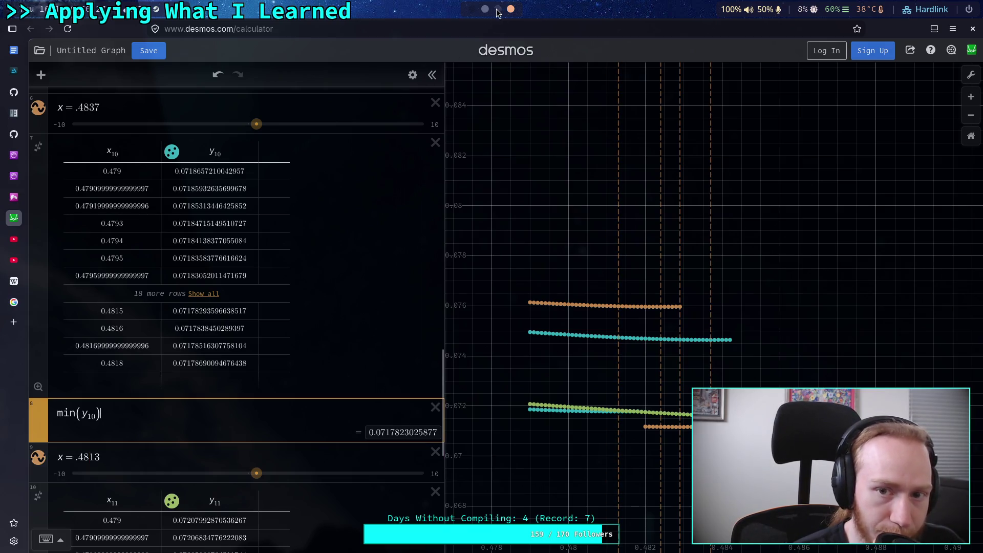
# Step: Briefly switch to the terminal workspace and return to the Desmos graph
pyautogui.click(498, 9)
pyautogui.press('super+3')
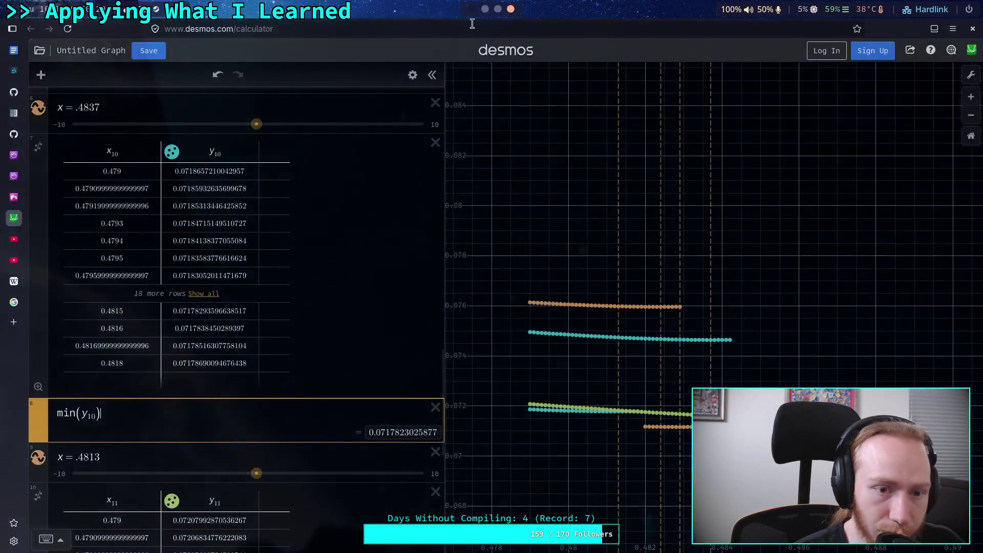
pyautogui.scroll(-2, 171, 353)
pyautogui.scroll(3, 263, 412)
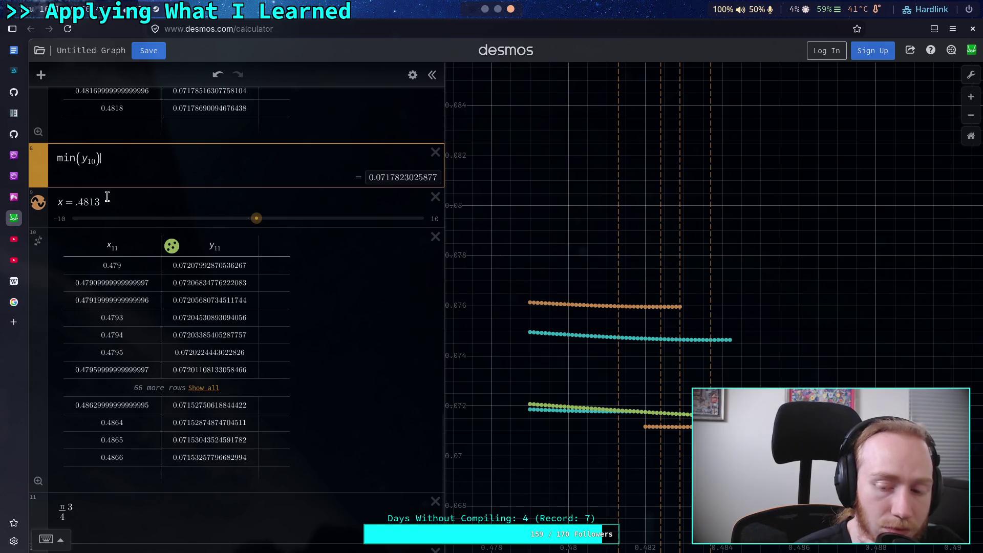
# Step: Edit the bottom π scratch fraction, putting 3 in the numerator
pyautogui.click(65, 506)
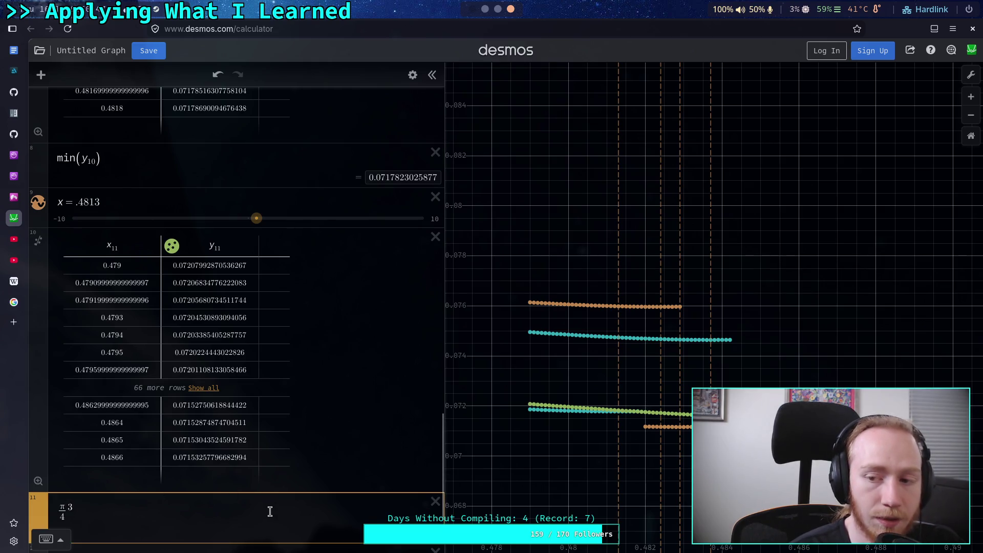
pyautogui.press('BackSpace')
pyautogui.write('3')
pyautogui.press('Down')
pyautogui.press('BackSpace')
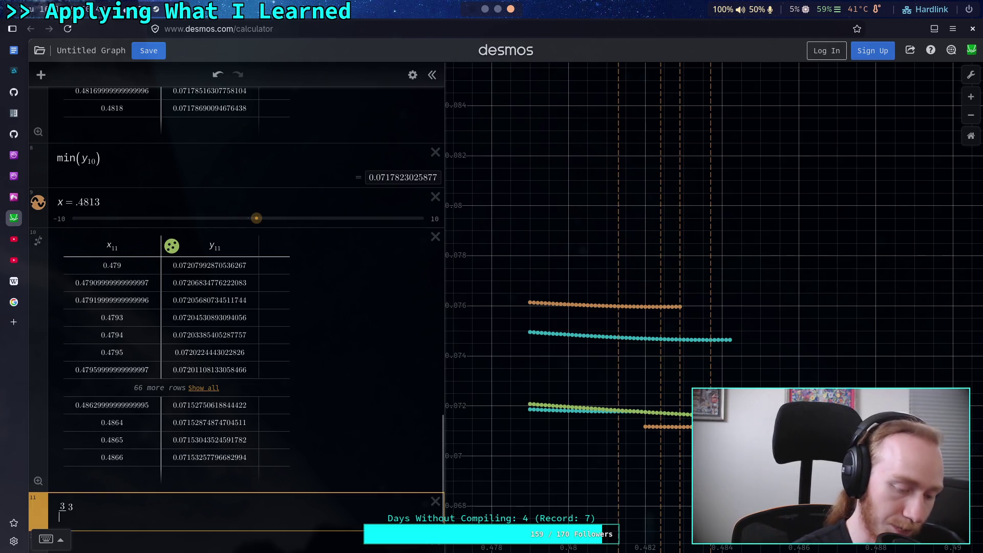
pyautogui.write('pi')
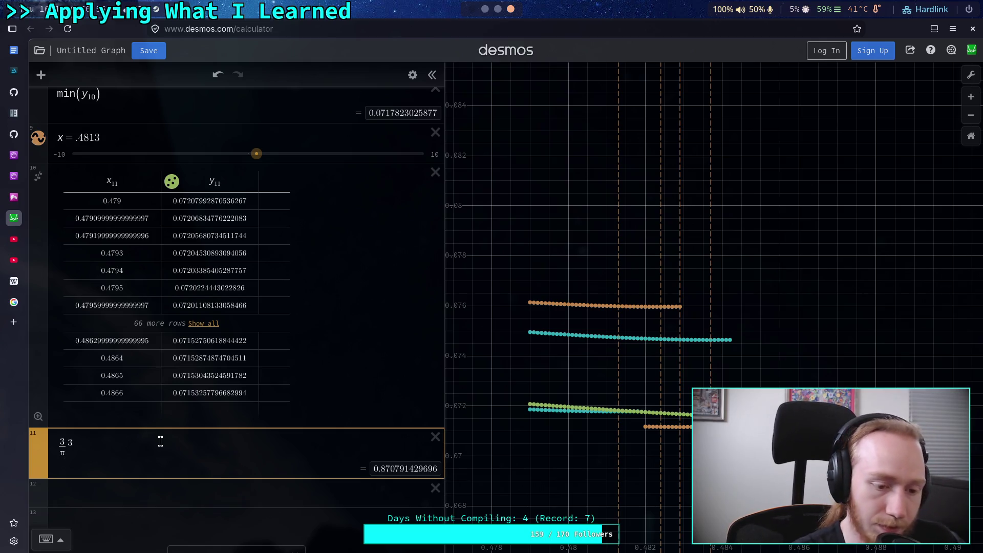
# Step: Remove the stray exponent and digit so the fraction reads 3/4
pyautogui.click(63, 442)
pyautogui.write('4')
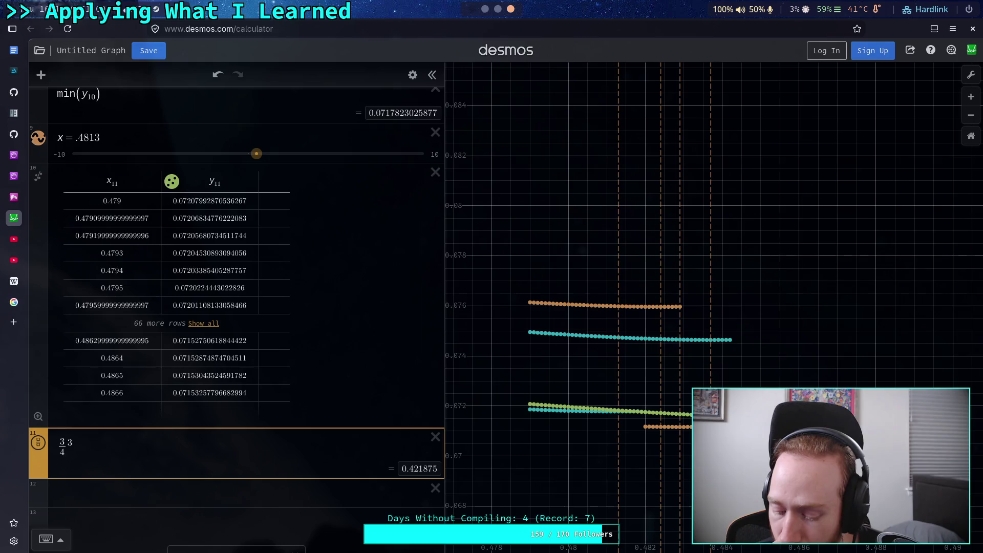
pyautogui.click(67, 448)
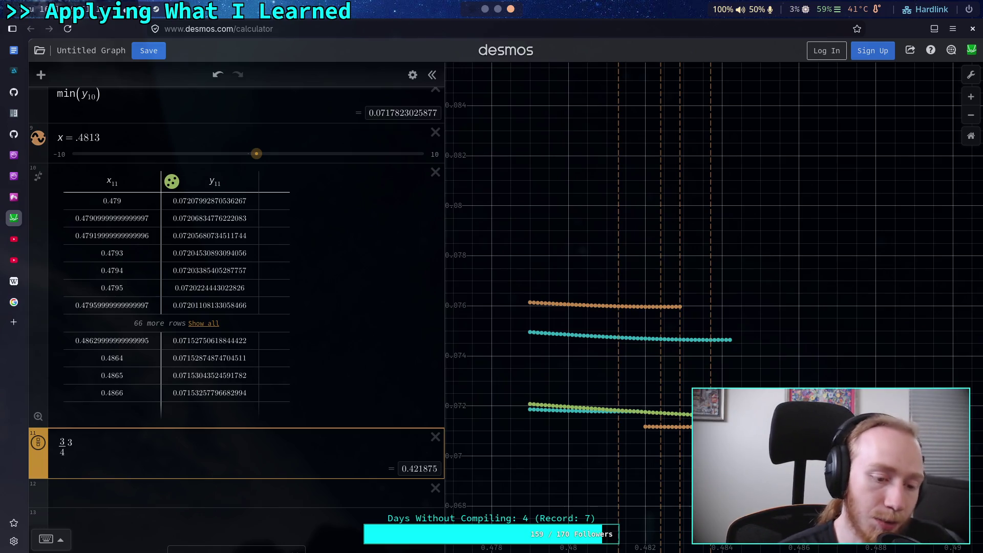
pyautogui.press('Delete')
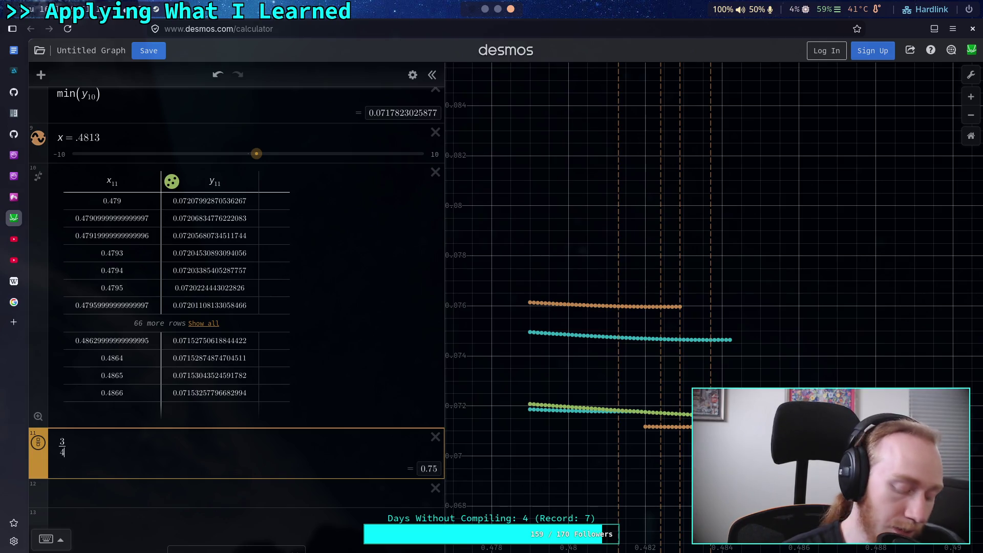
pyautogui.write('8')
pyautogui.press('BackSpace')
# Step: Try ^3 exponents on both parts of 3/4, then delete them again
pyautogui.write('^3')
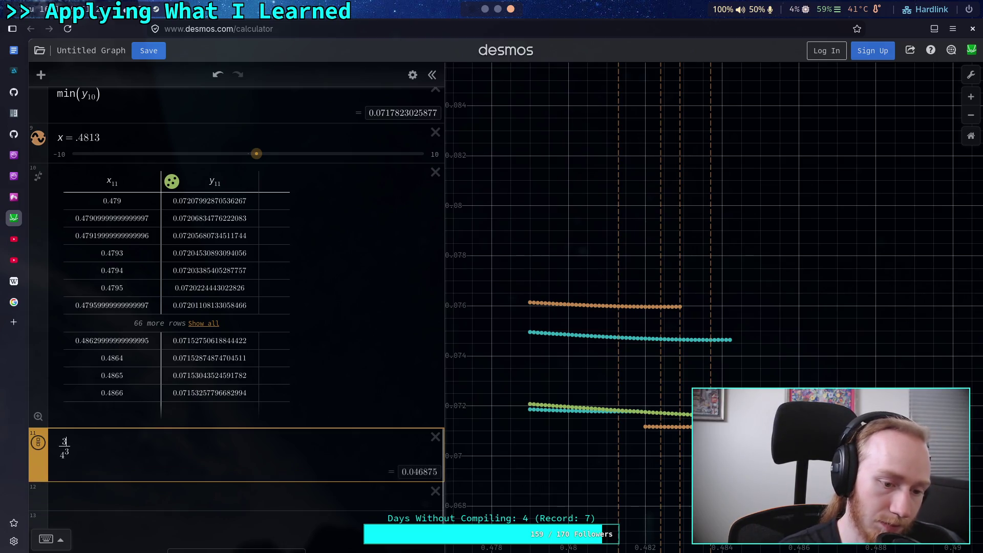
pyautogui.press('Up')
pyautogui.write('^3')
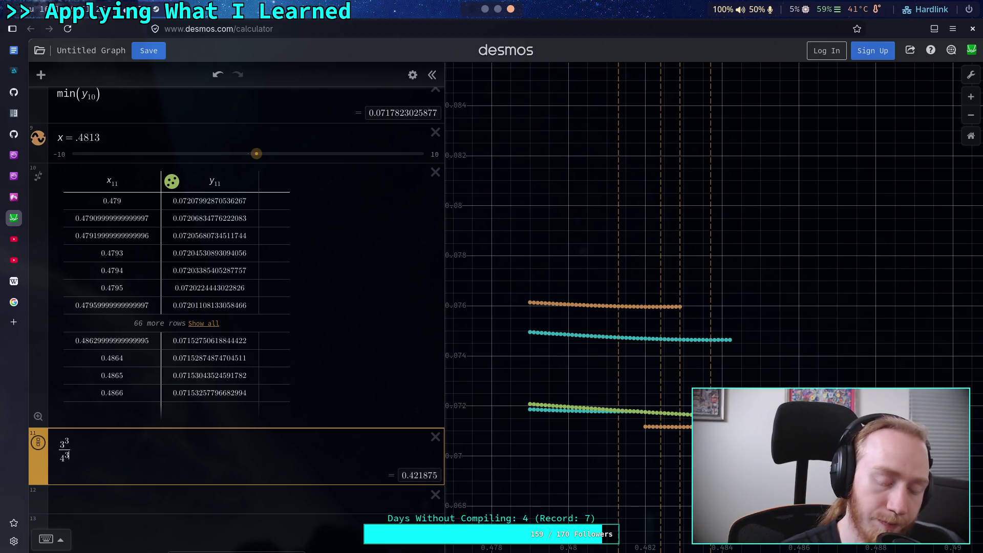
pyautogui.press('BackSpace')
pyautogui.press('BackSpace')
pyautogui.press('Up')
pyautogui.press('BackSpace')
pyautogui.press('BackSpace')
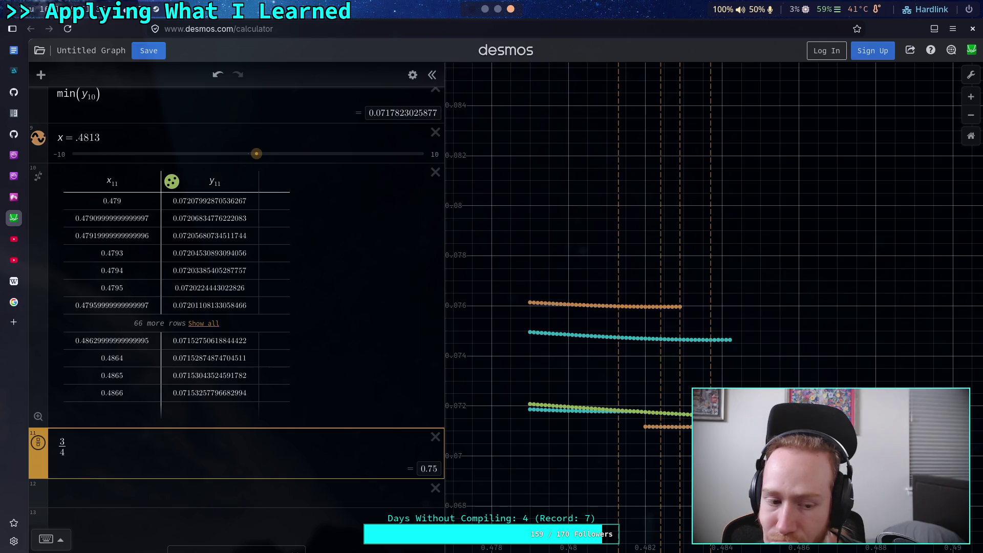
pyautogui.click(62, 452)
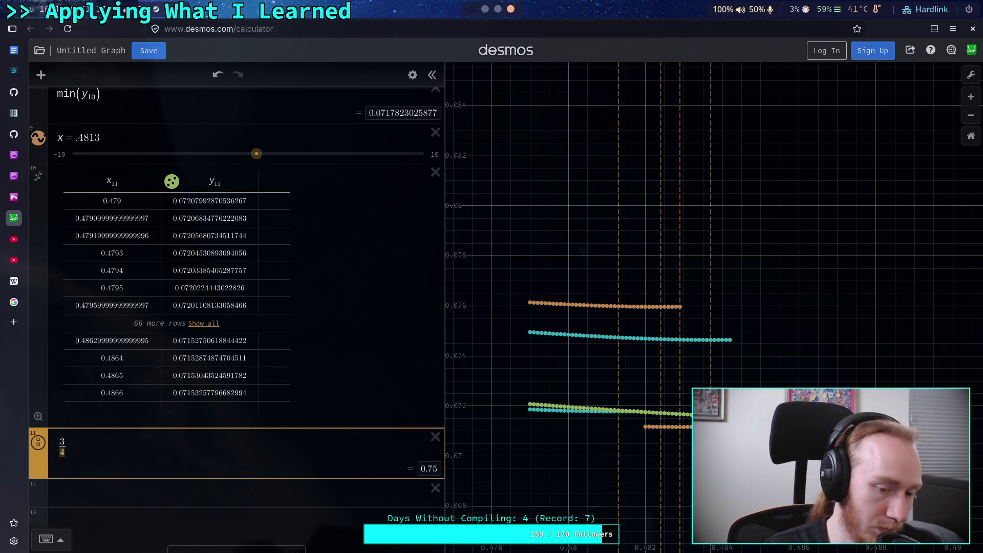
pyautogui.press('BackSpace')
pyautogui.write('5')
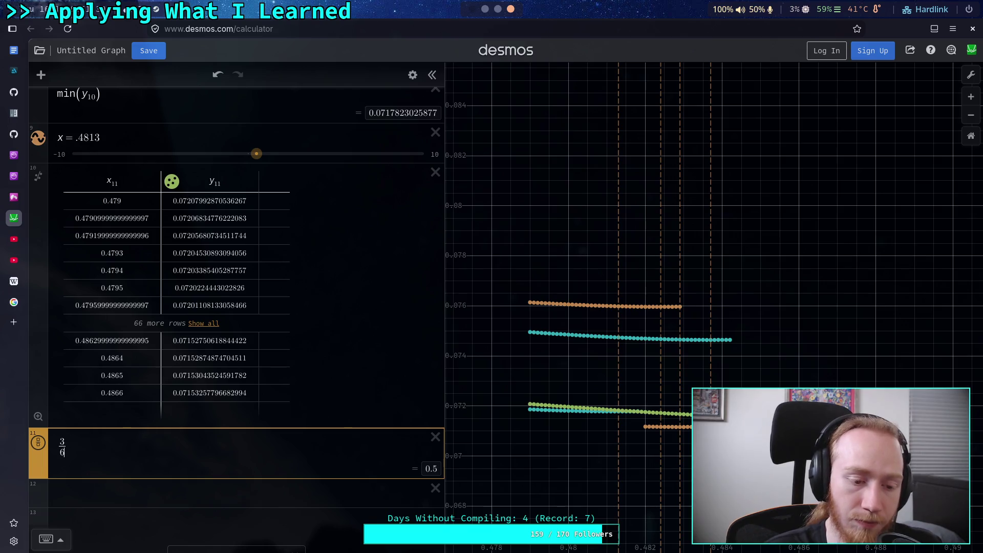
pyautogui.press('BackSpace')
pyautogui.write('4')
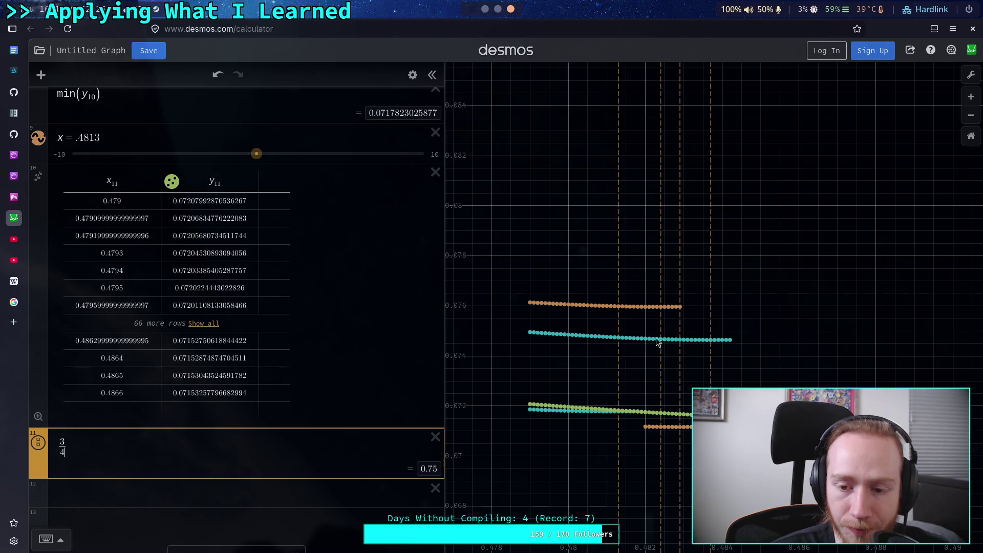
# Step: Expand the y10 table to review its rows, then collapse it
pyautogui.scroll(3, 267, 305)
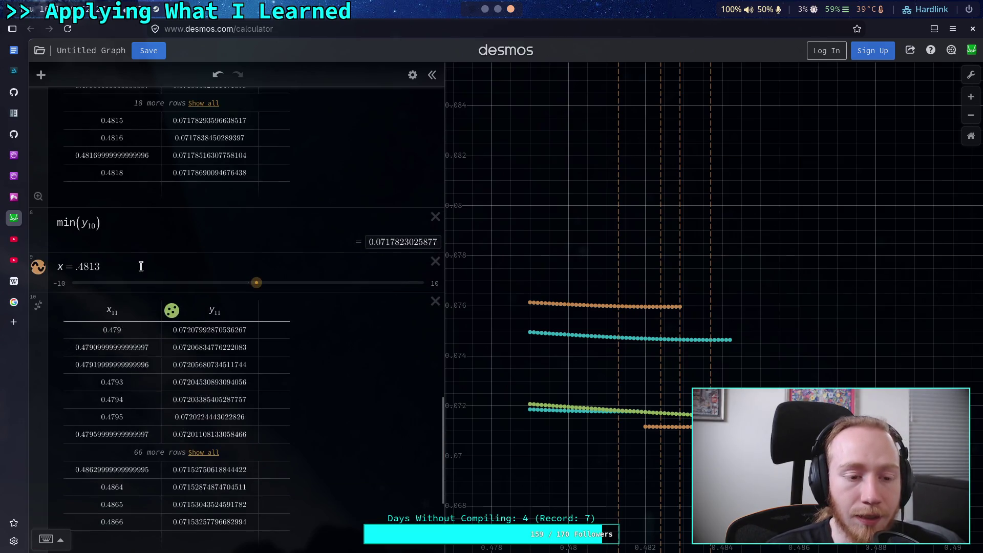
pyautogui.scroll(3, 138, 277)
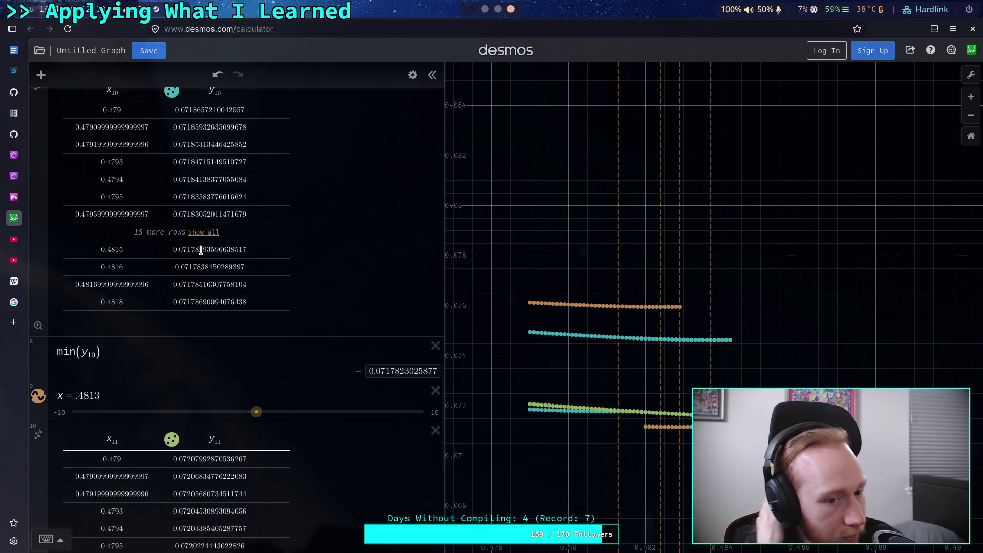
pyautogui.click(210, 233)
pyautogui.scroll(4, 204, 233)
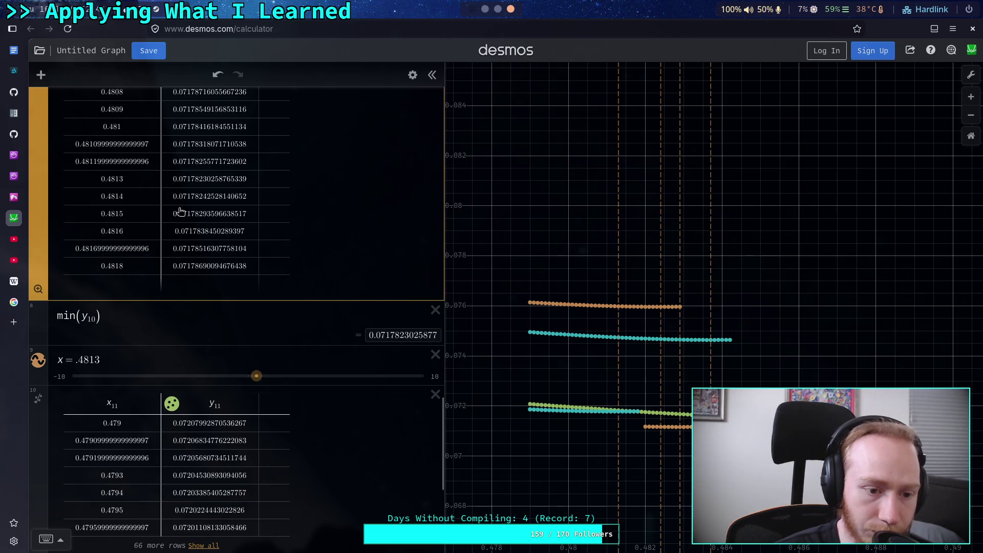
pyautogui.click(353, 316)
# Step: Duplicate the x = .4813 line and move it and min(y10) below the x11 table
pyautogui.click(412, 75)
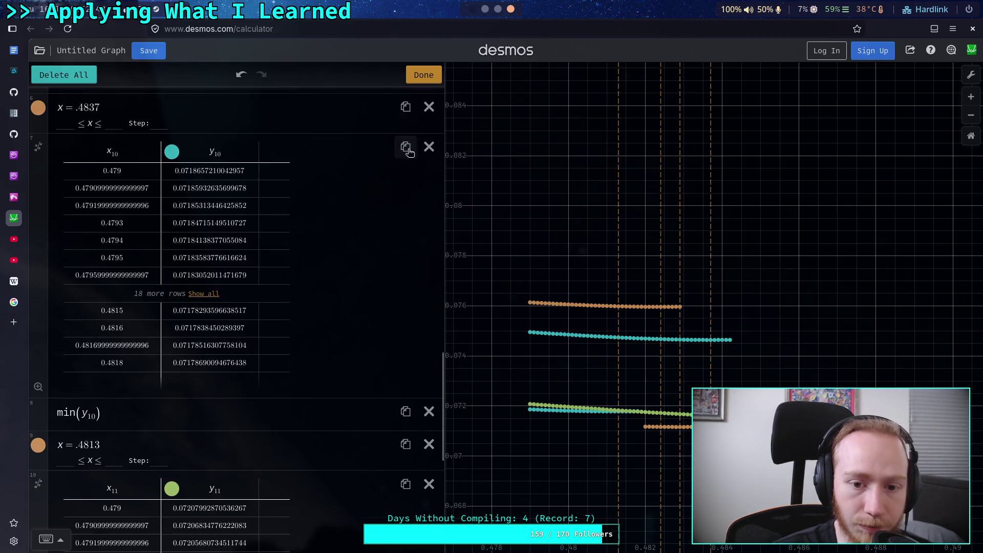
pyautogui.scroll(-5, 416, 448)
pyautogui.scroll(3, 398, 430)
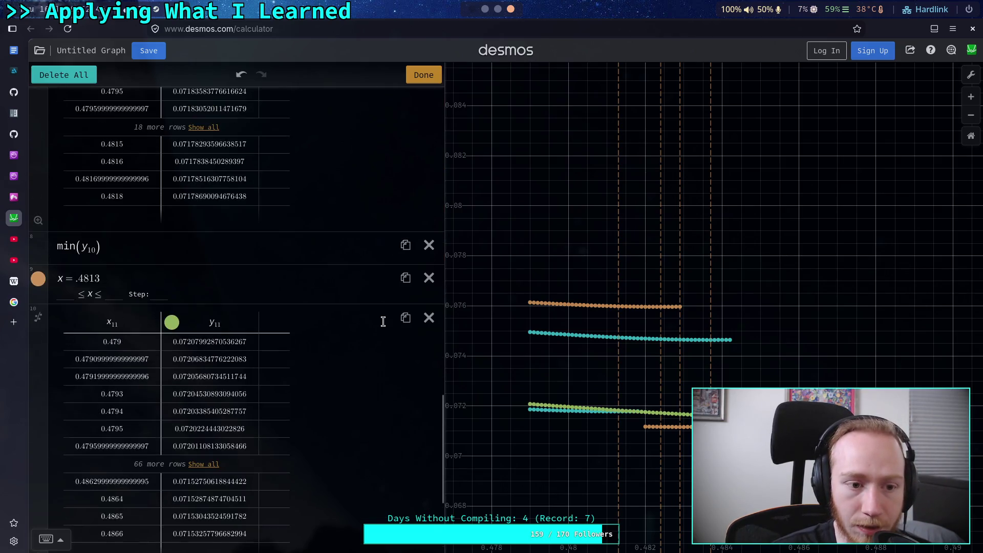
pyautogui.click(405, 278)
pyautogui.click(423, 75)
pyautogui.scroll(-3, 204, 201)
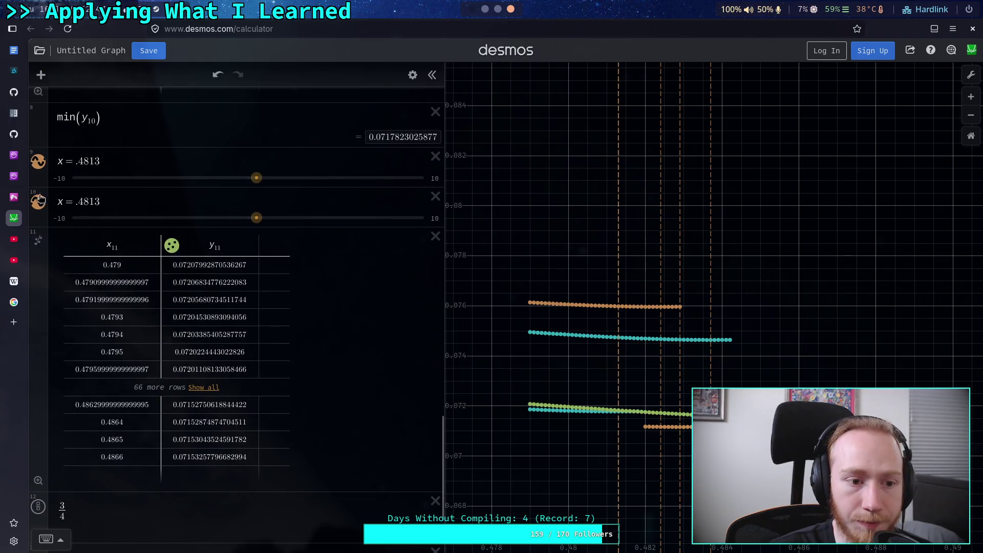
pyautogui.moveTo(63, 200); pyautogui.dragTo(63, 445)
pyautogui.moveTo(42, 117)
pyautogui.mouseDown()
pyautogui.moveTo(59, 402)
pyautogui.moveTo(117, 420)
pyautogui.mouseUp()
# Step: Change the moved expression to min(y11), giving 0.0715263051034, and expand the x11 table
pyautogui.click(94, 424)
pyautogui.press('BackSpace')
pyautogui.write('1')
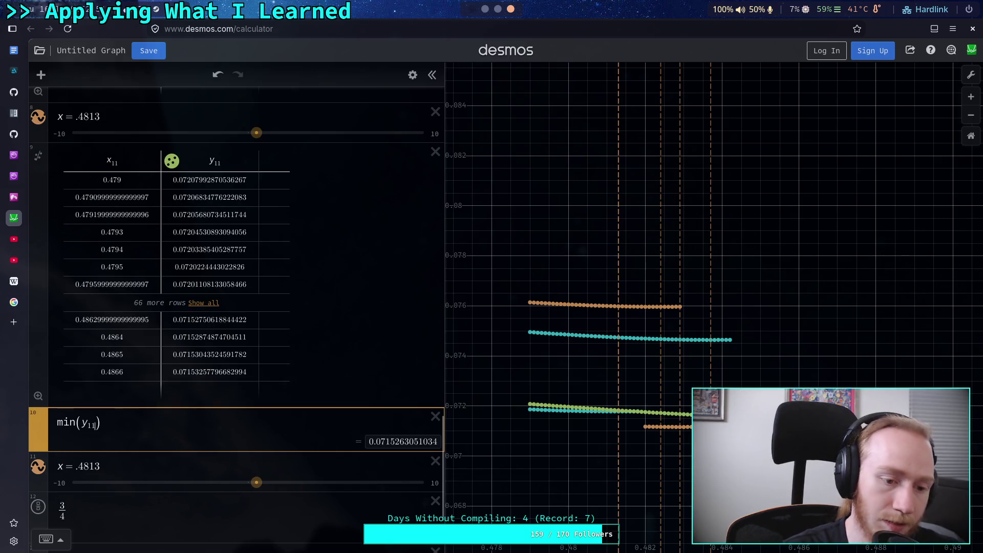
pyautogui.click(202, 303)
pyautogui.scroll(-20, 202, 307)
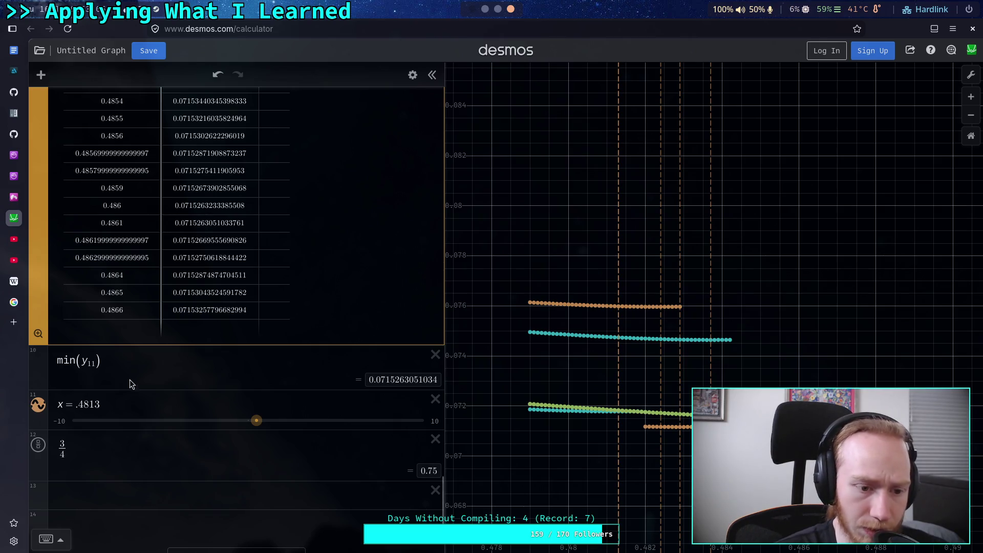
# Step: Set the copied vertical line to x = .4861
pyautogui.moveTo(99, 405); pyautogui.dragTo(90, 417)
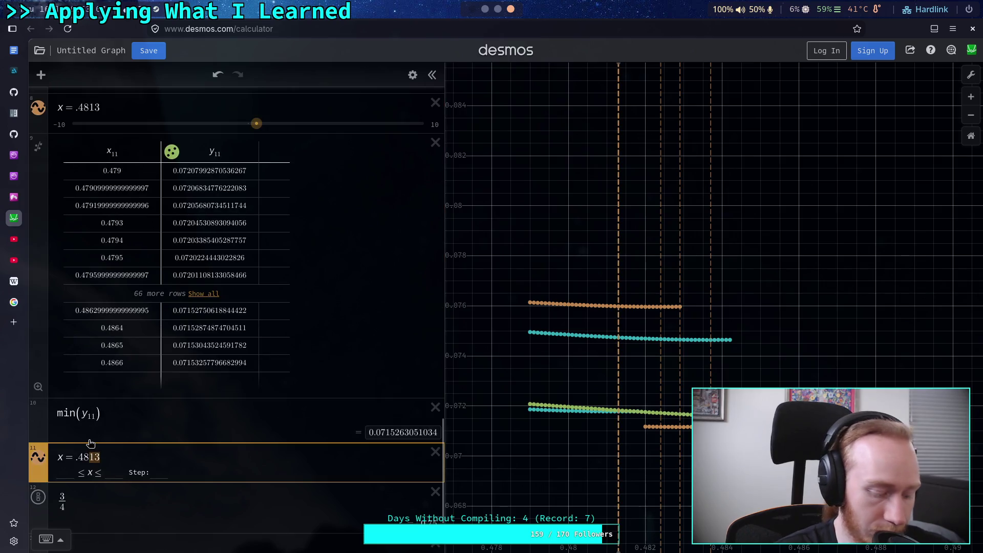
pyautogui.write('7')
pyautogui.press('BackSpace')
pyautogui.write('61')
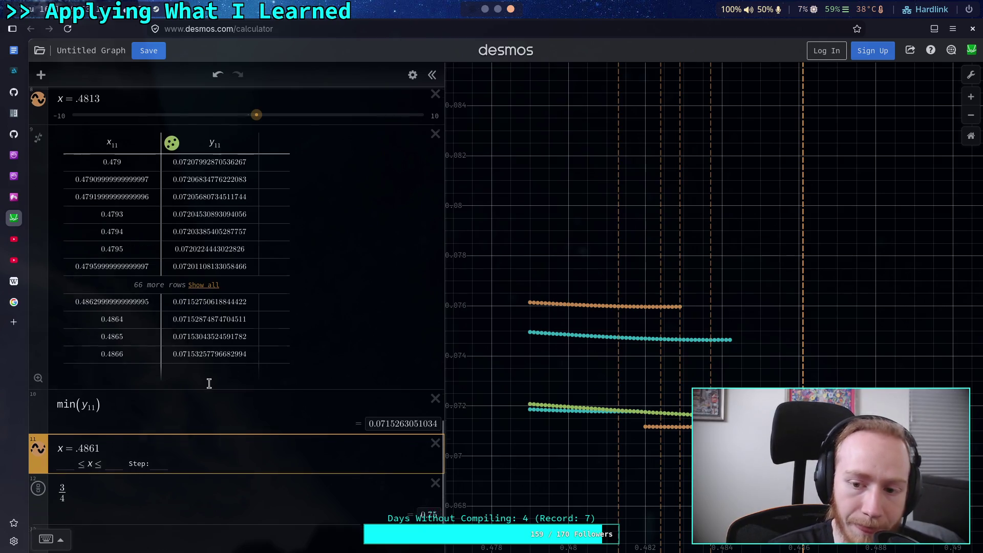
pyautogui.scroll(-3, 205, 382)
pyautogui.click(154, 378)
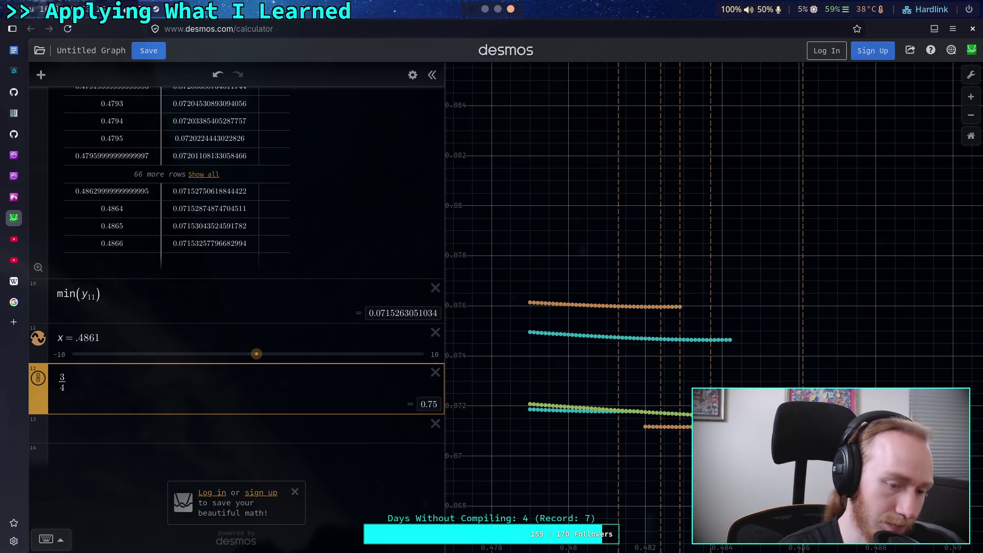
# Step: Try cubes and π in the 3/4 scratch expression, then replace its numerator with pi^3
pyautogui.write('af')
pyautogui.press('BackSpace')
pyautogui.press('BackSpace')
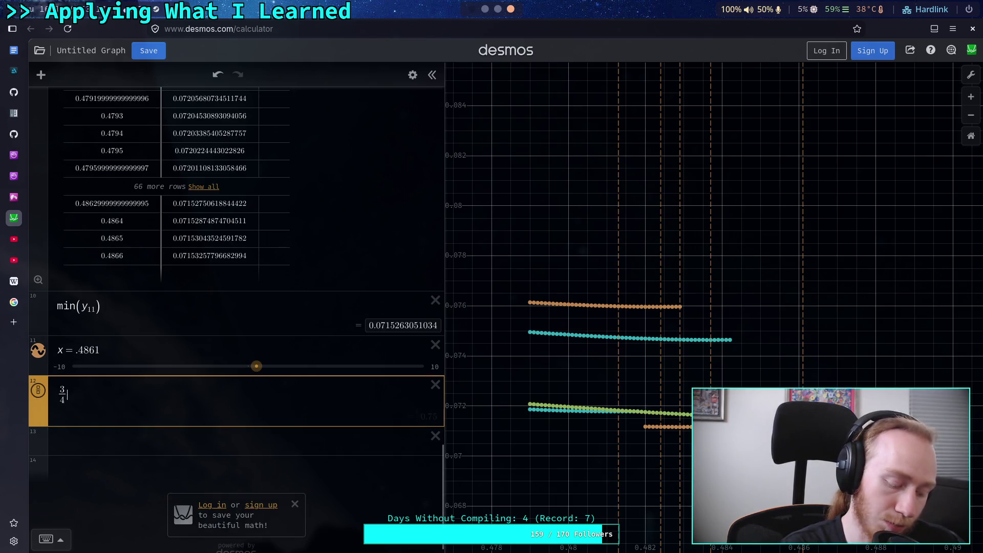
pyautogui.write('^3')
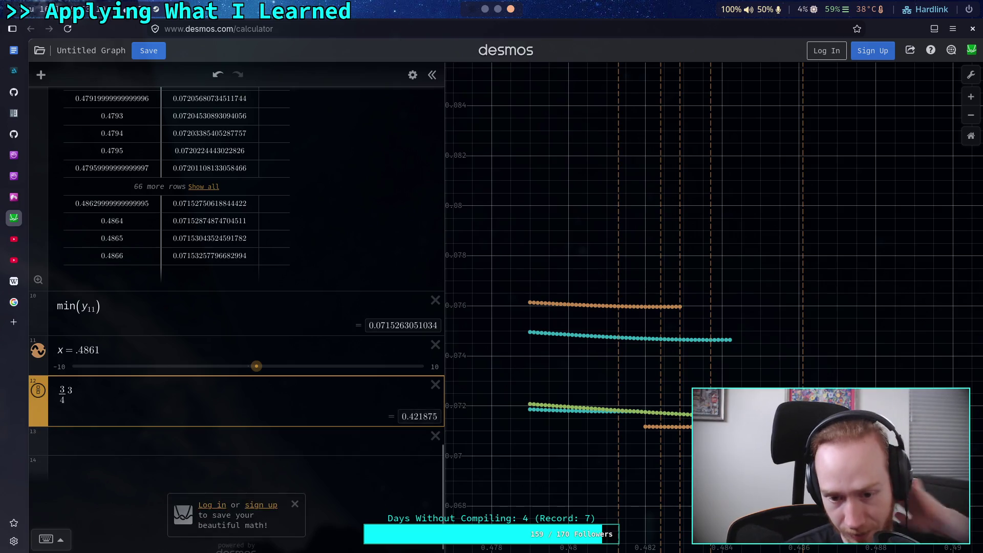
pyautogui.press('BackSpace')
pyautogui.press('BackSpace')
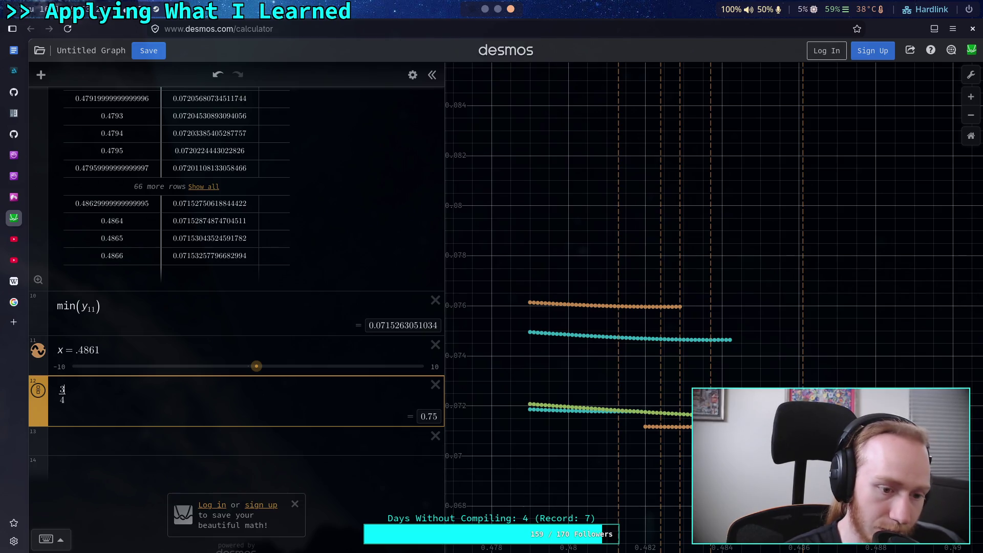
pyautogui.press('BackSpace')
pyautogui.write('pi')
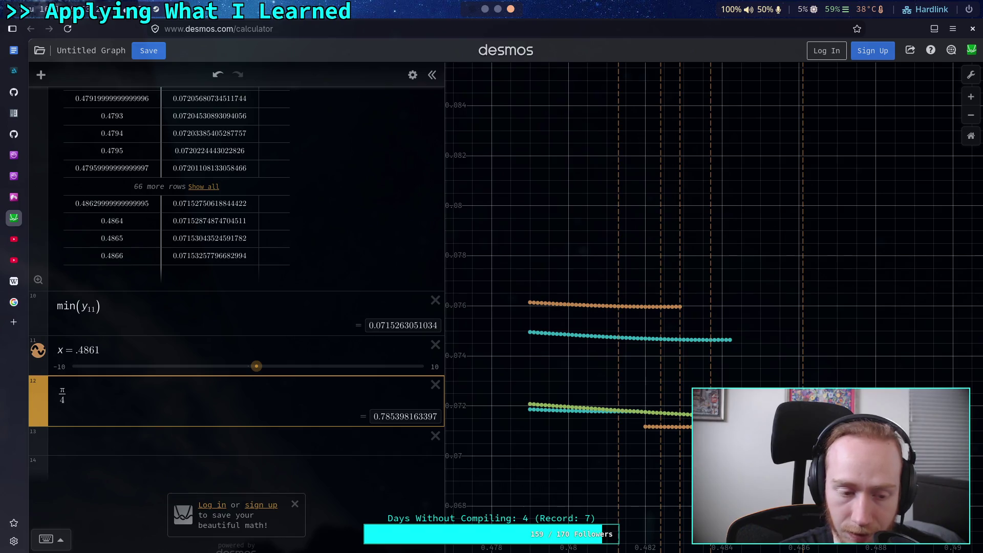
pyautogui.press('BackSpace')
pyautogui.write('3')
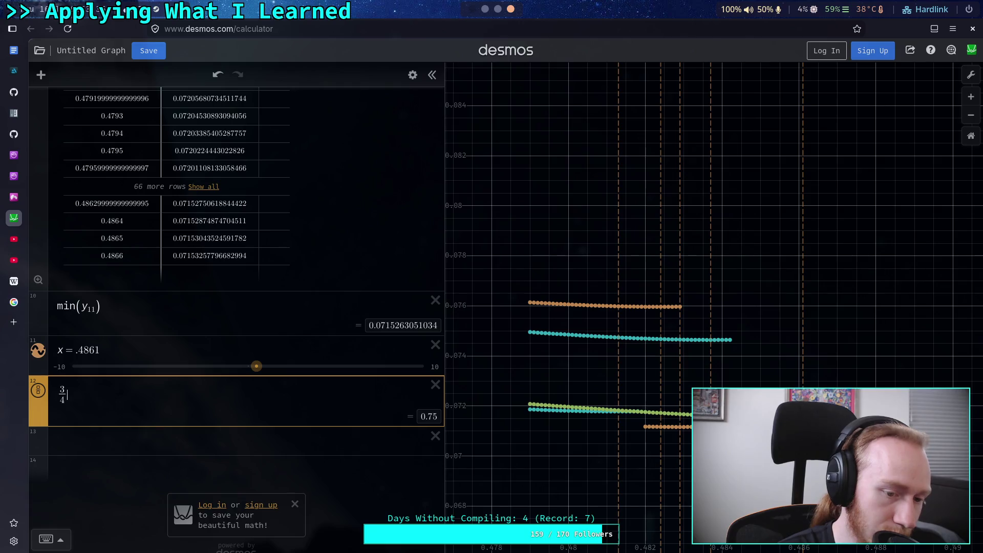
pyautogui.hotkey('shift', 'Left')
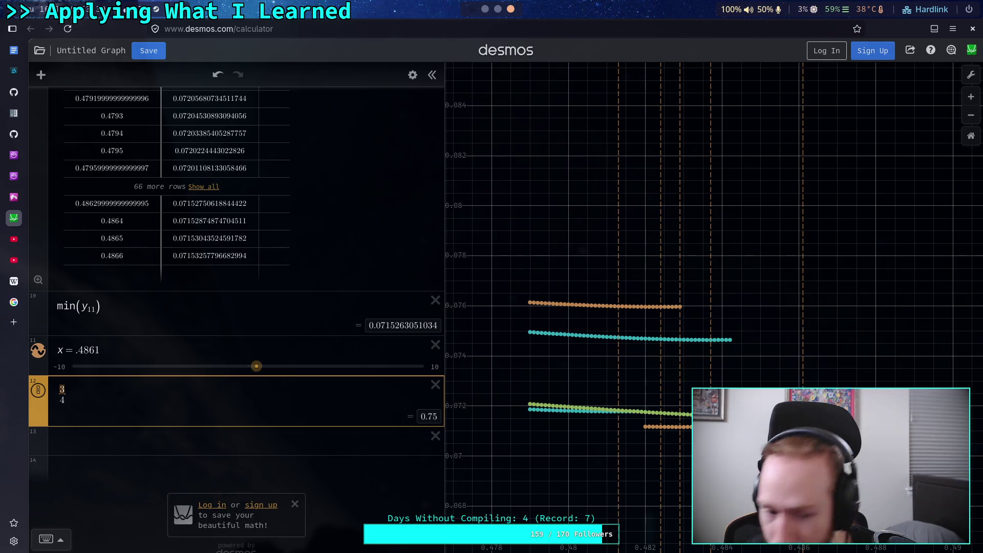
pyautogui.write('pi^')
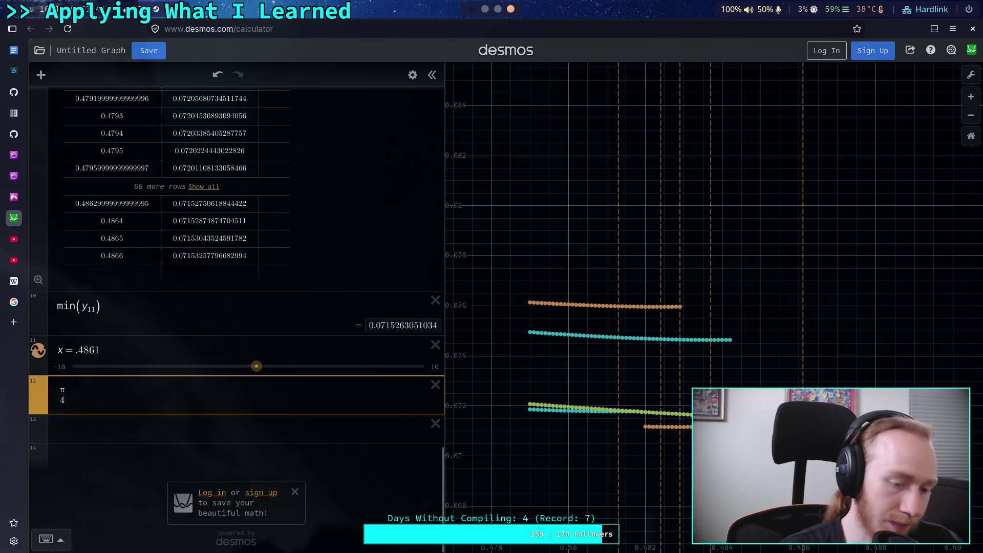
pyautogui.write('3')
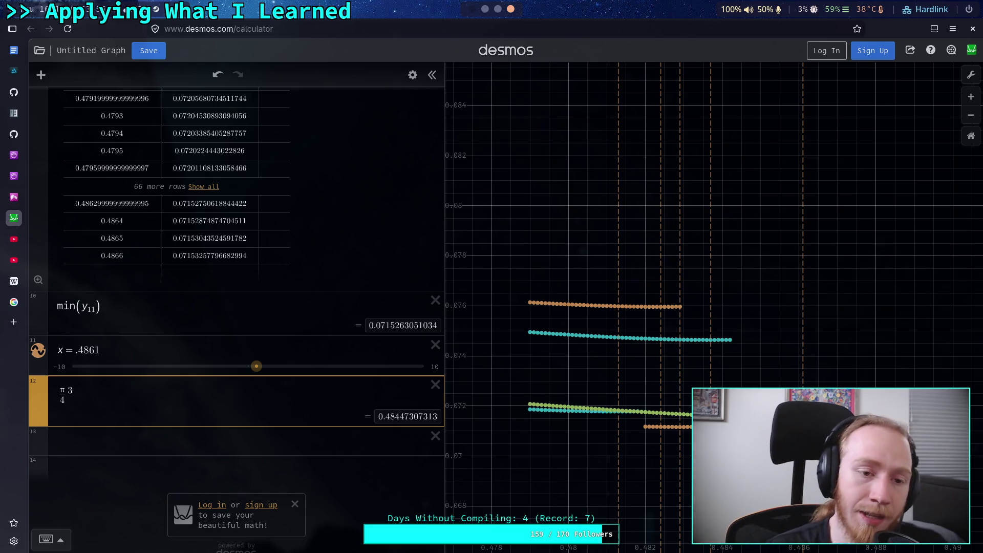
# Step: Bring up the sphere search results and highlight the volume formula V = 4/3πr³
pyautogui.click(16, 303)
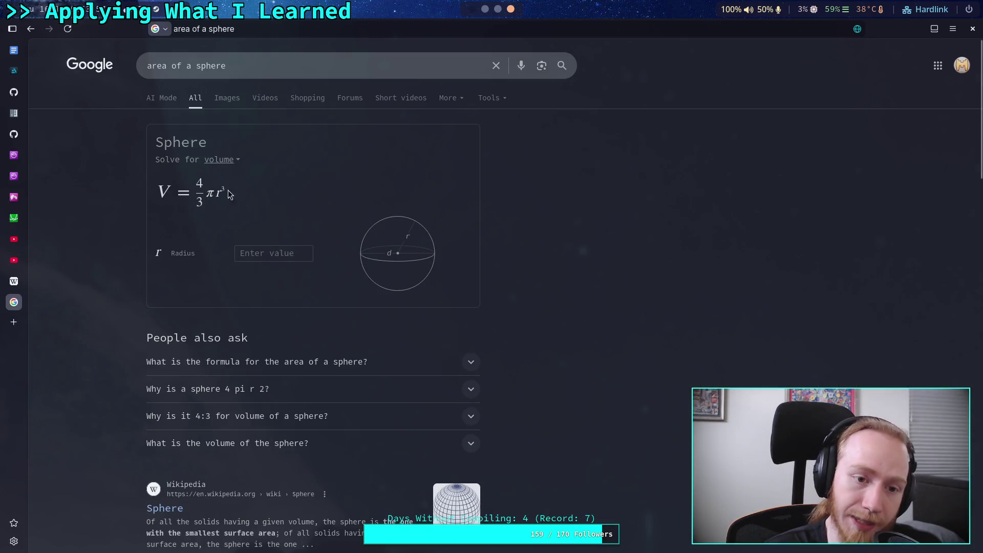
pyautogui.moveTo(231, 190); pyautogui.dragTo(190, 193)
pyautogui.moveTo(261, 193); pyautogui.dragTo(195, 193)
pyautogui.click(271, 198)
# Step: Cycle through the terminal and notes workspaces and back to the browser
pyautogui.press('super+1')
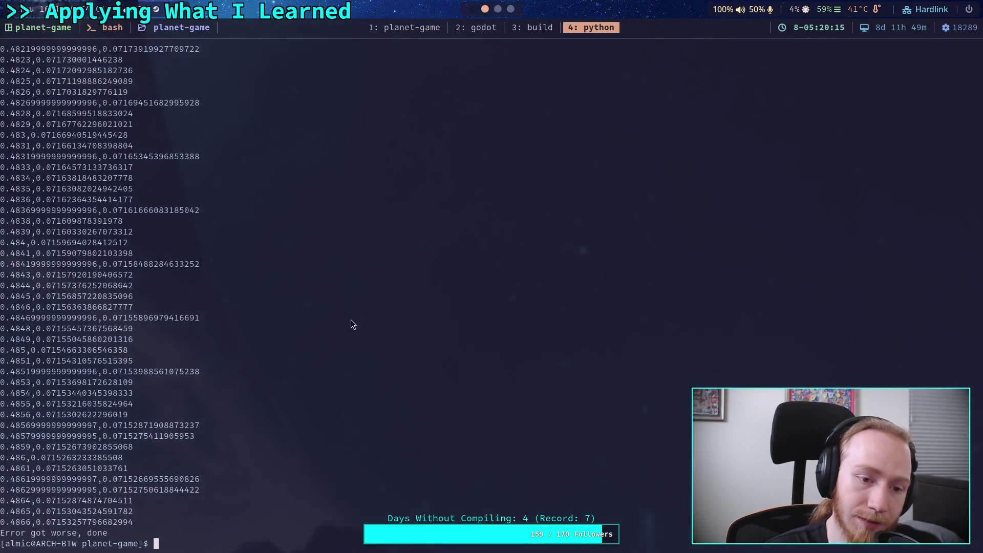
pyautogui.press('super+2')
pyautogui.press('super+3')
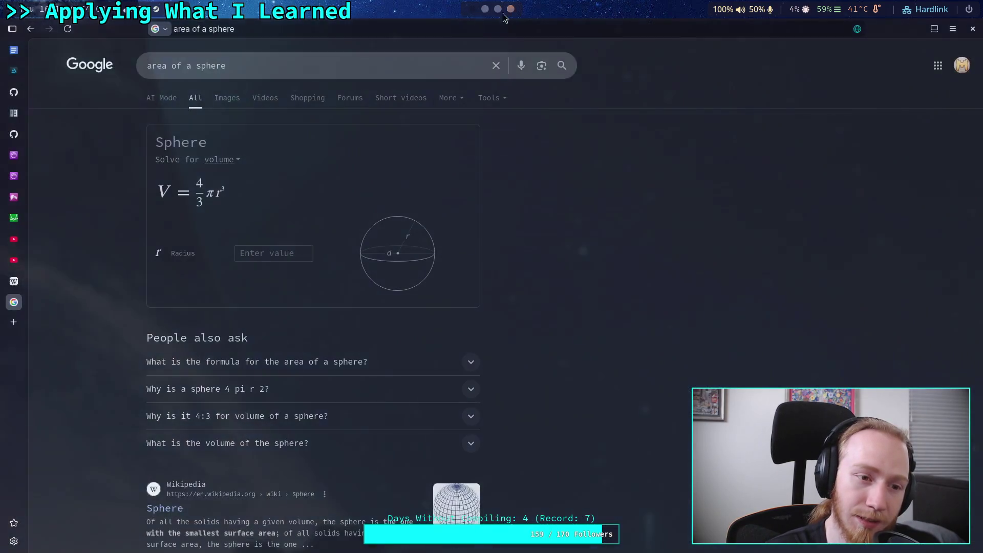
# Step: Edit Desmos expression 12 back to three-quarters cubed, evaluating to 0.421875
pyautogui.moveTo(20, 225)
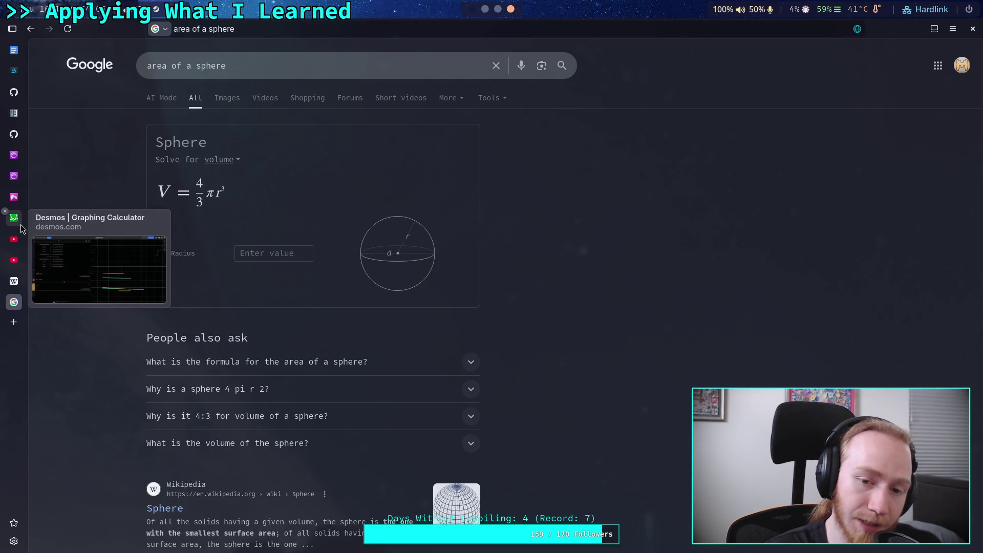
pyautogui.click(20, 224)
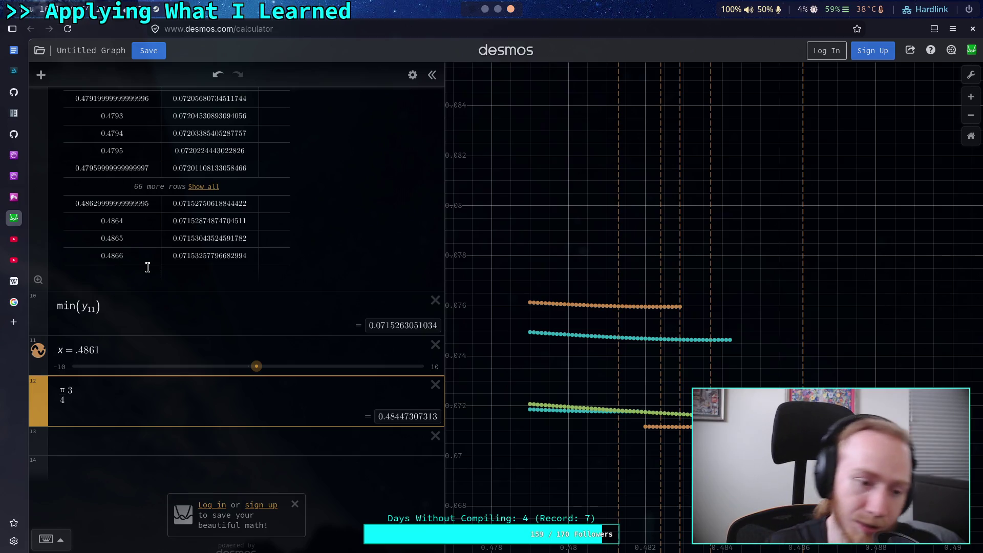
pyautogui.doubleClick(64, 389)
pyautogui.write('3')
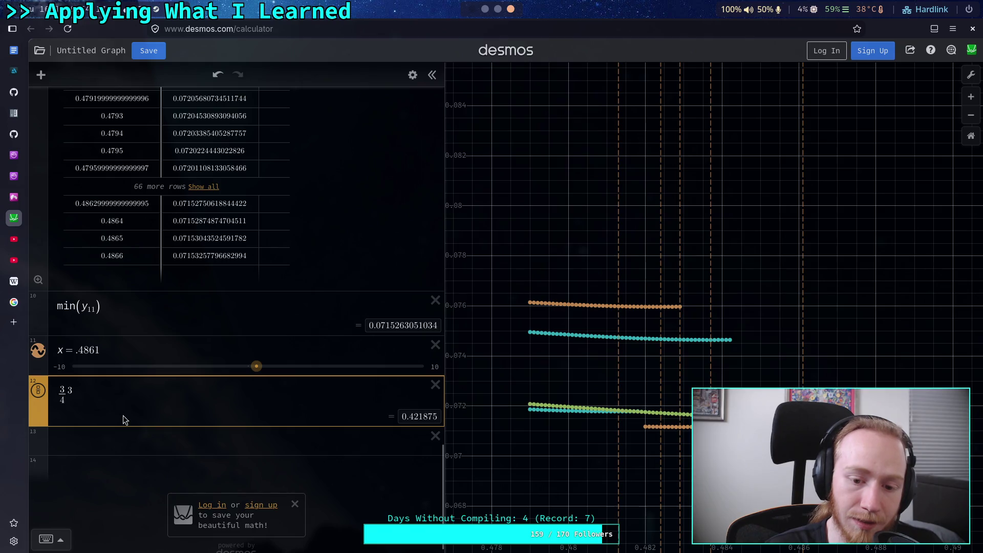
pyautogui.hotkey('shift', 'Left')
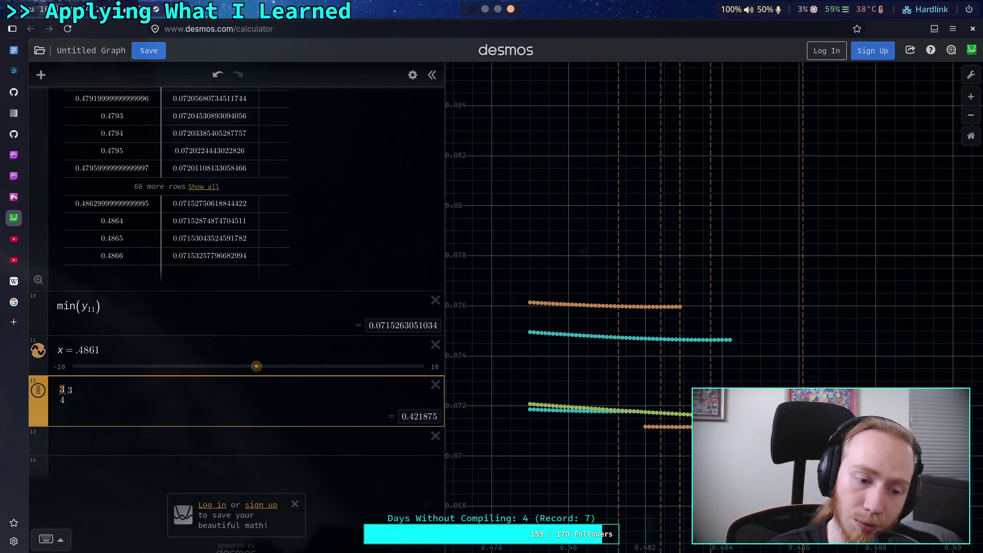
pyautogui.write('pi')
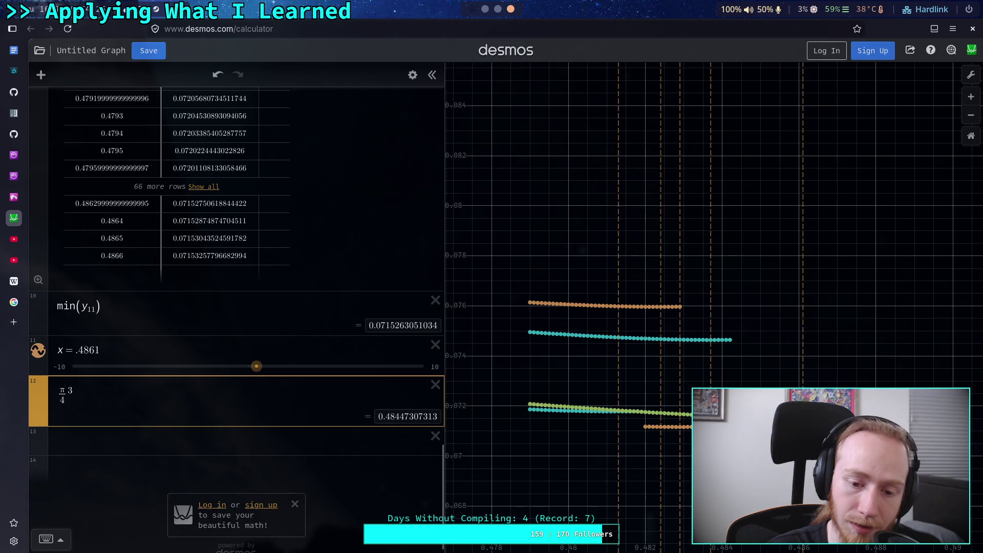
pyautogui.write('4')
pyautogui.write('3')
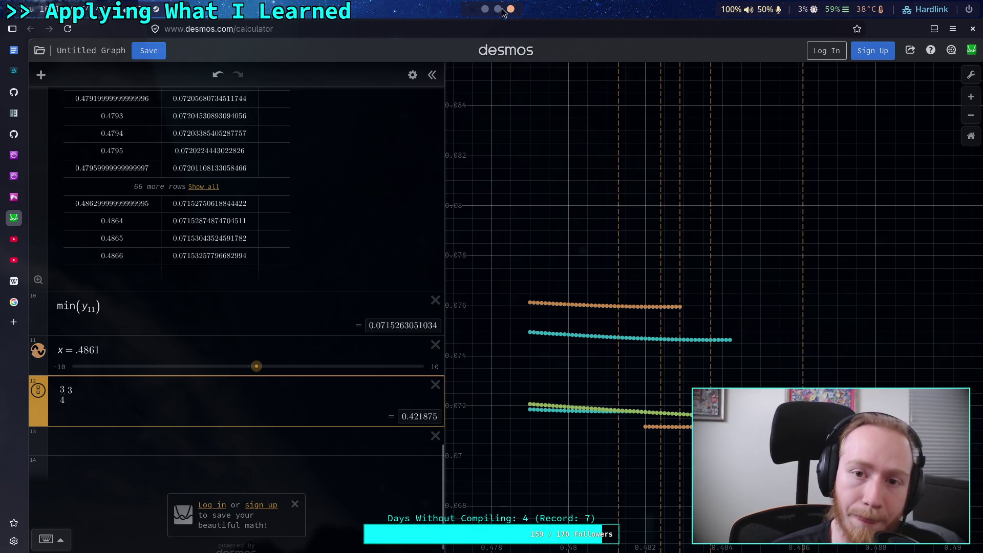
pyautogui.press('super+4')
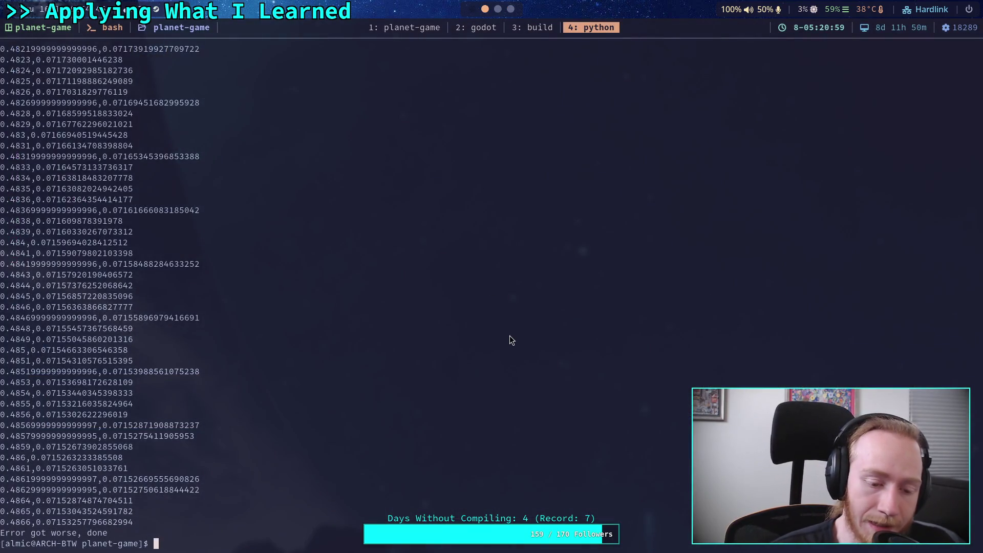
# Step: Re-run the script in the terminal, then add an expression e (2.71828182846) in Desmos row 13
pyautogui.press('Up')
pyautogui.press('Return')
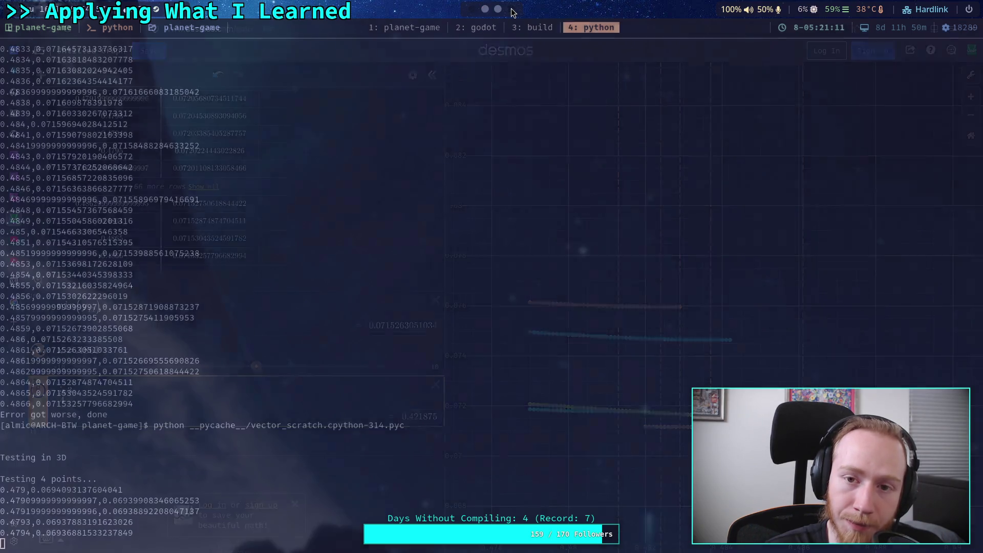
pyautogui.press('super+3')
pyautogui.click(138, 438)
pyautogui.write('e')
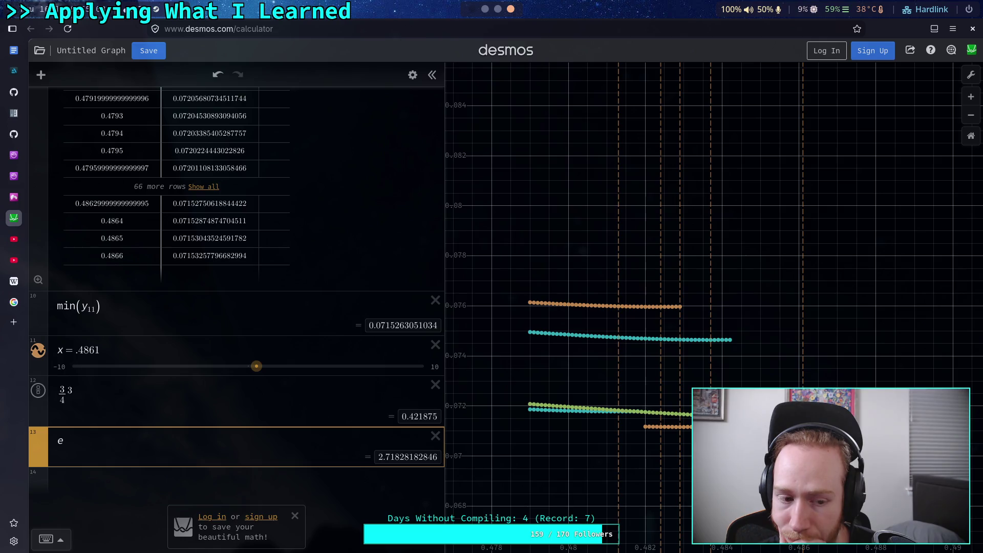
# Step: Make row 13 e/4 (0.679570457115) and open a new browser tab
pyautogui.write('/4')
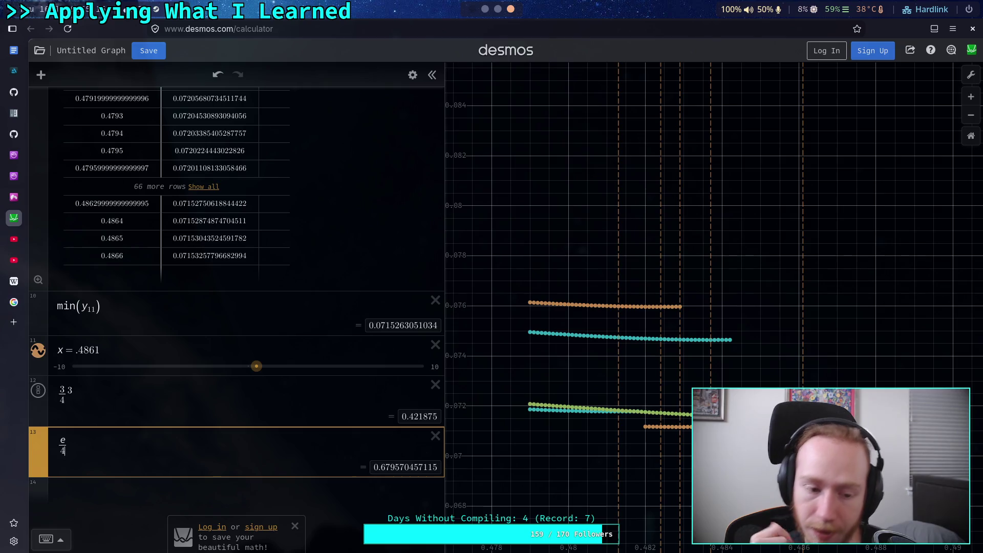
pyautogui.click(12, 327)
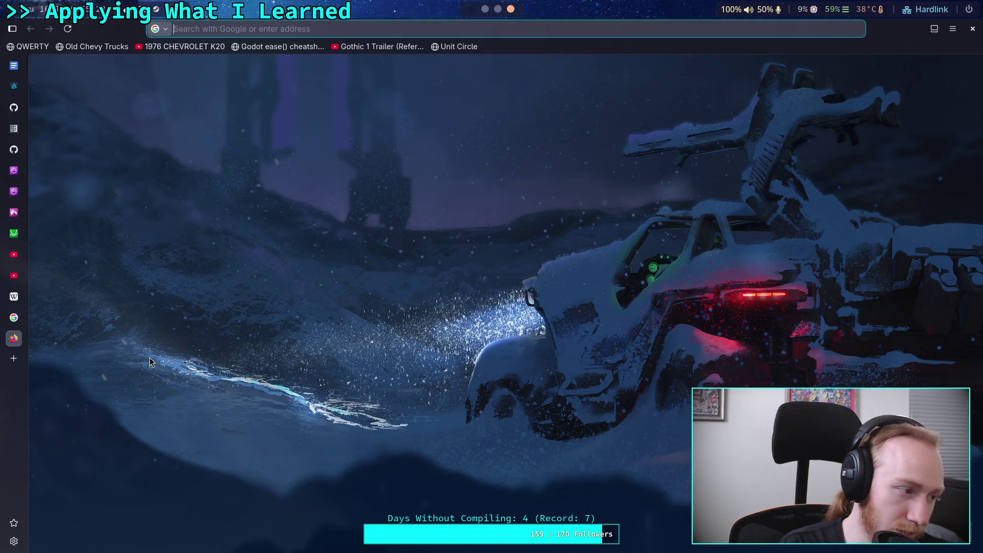
# Step: Search Google for 'golden ratio' and copy its value 1.61803398875
pyautogui.write('golden ratio')
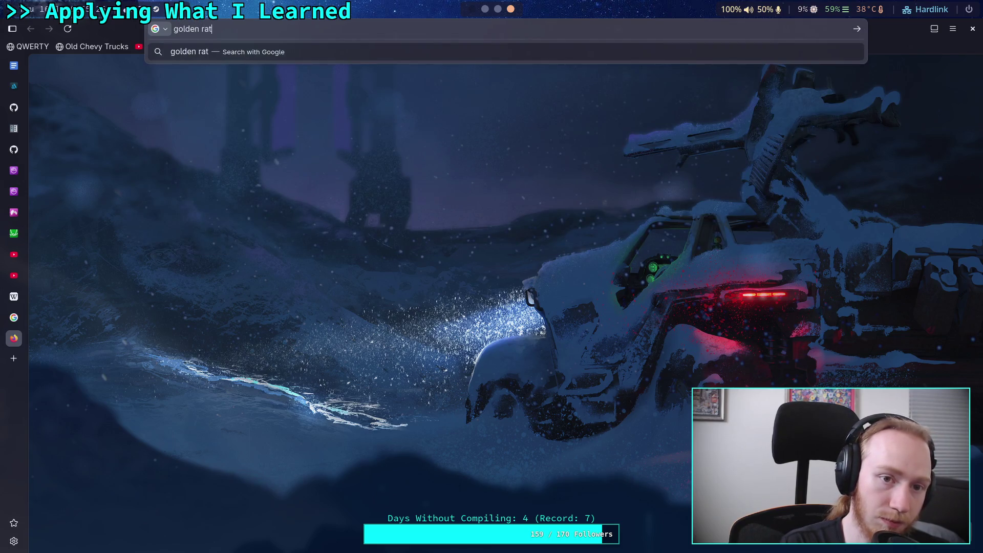
pyautogui.press('Return')
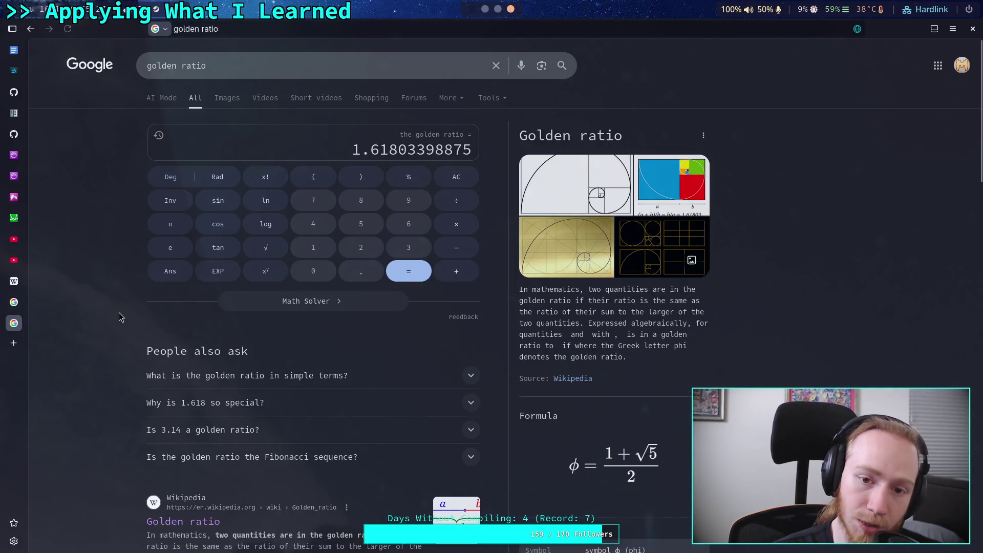
pyautogui.moveTo(351, 150); pyautogui.dragTo(474, 153)
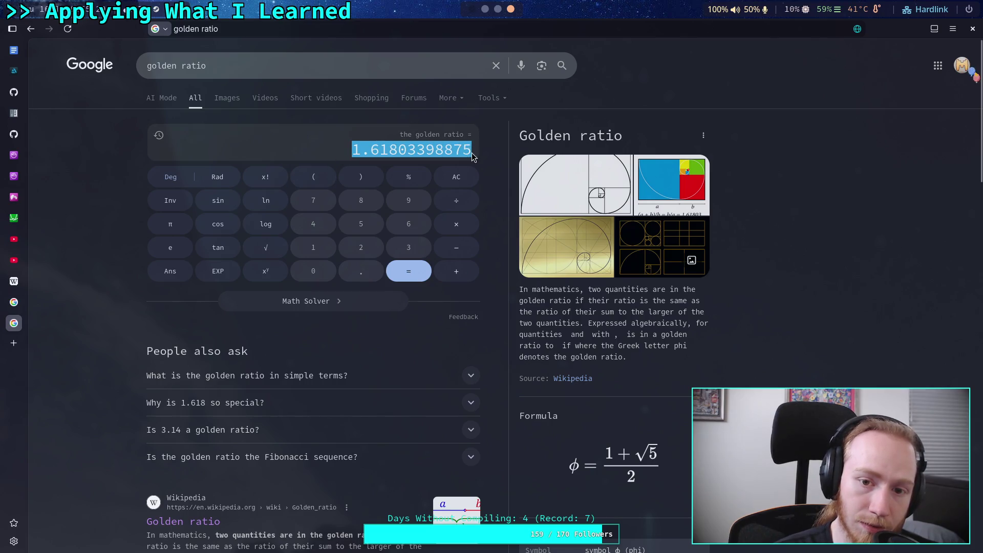
pyautogui.rightClick(453, 149)
pyautogui.click(467, 160)
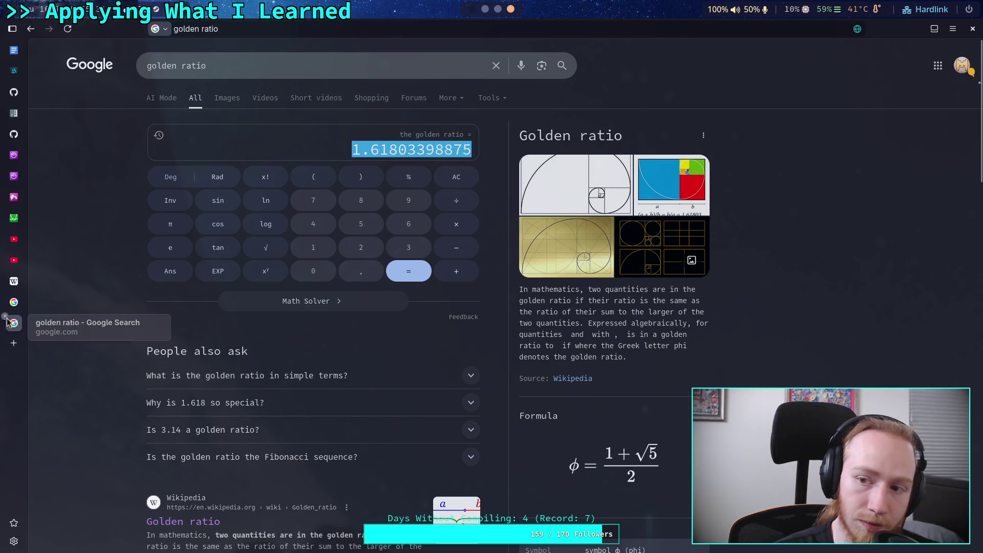
pyautogui.hotkey('ctrl', 'Tab')
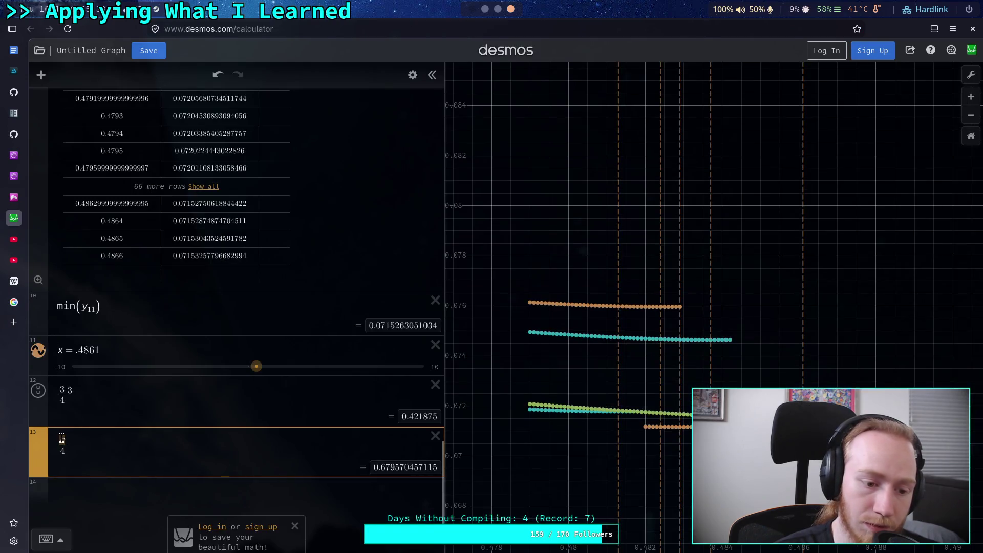
# Step: Try the golden ratio over 4 (0.404508497187) in row 13, then remove that trial expression
pyautogui.doubleClick(62, 438)
pyautogui.hotkey('ctrl', 'v')
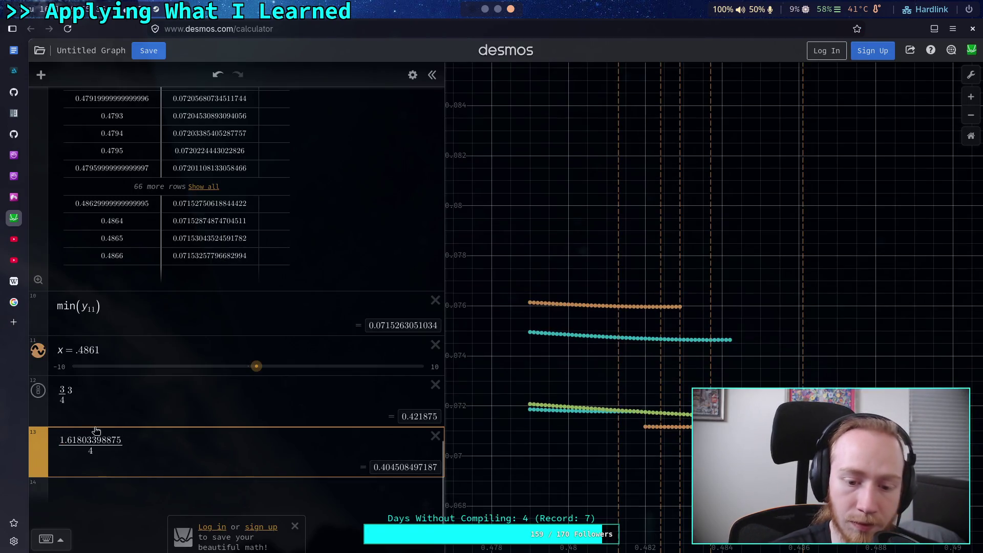
pyautogui.click(169, 441)
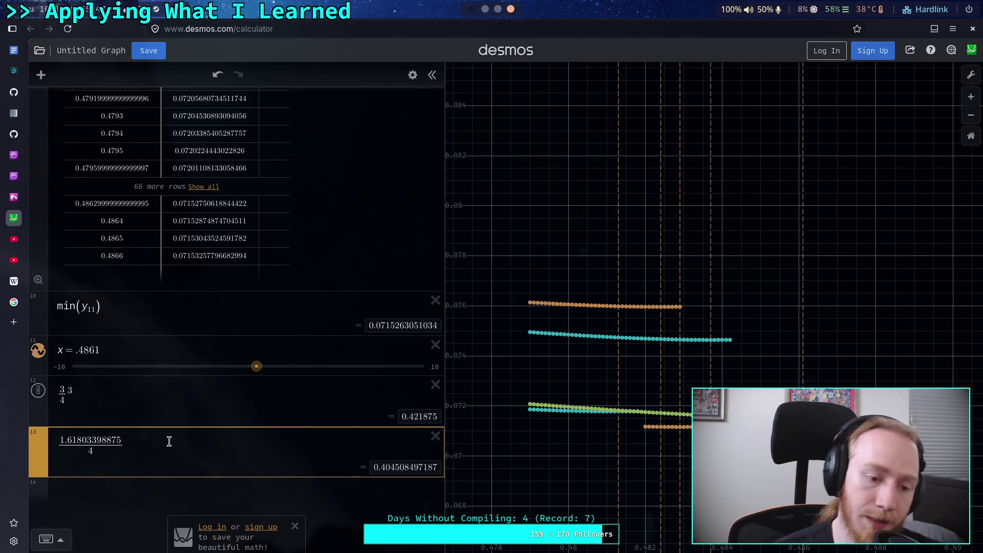
pyautogui.moveTo(443, 498); pyautogui.dragTo(443, 438)
pyautogui.scroll(-5, 391, 370)
pyautogui.click(364, 415)
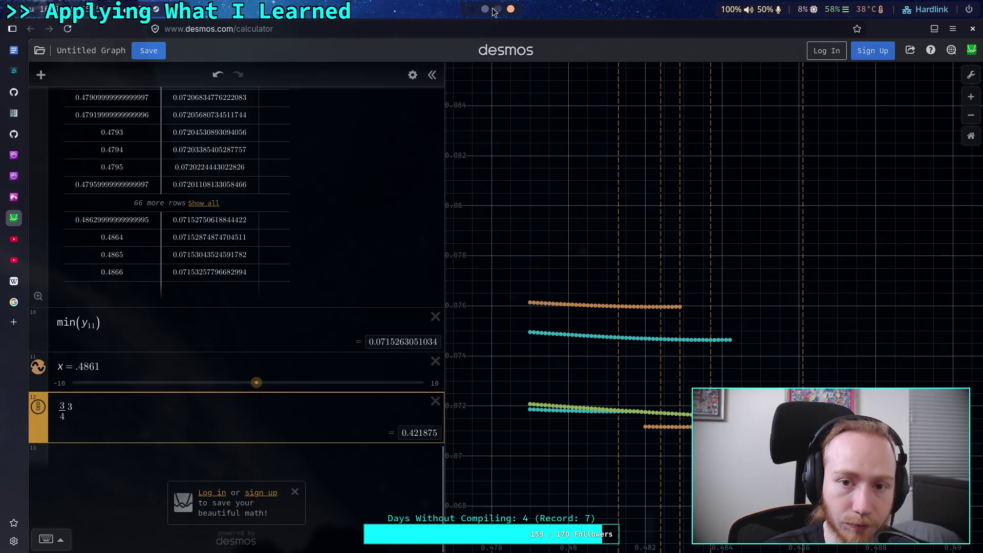
pyautogui.press('super+4')
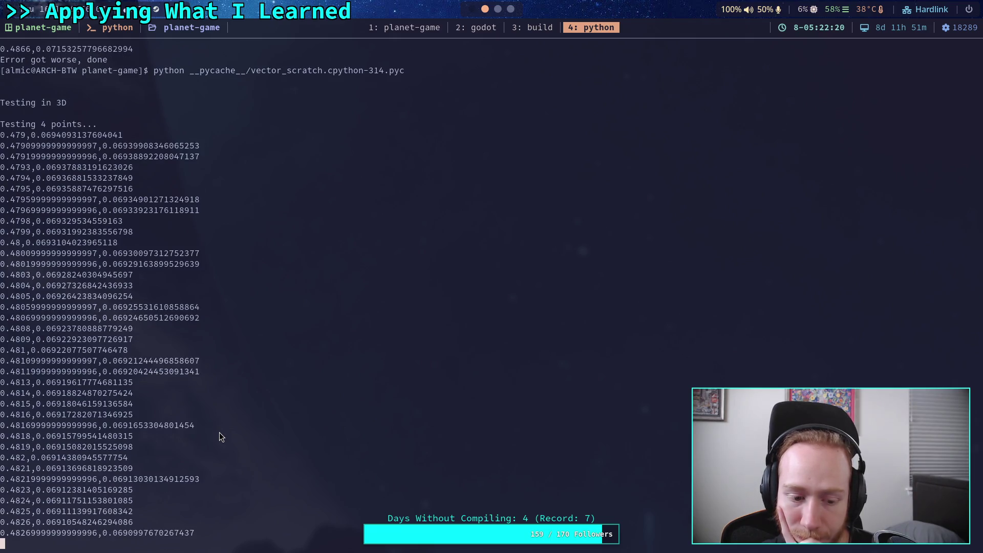
# Step: Change best_error_extra from 5 to 2 in vector_scratch.py and save with :w
pyautogui.click(390, 27)
pyautogui.scroll(-3, 296, 285)
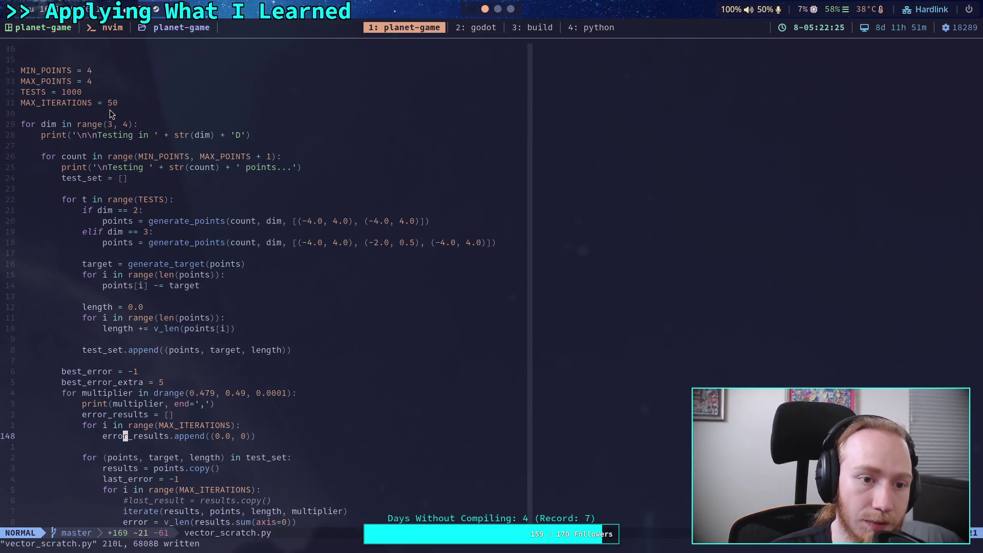
pyautogui.click(183, 383)
pyautogui.press('a')
pyautogui.press('BackSpace')
pyautogui.write('3')
pyautogui.press('BackSpace')
pyautogui.write('2')
pyautogui.press('Escape')
pyautogui.write(':w')
pyautogui.press('Return')
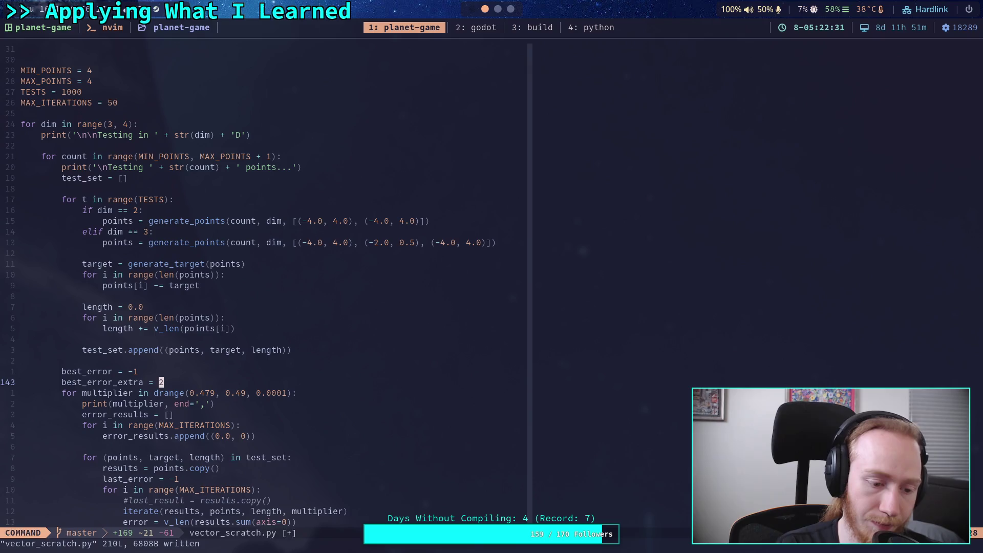
# Step: Glance at the Desmos graph, then move to the python terminal window
pyautogui.click(510, 9)
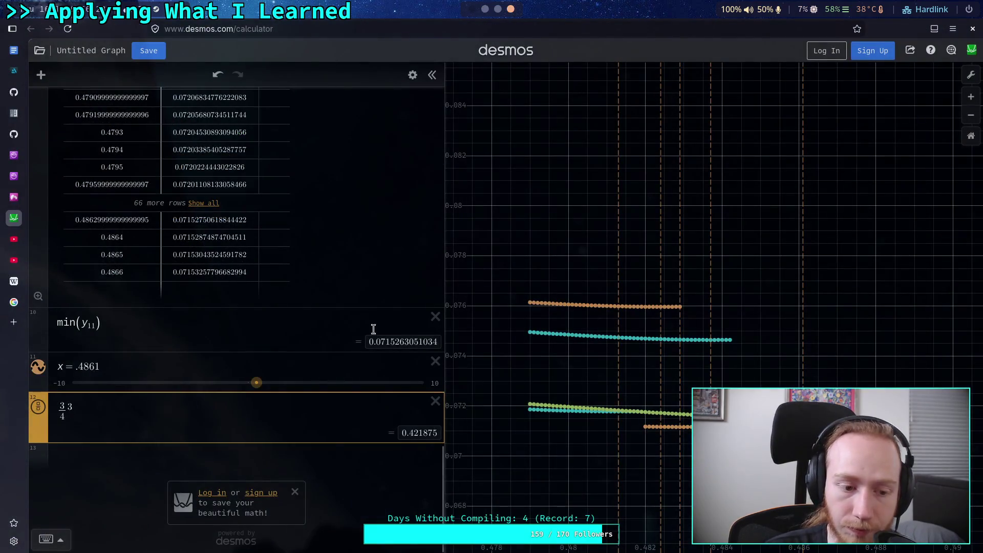
pyautogui.click(484, 9)
pyautogui.click(497, 10)
pyautogui.click(485, 9)
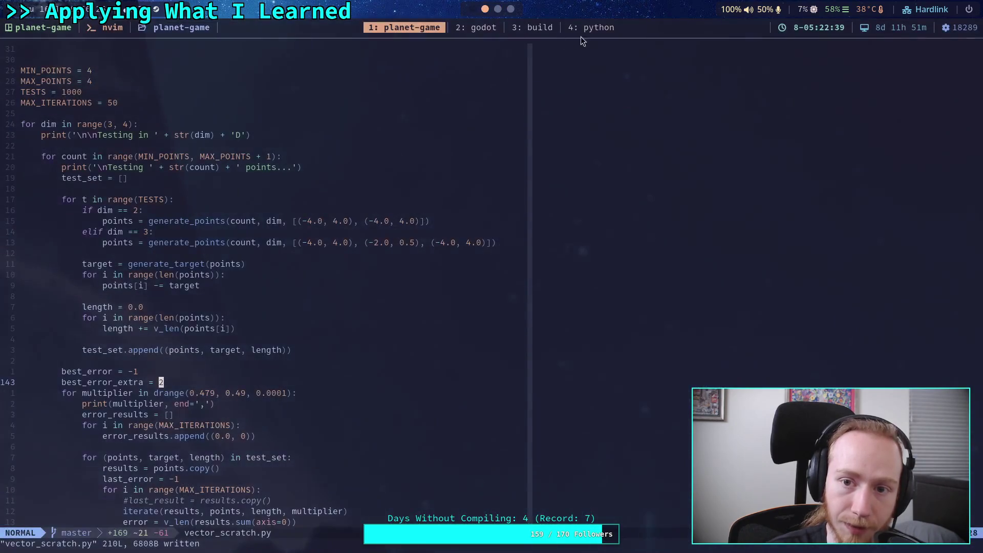
pyautogui.click(594, 27)
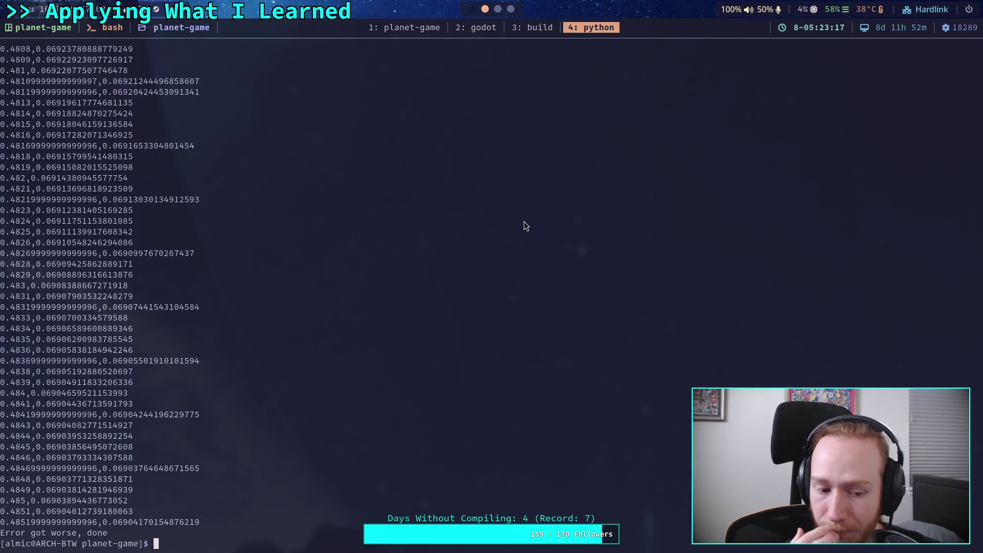
# Step: Select and copy the 4-point output rows from 0.479 through 0.4851 in tmux
pyautogui.scroll(7, 86, 226)
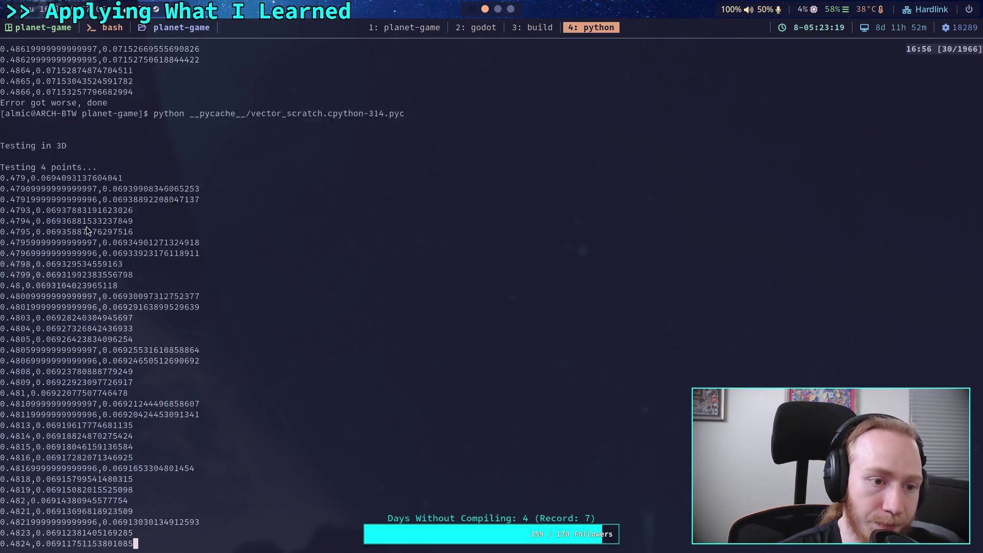
pyautogui.scroll(-7, 54, 254)
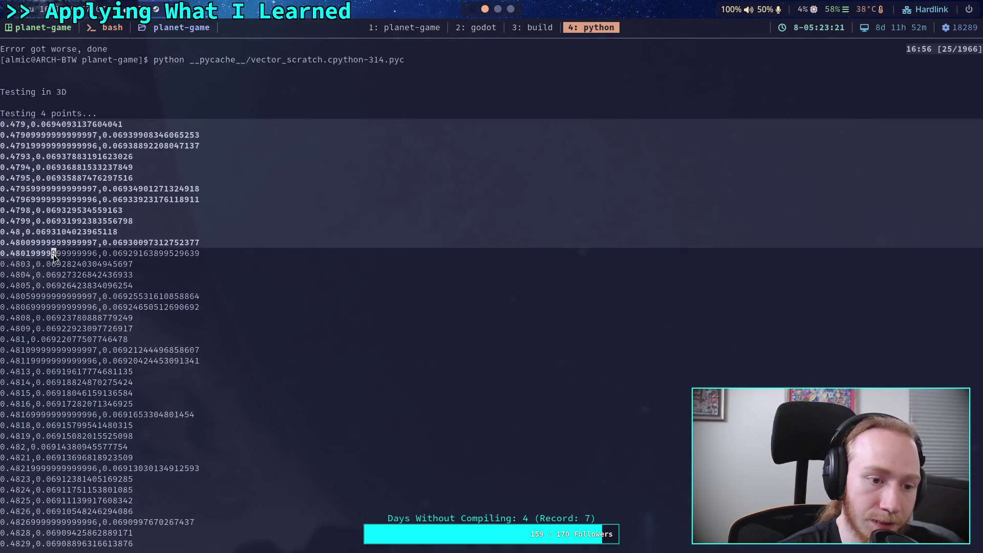
pyautogui.scroll(4, 48, 252)
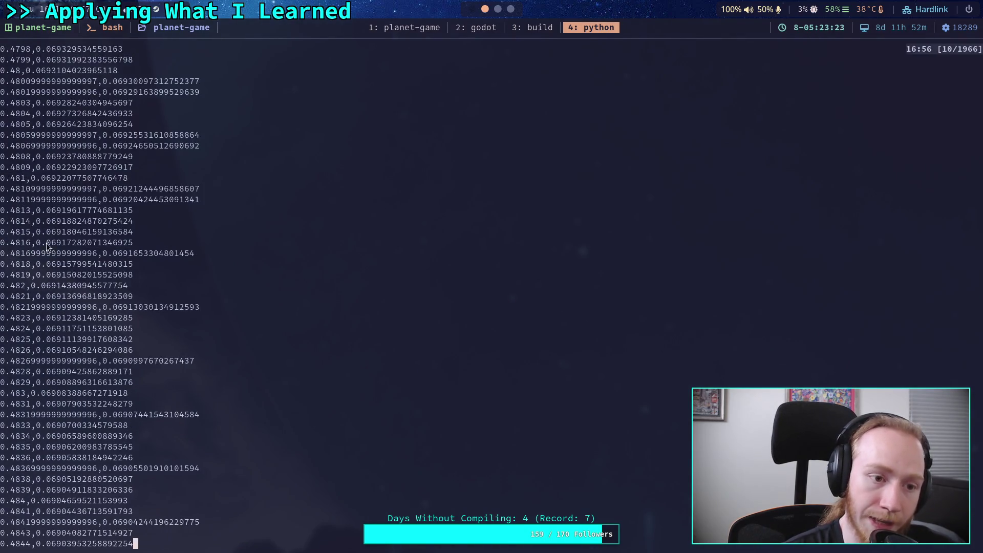
pyautogui.moveTo(4, 72)
pyautogui.mouseDown()
pyautogui.moveTo(76, 204)
pyautogui.moveTo(146, 546)
pyautogui.moveTo(110, 482)
pyautogui.moveTo(127, 485)
pyautogui.moveTo(132, 533)
pyautogui.moveTo(202, 522)
pyautogui.mouseUp()
pyautogui.click(511, 8)
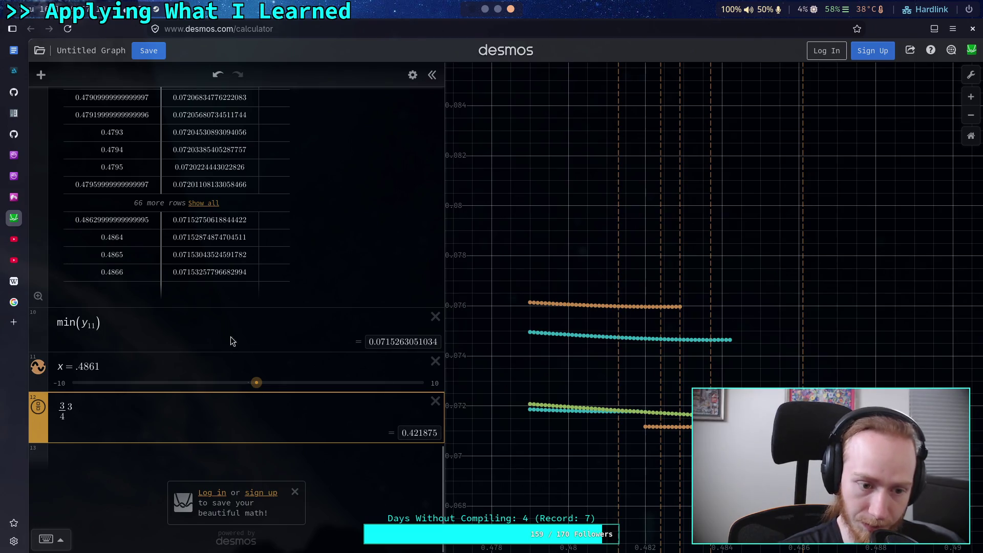
# Step: Delete the min(y11) expression and paste the copied 4-point results as a new x1, y1 table
pyautogui.click(135, 361)
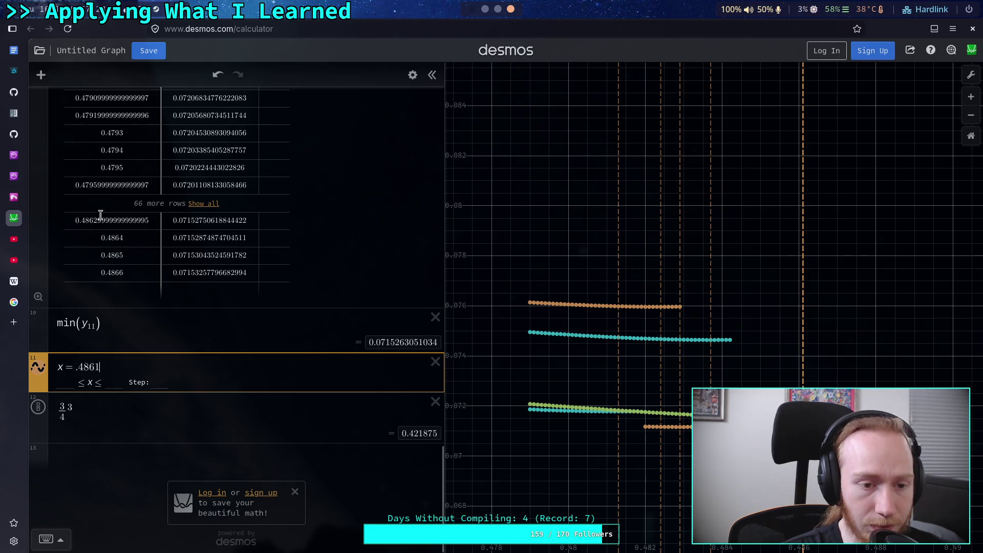
pyautogui.click(209, 204)
pyautogui.scroll(-10, 159, 389)
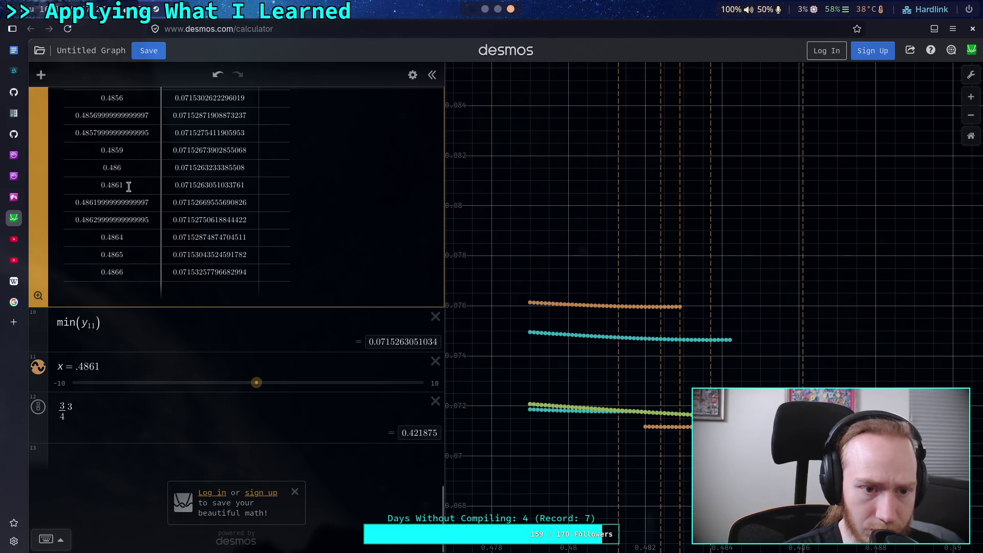
pyautogui.click(161, 343)
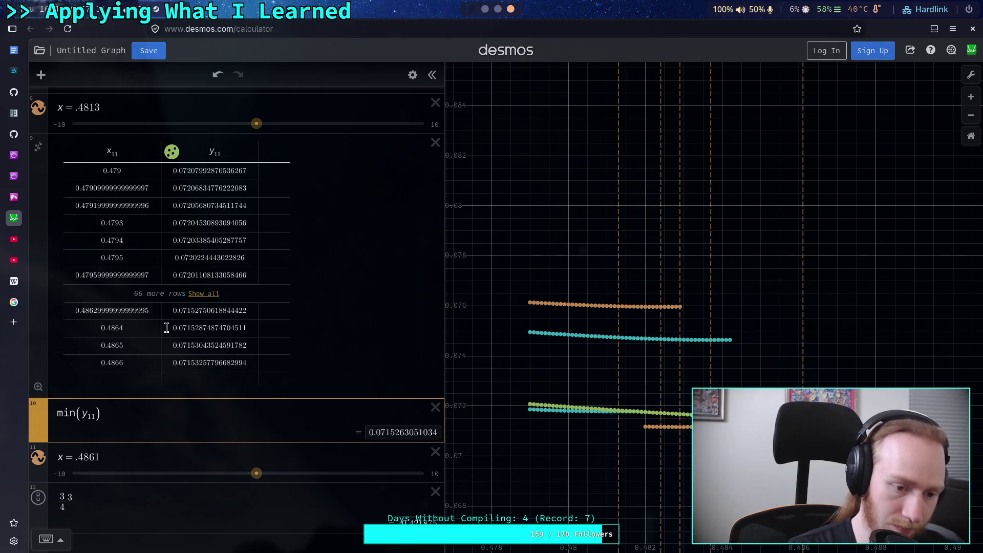
pyautogui.click(436, 407)
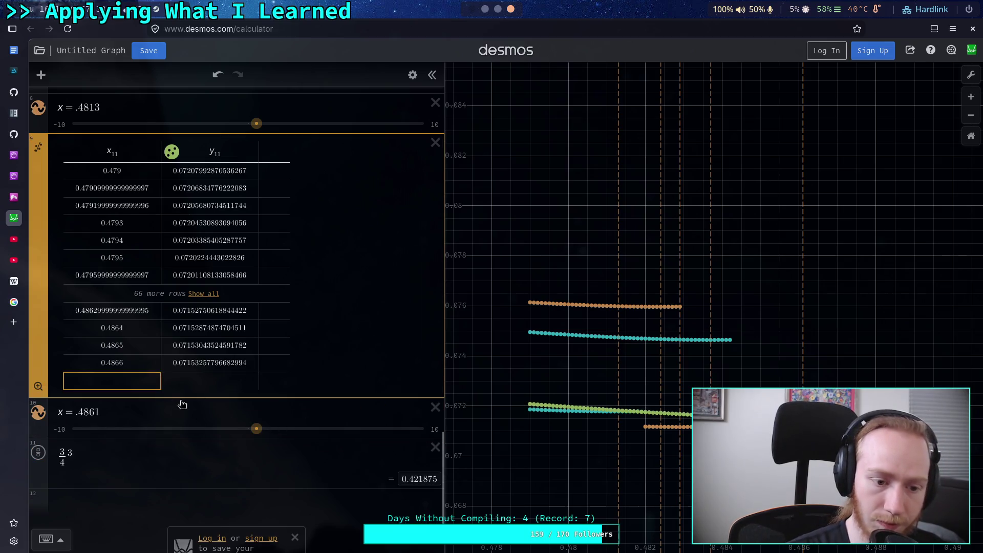
pyautogui.click(252, 411)
pyautogui.hotkey('ctrl', 'v')
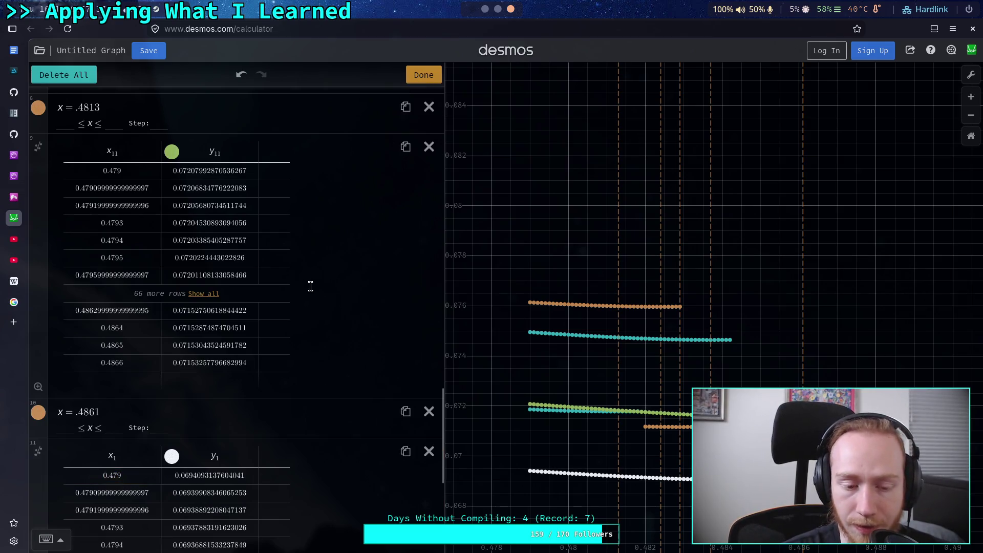
# Step: Duplicate the x = .4861 line and move the copy below the new table
pyautogui.scroll(-3, 312, 282)
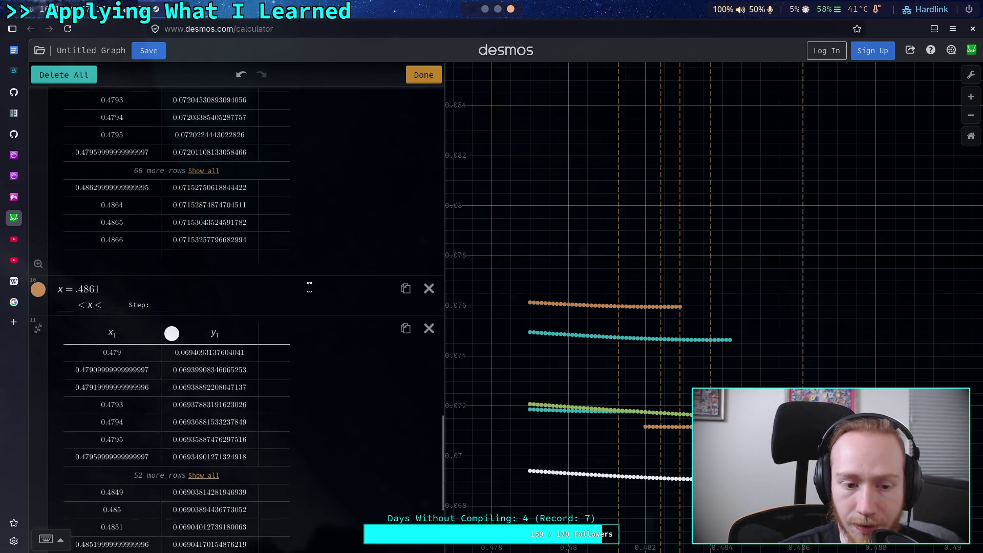
pyautogui.click(405, 282)
pyautogui.click(423, 74)
pyautogui.moveTo(46, 256)
pyautogui.mouseDown()
pyautogui.moveTo(44, 527)
pyautogui.moveTo(44, 515)
pyautogui.mouseUp()
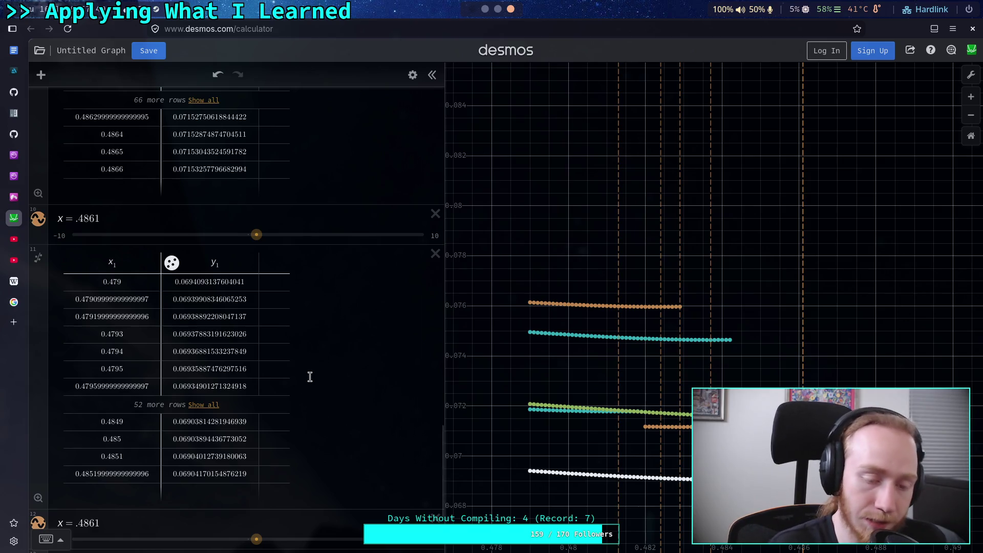
# Step: Add a new expression (3/4)^3 at the end of the list, evaluating to 0.421875
pyautogui.press('Return')
pyautogui.write('3/4')
pyautogui.press('Right')
pyautogui.write('^3')
pyautogui.scroll(2, 274, 406)
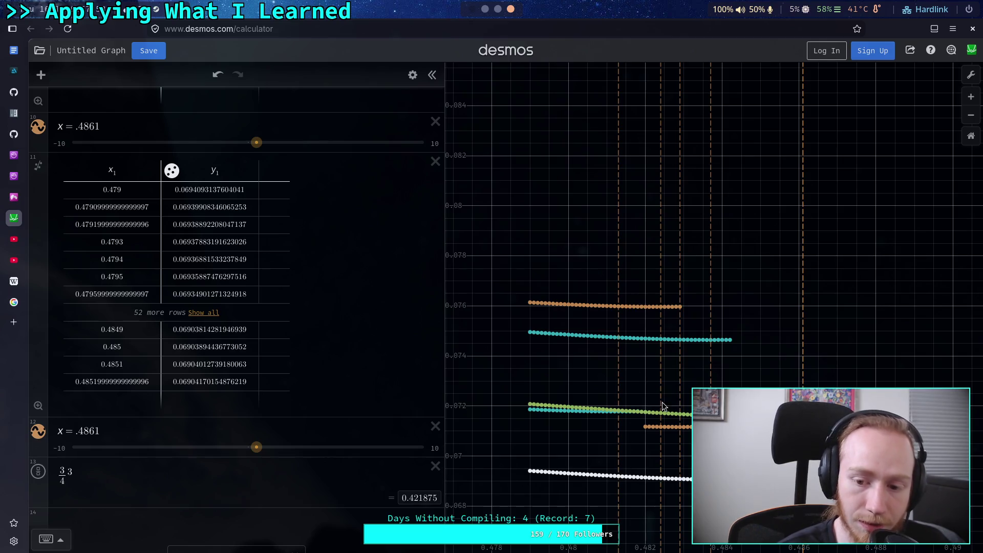
pyautogui.click(109, 427)
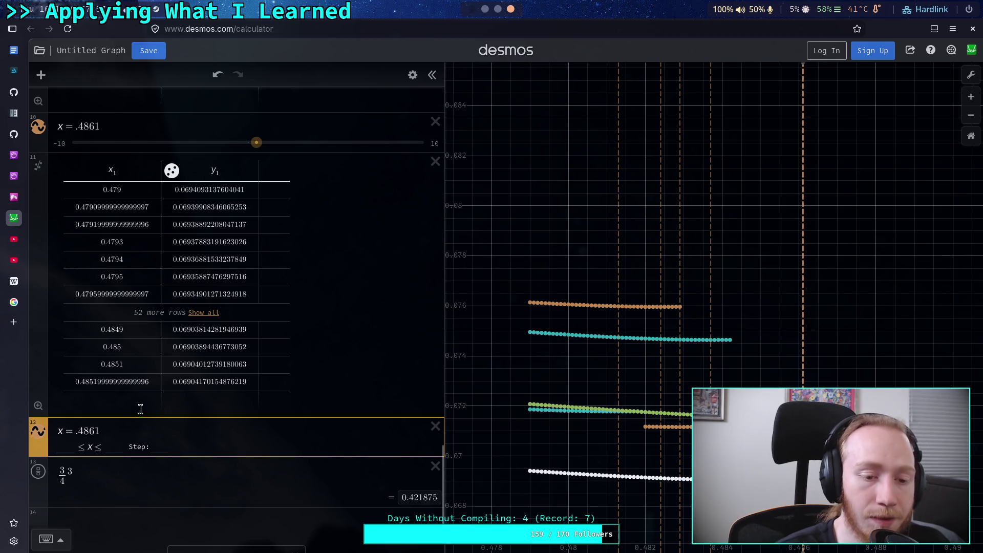
# Step: Expand the data table and change the copied vertical line to x = .4847
pyautogui.click(203, 313)
pyautogui.scroll(-5, 200, 322)
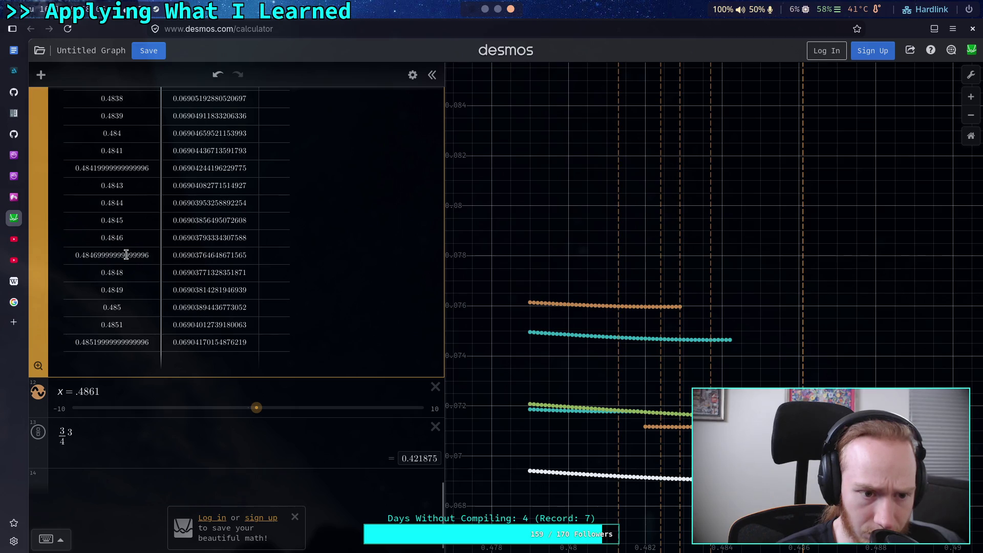
pyautogui.click(97, 392)
pyautogui.press('BackSpace')
pyautogui.press('BackSpace')
pyautogui.write('47')
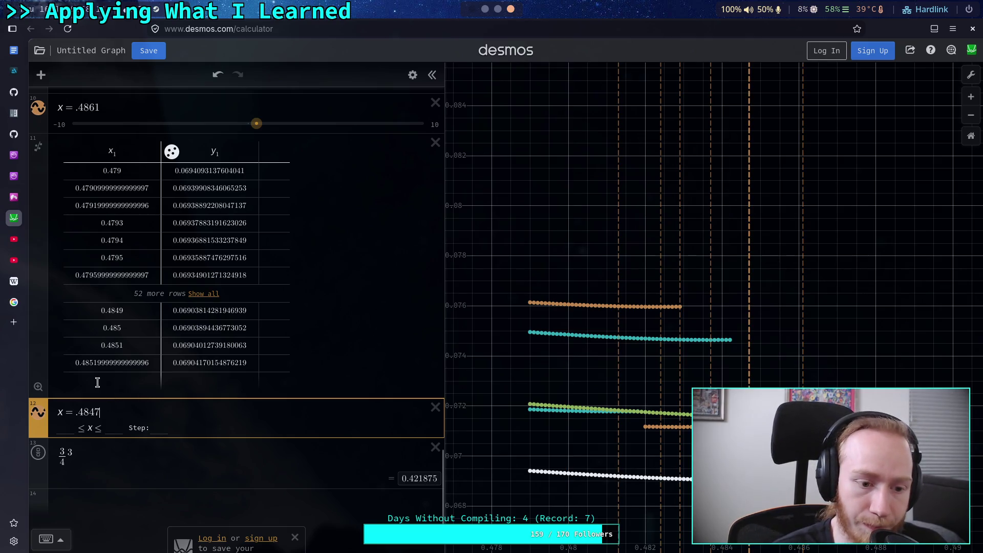
# Step: Delete the (3/4)^3 expression and recall the previous run command in the terminal
pyautogui.click(111, 455)
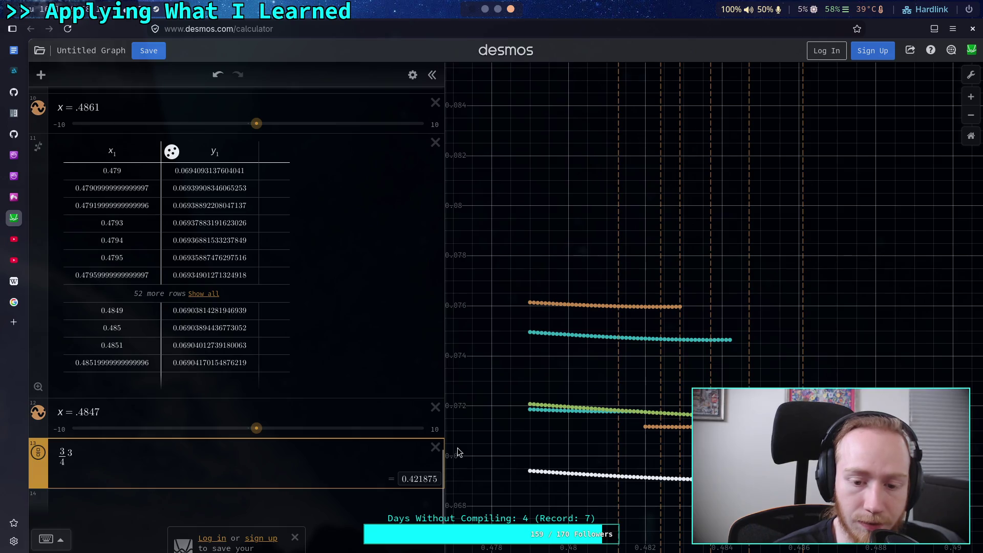
pyautogui.click(434, 449)
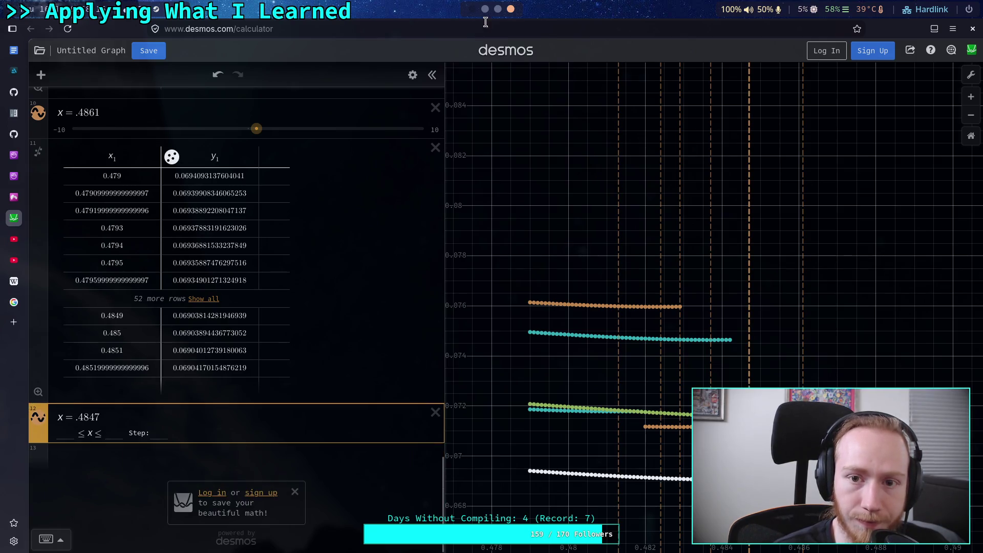
pyautogui.press('super+4')
pyautogui.press('Up')
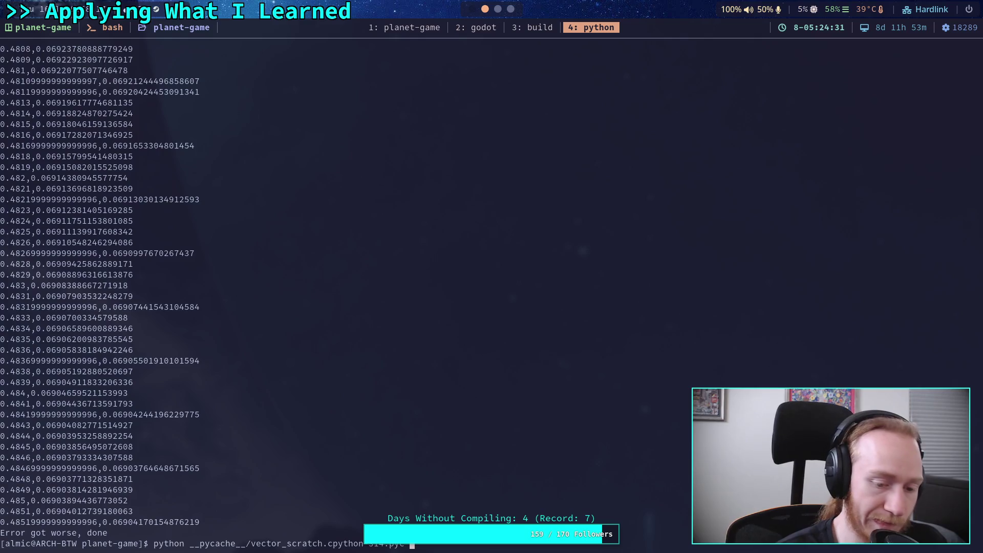
# Step: Recompile vector_scratch.py and rerun the compiled script from command history
pyautogui.press('Up')
pyautogui.press('Return')
pyautogui.press('Up')
pyautogui.press('Up')
pyautogui.press('Return')
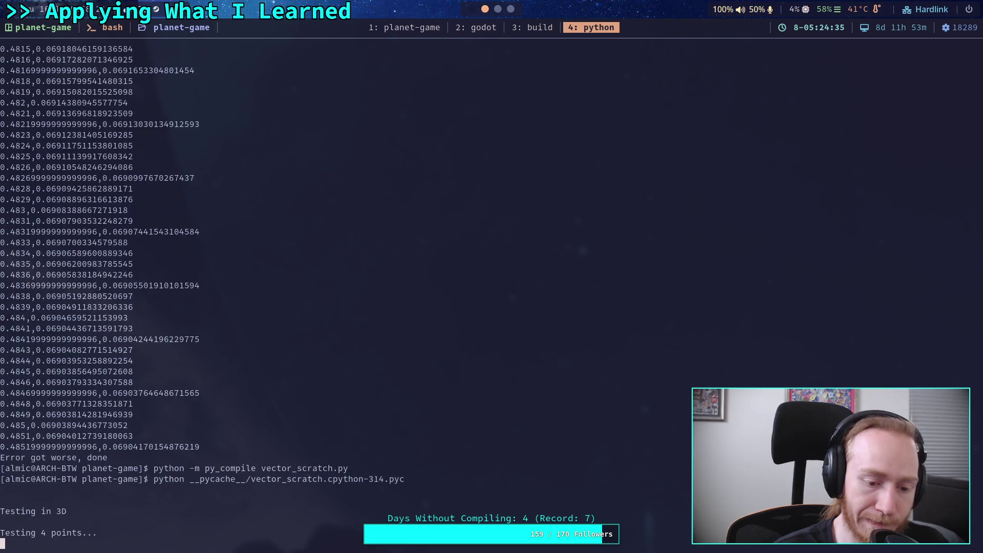
# Step: Check the script in Neovim and its running output, then go back to the Desmos graph
pyautogui.click(404, 27)
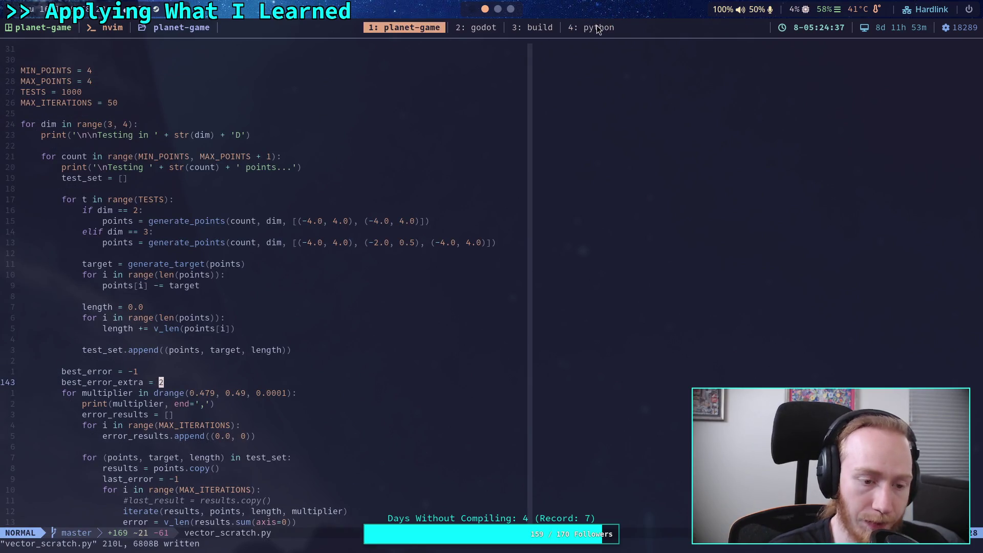
pyautogui.click(598, 28)
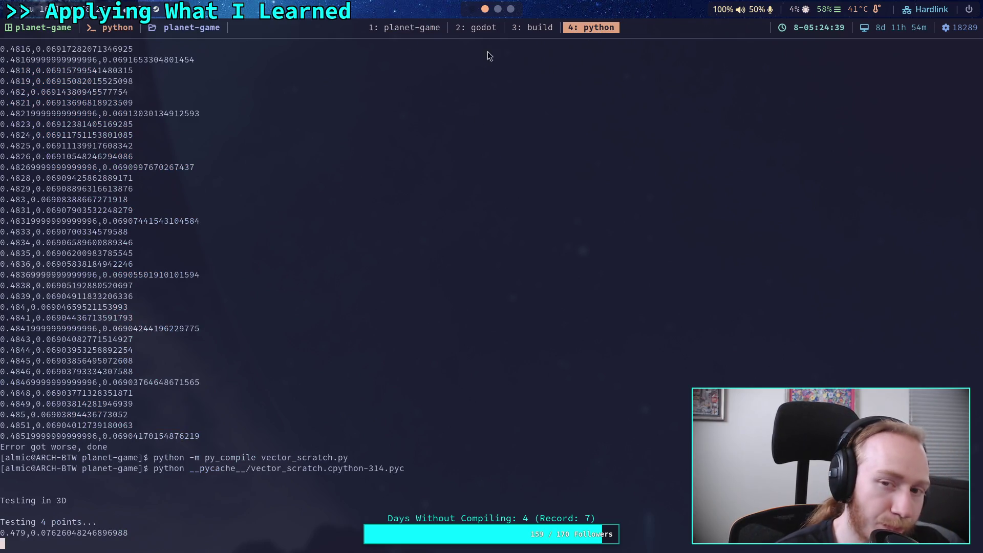
pyautogui.click(514, 10)
pyautogui.scroll(3, 268, 313)
pyautogui.scroll(-3, 267, 313)
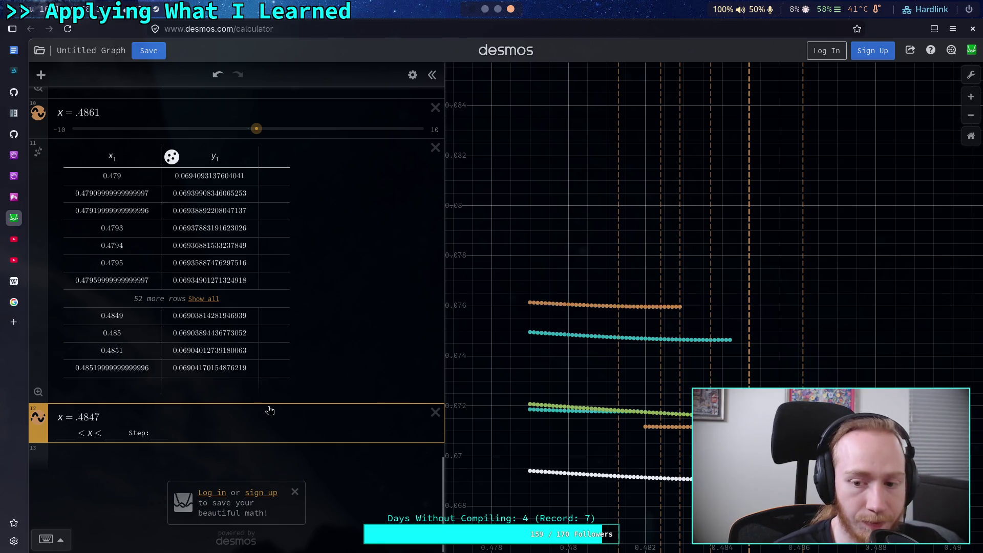
# Step: Add a new expression x = (π/4)^3 below the x = .4847 line
pyautogui.press('Return')
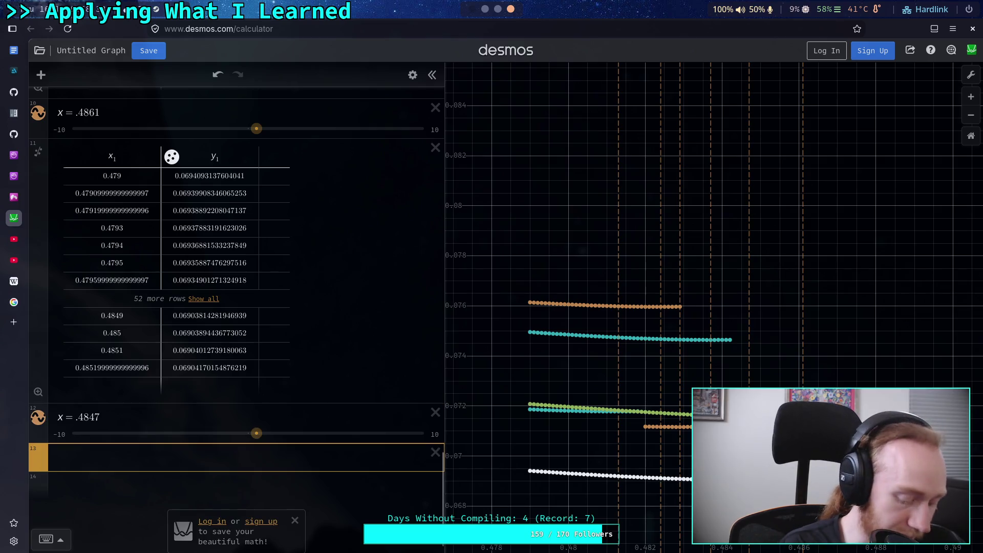
pyautogui.write('pi')
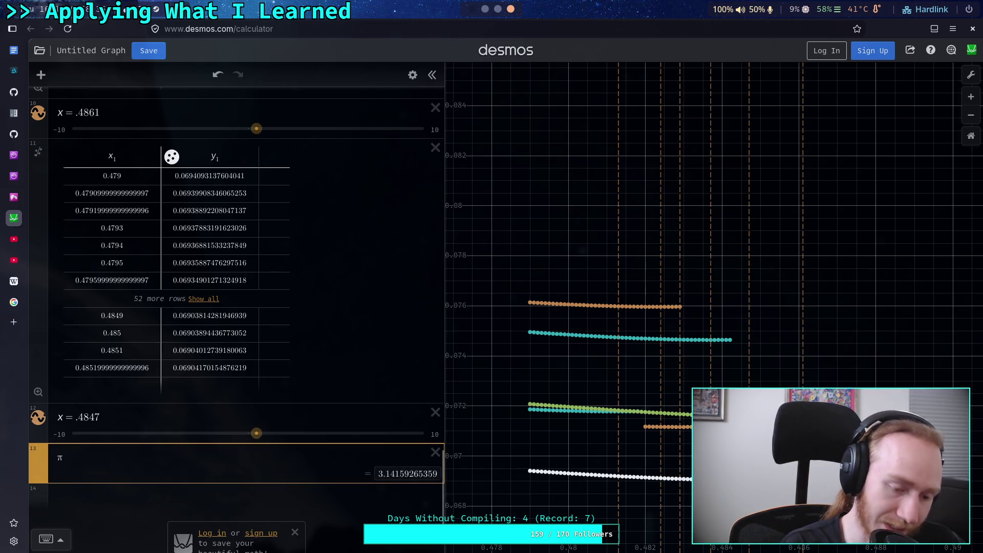
pyautogui.write('/4')
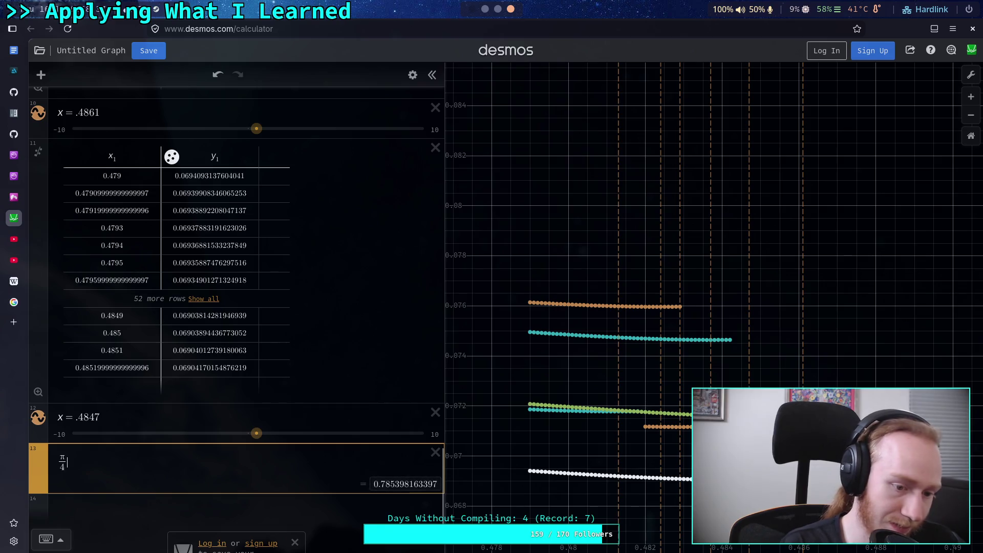
pyautogui.write('deg')
pyautogui.press('BackSpace')
pyautogui.press('BackSpace')
pyautogui.press('BackSpace')
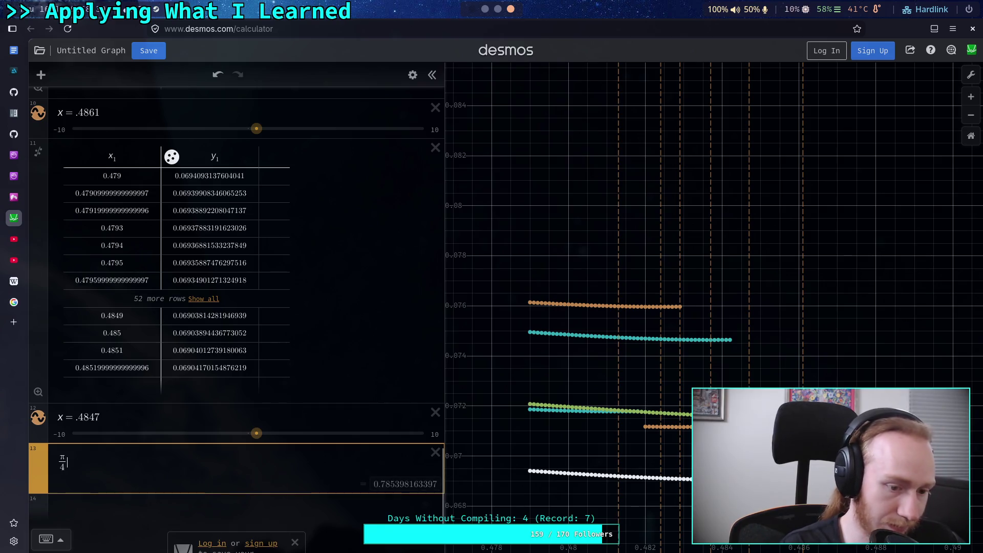
pyautogui.press('Up')
pyautogui.press('Right')
pyautogui.write('^3')
pyautogui.scroll(-1, 276, 377)
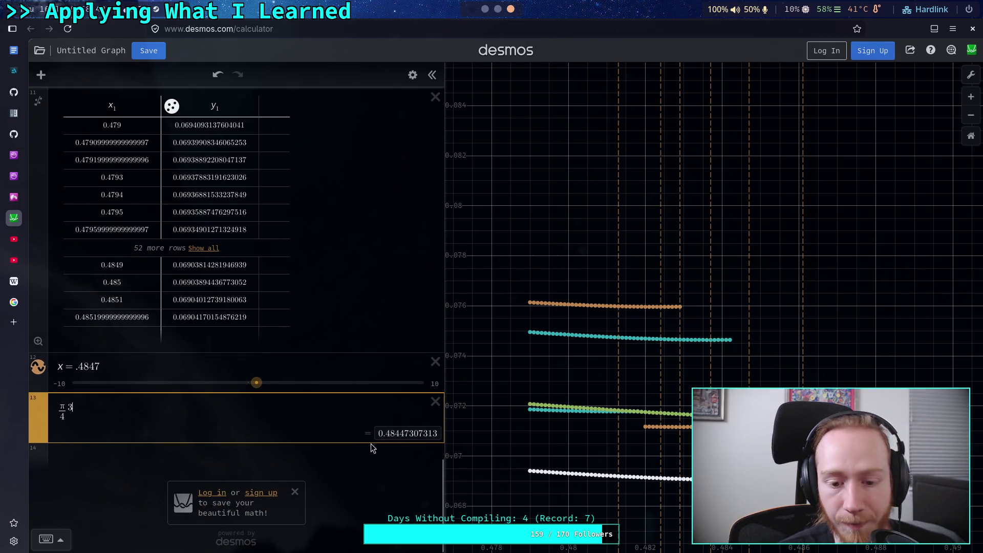
pyautogui.click(343, 456)
pyautogui.write('x=')
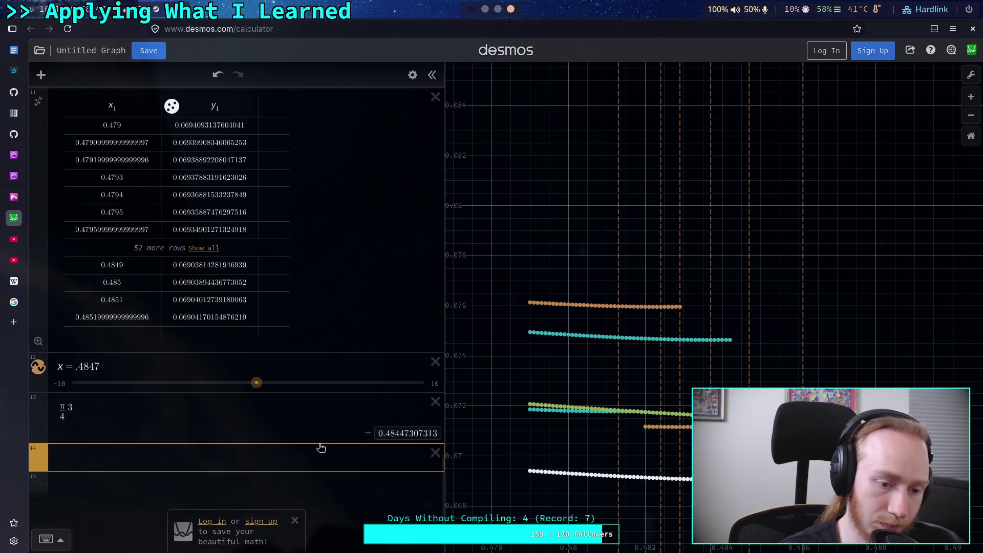
pyautogui.click(57, 414)
pyautogui.write('x=')
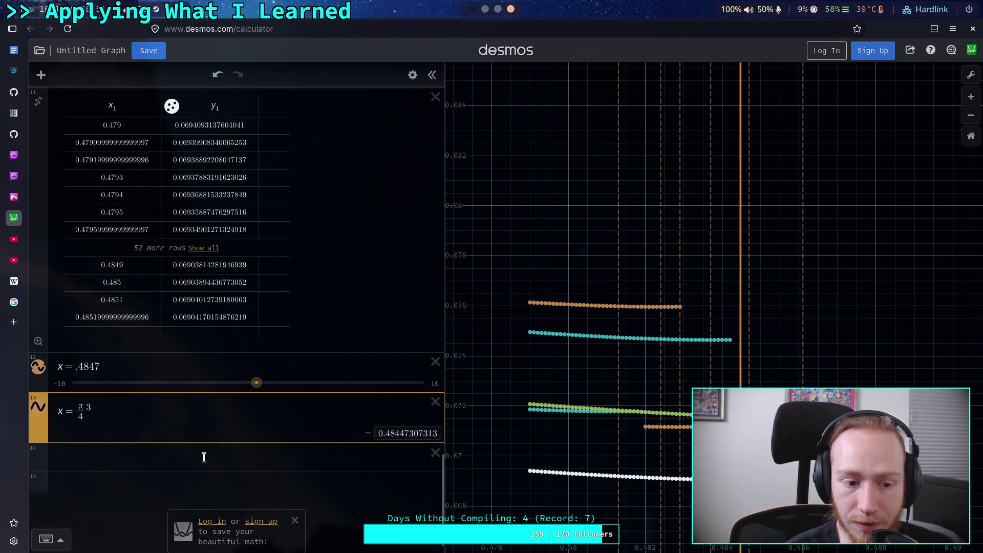
# Step: Colour the x = (π/4)³ line purple, then switch to the terminal
pyautogui.click(413, 75)
pyautogui.click(38, 406)
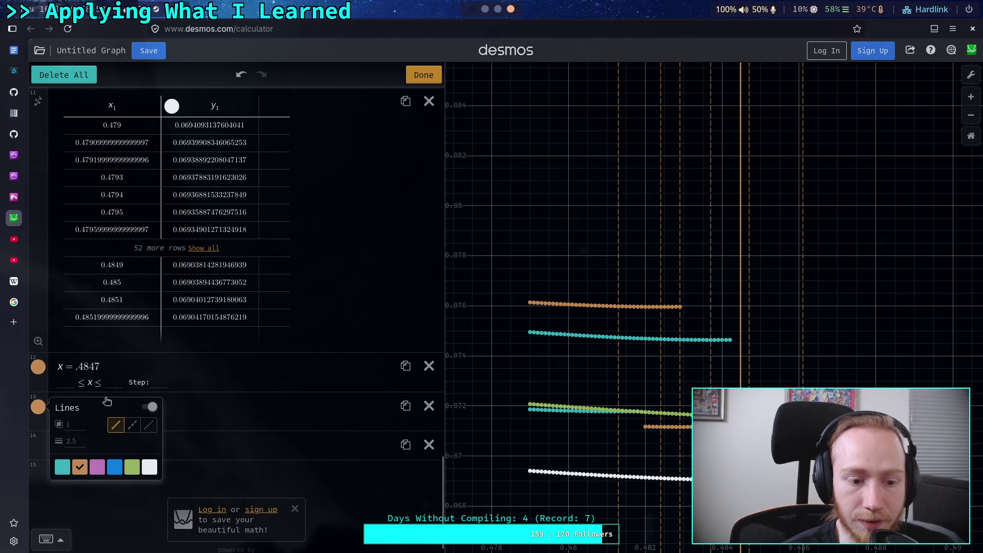
pyautogui.click(97, 466)
pyautogui.click(283, 412)
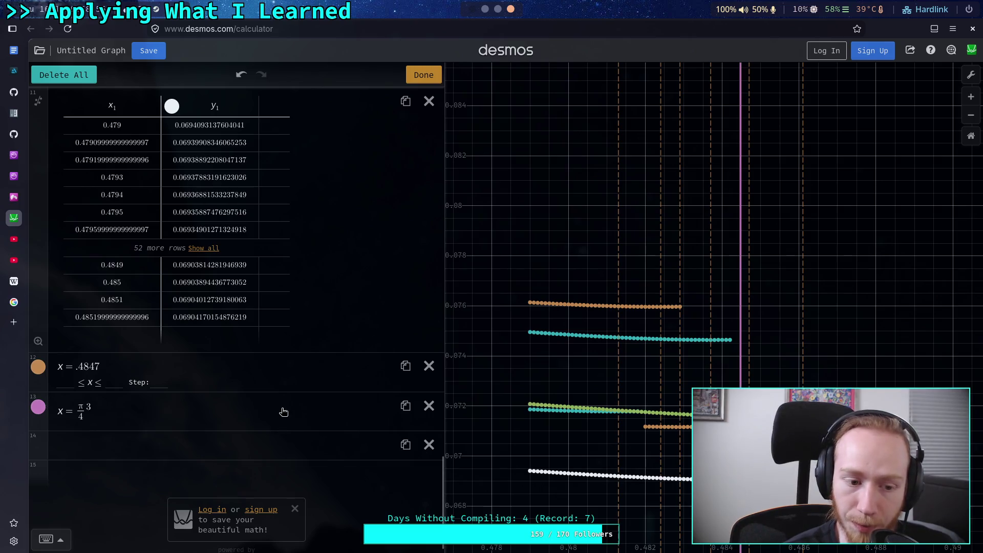
pyautogui.click(284, 412)
pyautogui.click(263, 456)
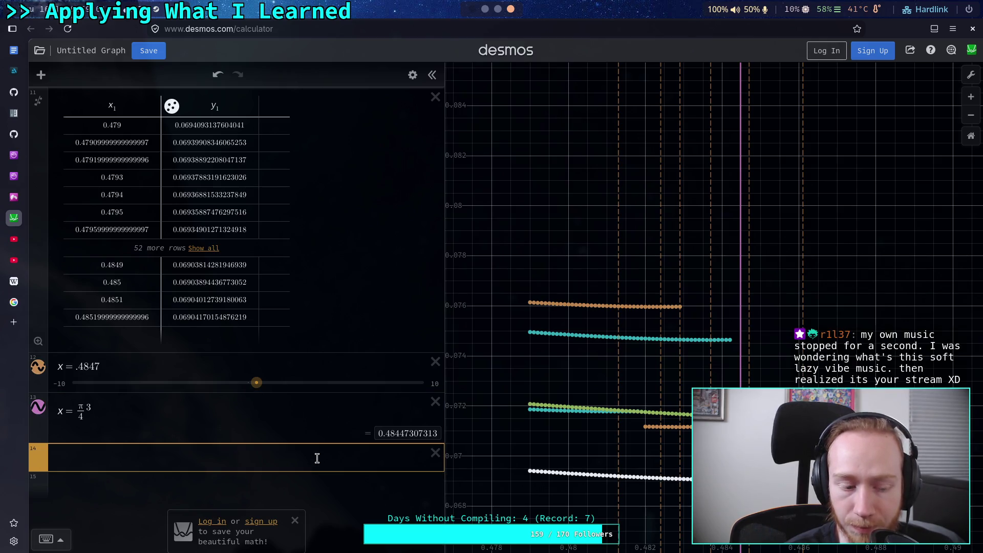
pyautogui.click(485, 8)
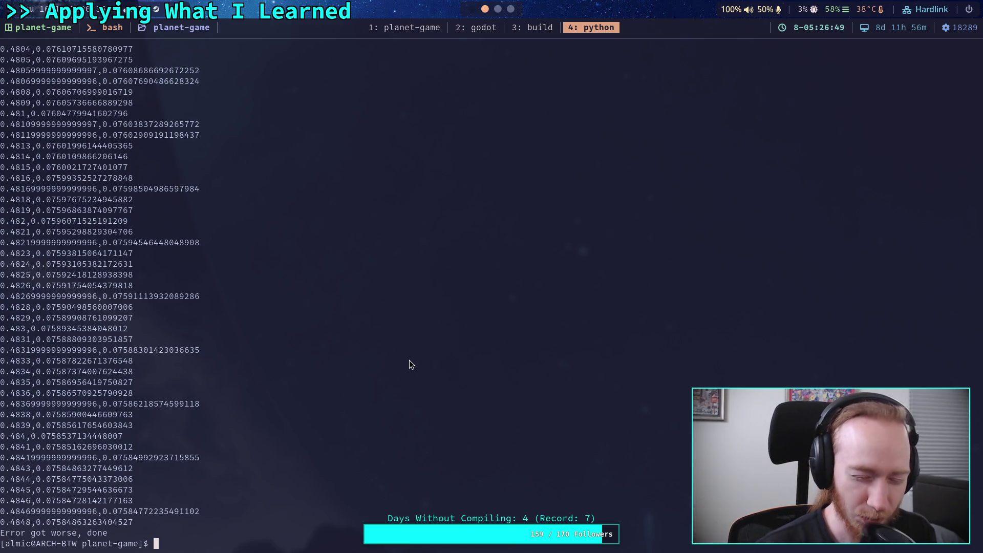
# Step: Copy the 4-point run's output rows from 0.479 through 0.4848, then return to Desmos
pyautogui.scroll(6, 357, 310)
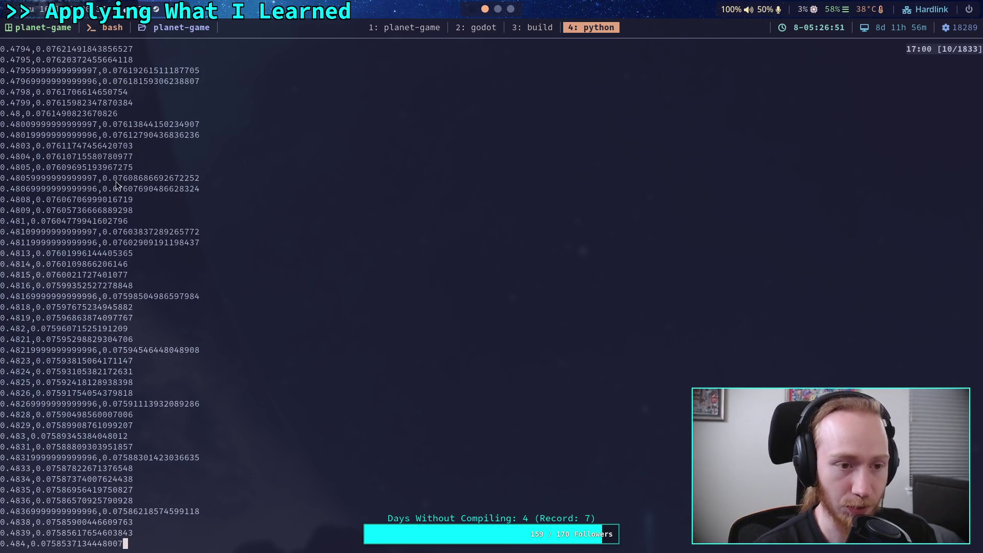
pyautogui.moveTo(3, 225); pyautogui.dragTo(86, 327)
pyautogui.scroll(4, 97, 189)
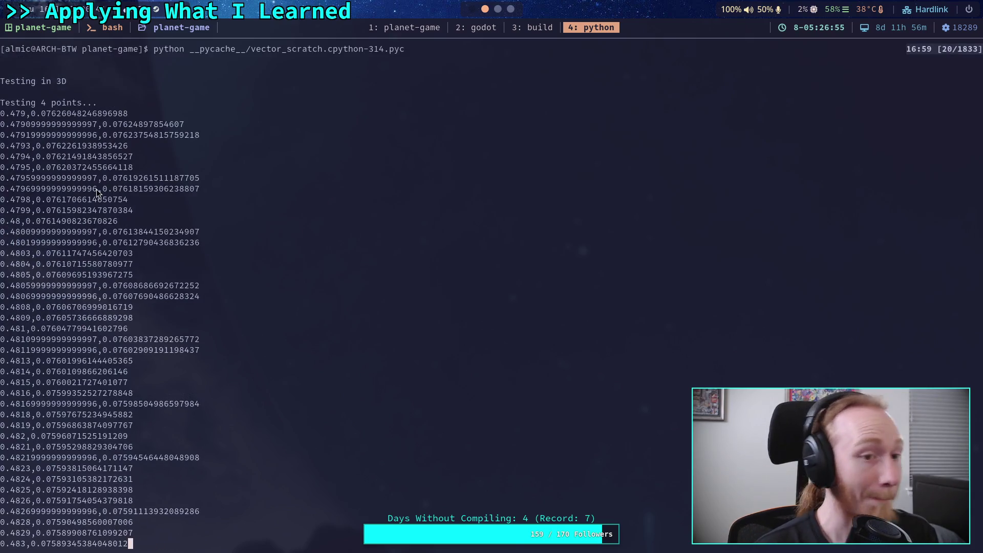
pyautogui.moveTo(2, 114); pyautogui.dragTo(74, 213)
pyautogui.scroll(4, 70, 216)
pyautogui.moveTo(2, 117); pyautogui.dragTo(75, 272)
pyautogui.scroll(3, 75, 265)
pyautogui.moveTo(3, 116)
pyautogui.mouseDown()
pyautogui.moveTo(100, 265)
pyautogui.moveTo(135, 533)
pyautogui.moveTo(133, 523)
pyautogui.mouseUp()
pyautogui.scroll(-2, 87, 240)
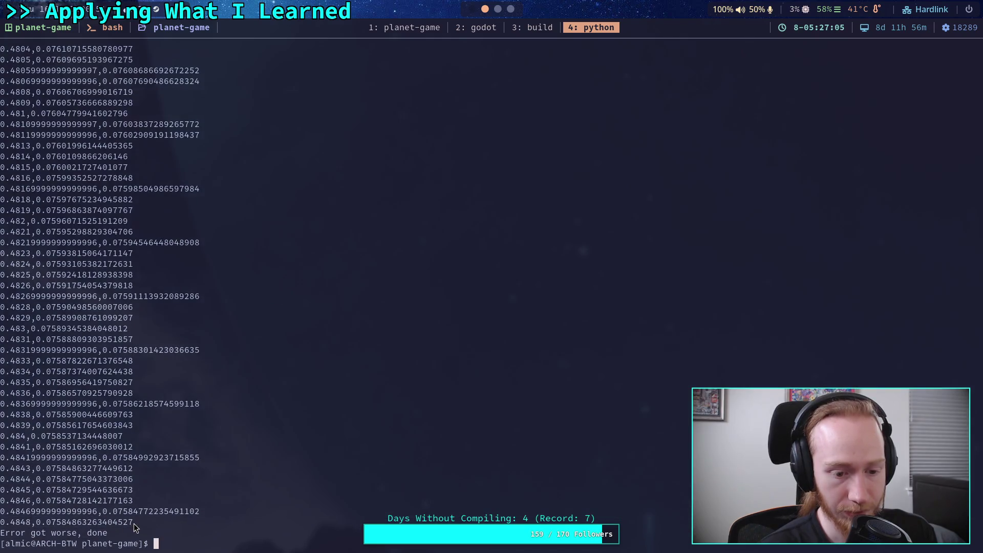
pyautogui.press('super+3')
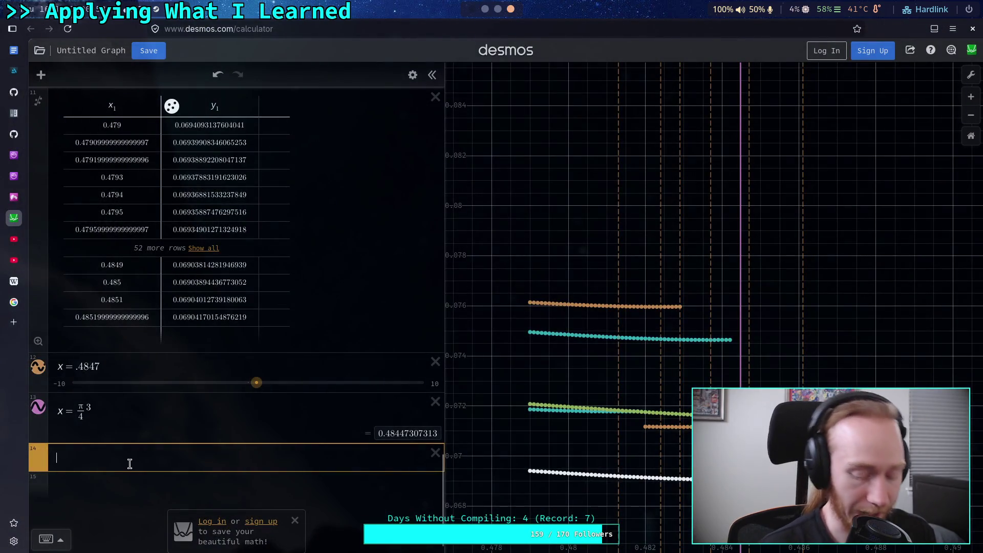
# Step: Paste the copied rows as an x₂/y₂ table and move the x = (π/4)³ line below it
pyautogui.hotkey('ctrl', 'v')
pyautogui.scroll(-2, 204, 422)
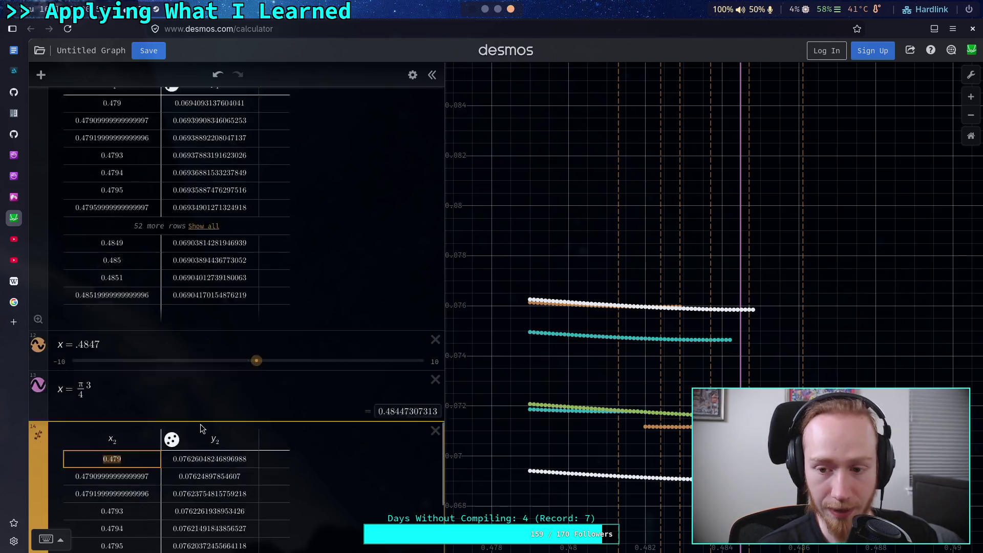
pyautogui.moveTo(44, 373)
pyautogui.mouseDown()
pyautogui.moveTo(46, 337)
pyautogui.moveTo(253, 397)
pyautogui.moveTo(301, 390)
pyautogui.mouseUp()
pyautogui.click(208, 408)
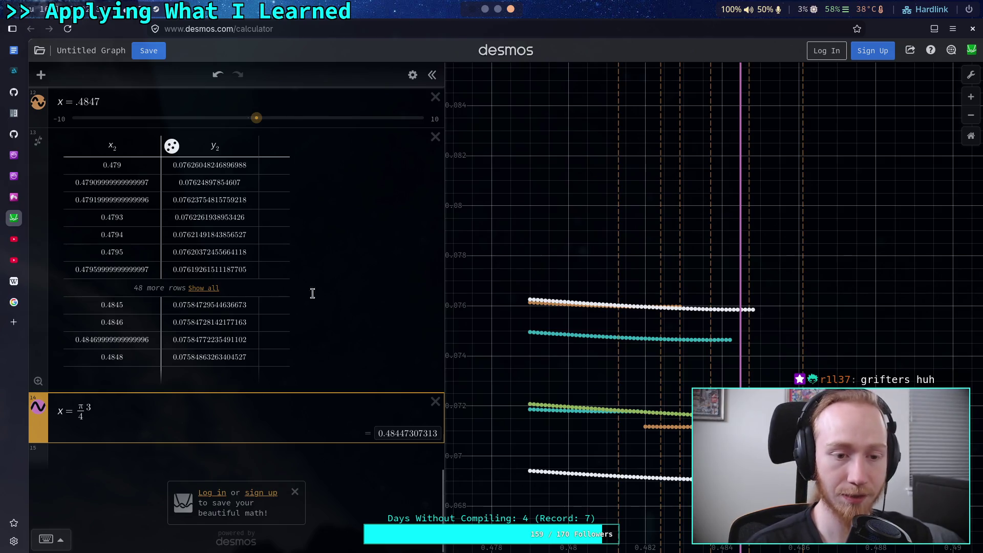
pyautogui.click(497, 10)
pyautogui.click(485, 10)
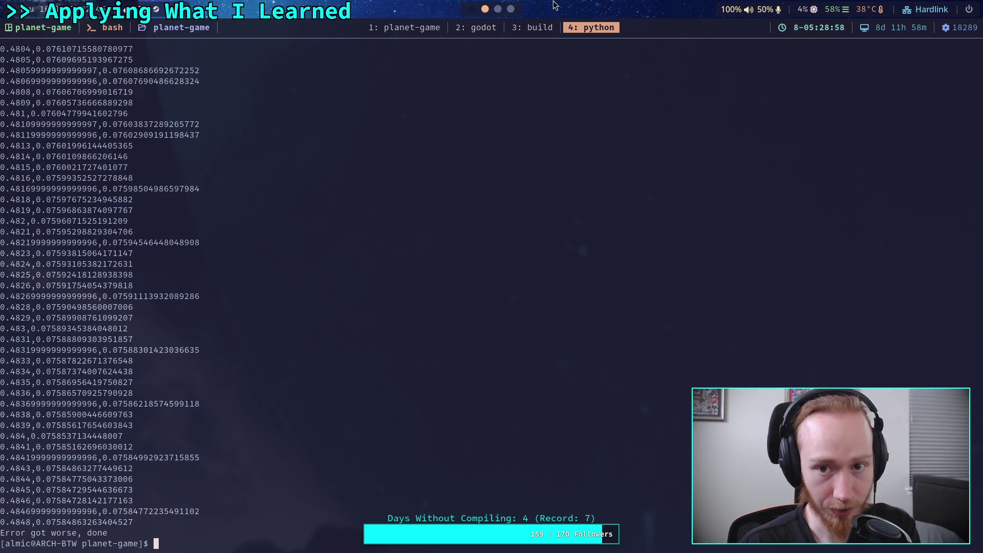
# Step: Duplicate the x = .4847 line and move the copy below the x₂/y₂ table
pyautogui.click(510, 10)
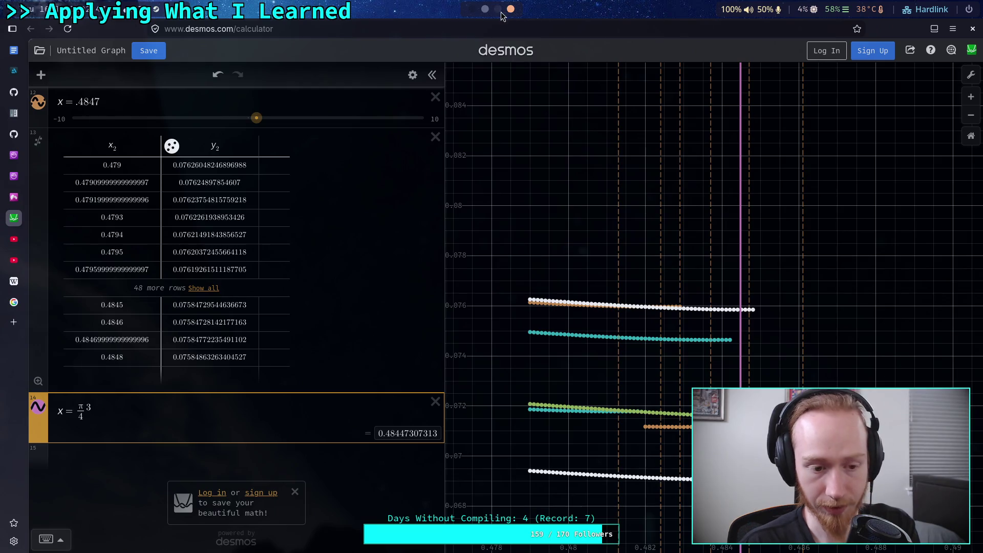
pyautogui.press('Return')
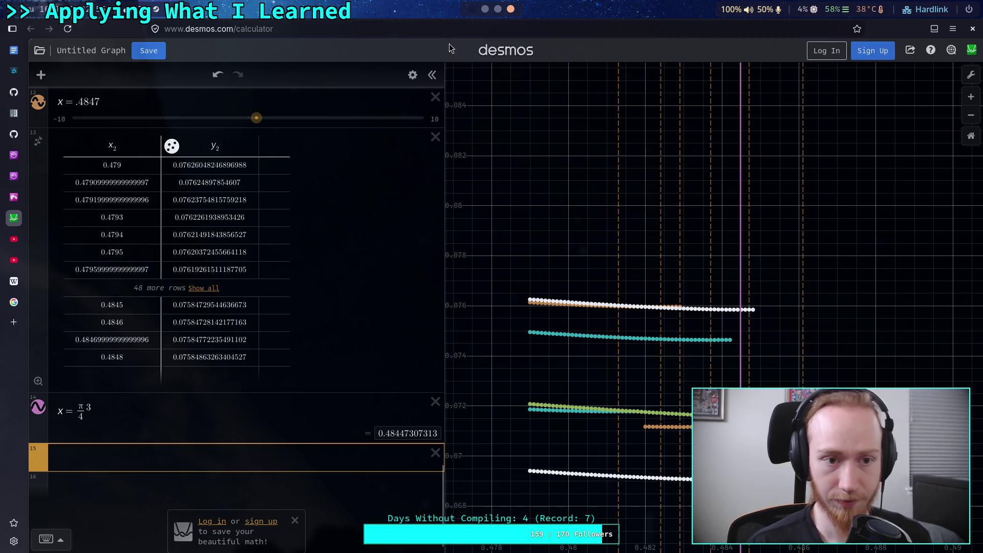
pyautogui.click(412, 75)
pyautogui.click(404, 101)
pyautogui.click(424, 75)
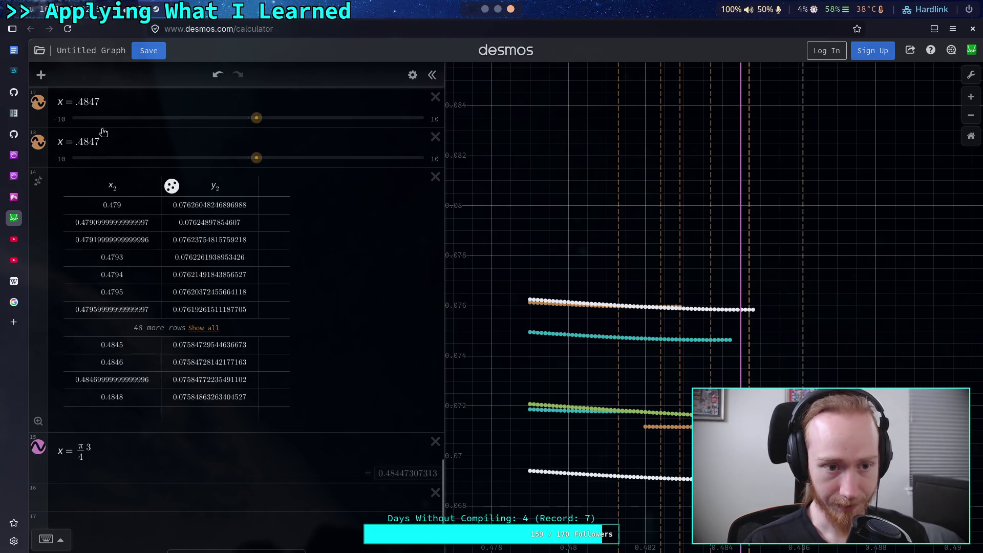
pyautogui.moveTo(40, 138); pyautogui.dragTo(41, 402)
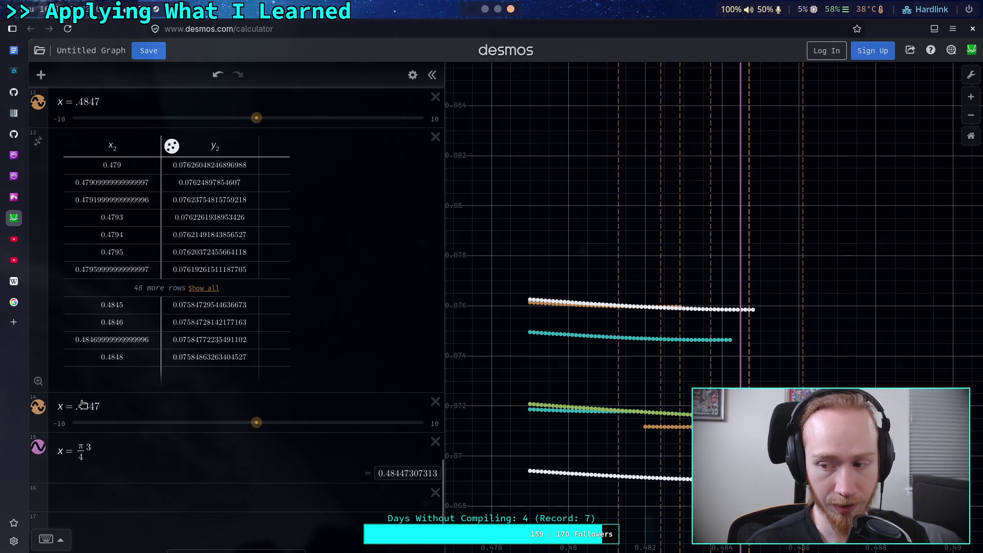
# Step: Change the copied line's value from .4847 to .4846
pyautogui.moveTo(76, 406); pyautogui.dragTo(114, 405)
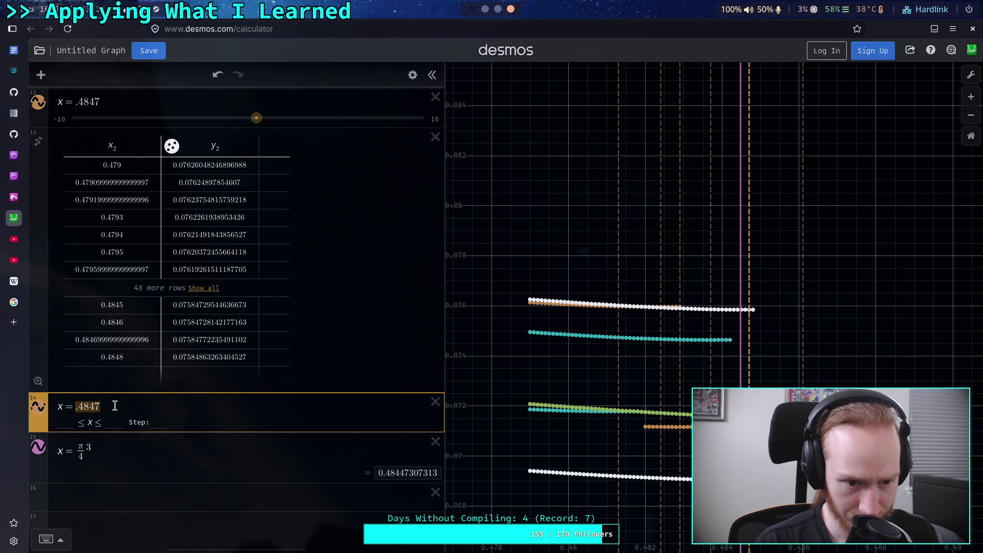
pyautogui.press('Right')
pyautogui.hotkey('shift', 'Left')
pyautogui.hotkey('shift', 'Left')
pyautogui.write('46')
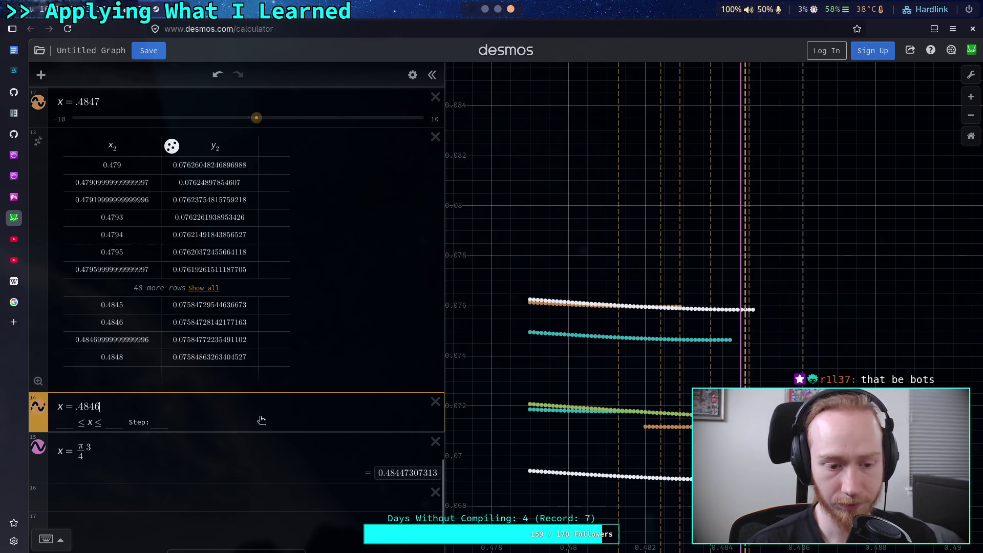
pyautogui.click(185, 492)
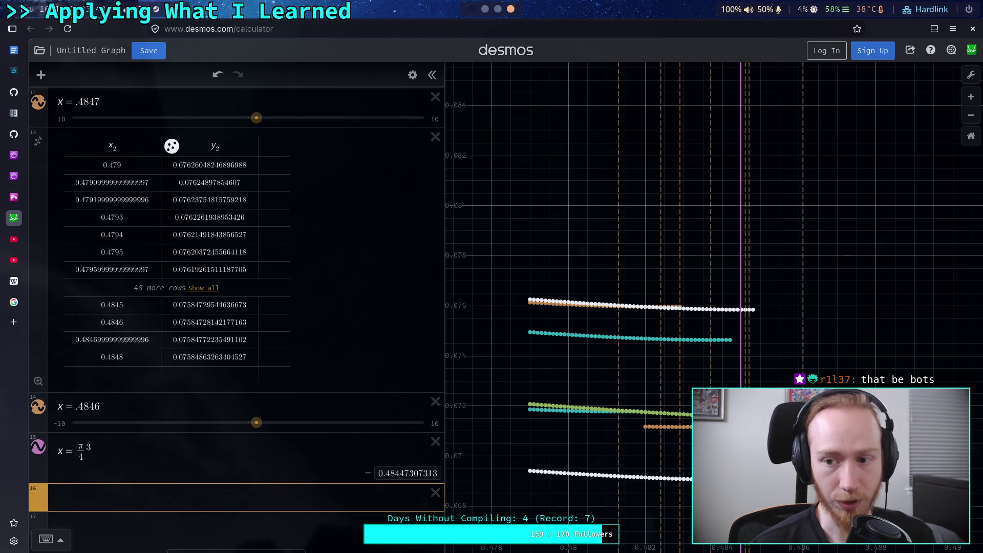
pyautogui.press('super+1')
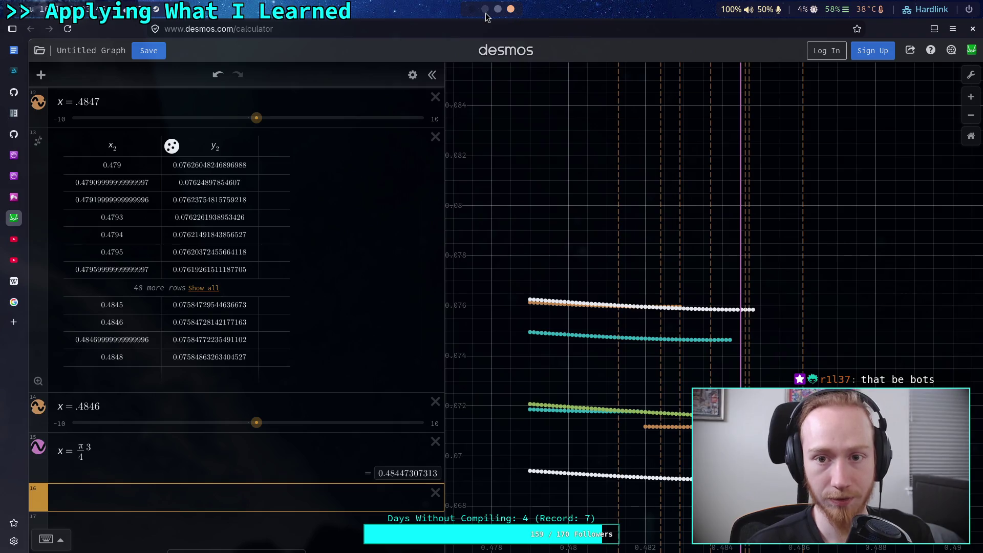
# Step: Rerun the vector_scratch script and select its new 4-point output ending at 0.483
pyautogui.press('Up')
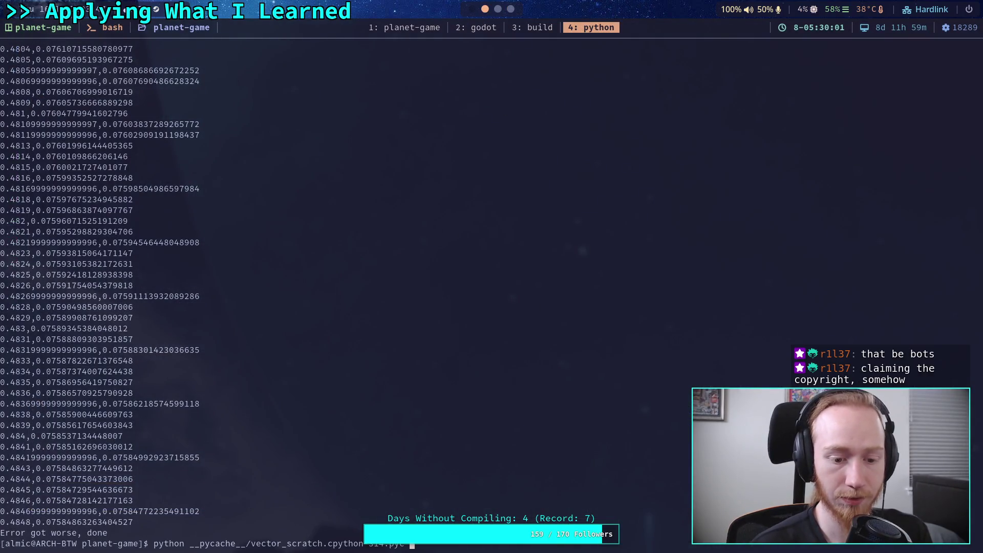
pyautogui.press('Return')
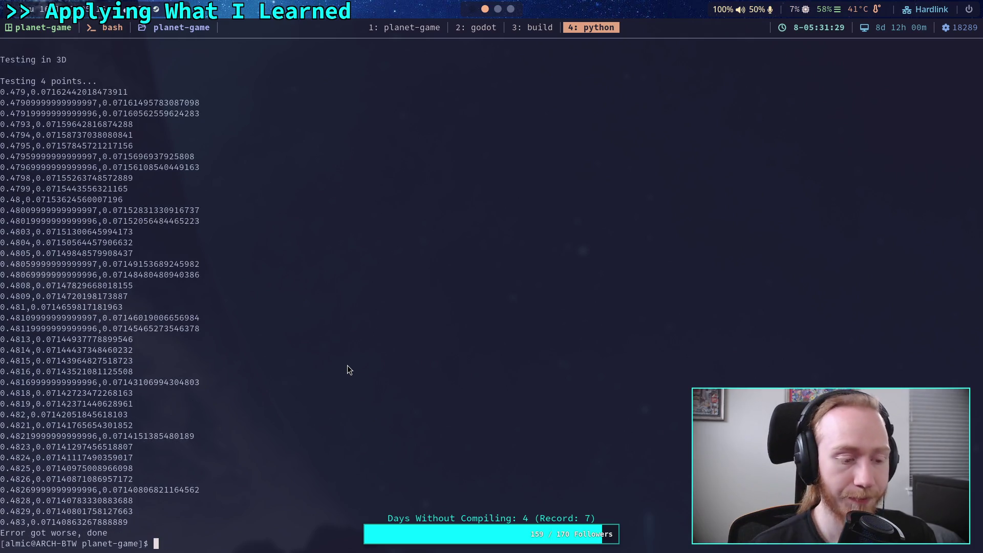
pyautogui.moveTo(3, 92); pyautogui.dragTo(128, 521)
pyautogui.click(497, 9)
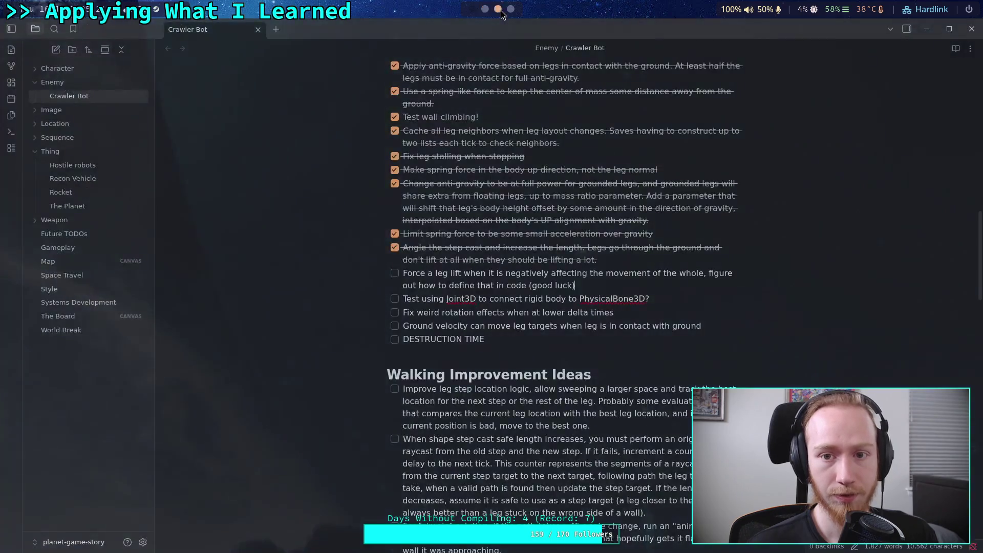
# Step: Paste the new 0.479–0.483 output as an x₃/y₃ table
pyautogui.click(509, 10)
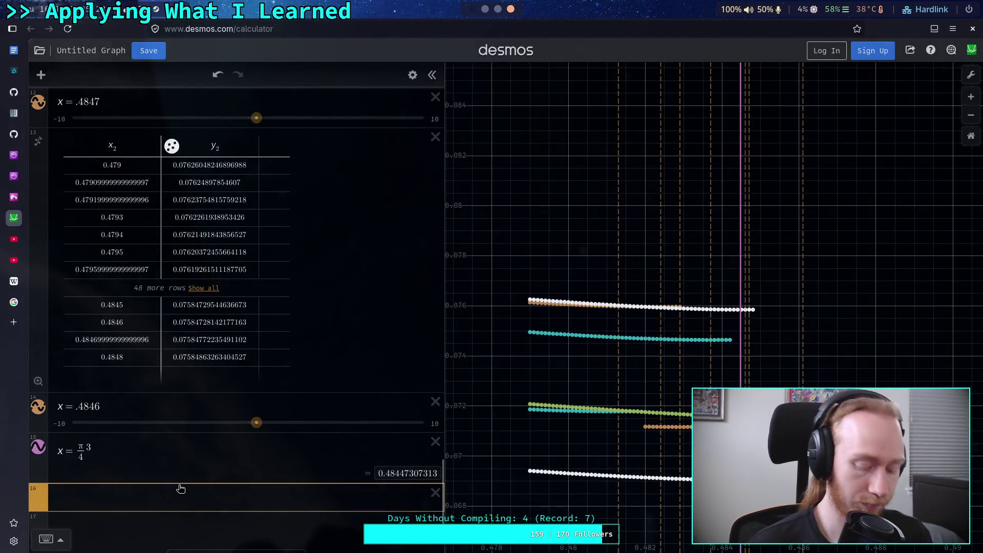
pyautogui.hotkey('ctrl', 'v')
pyautogui.scroll(-5, 153, 403)
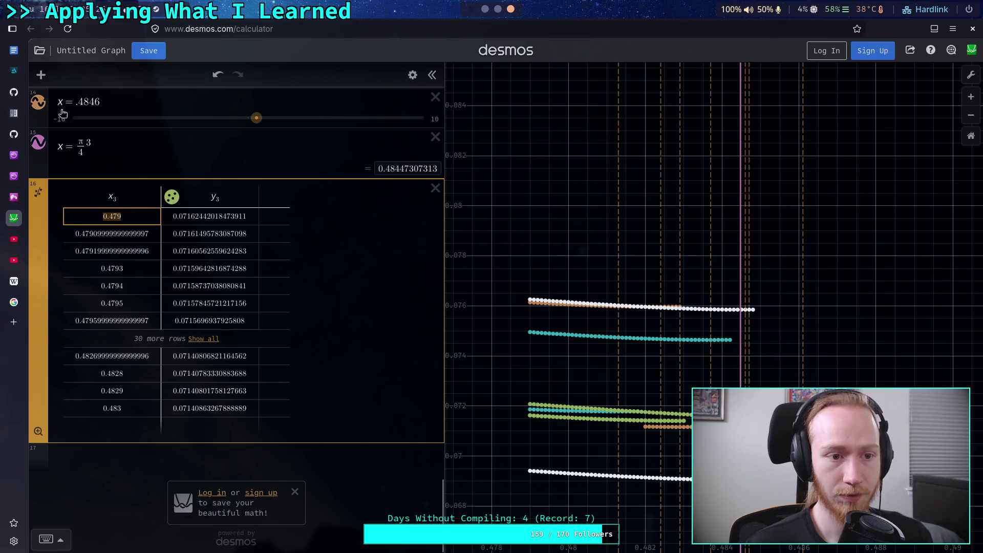
# Step: Add a copy of the x = .4846 line at the bottom set to .4828, and move the π·3/4 line below
pyautogui.click(412, 75)
pyautogui.click(406, 112)
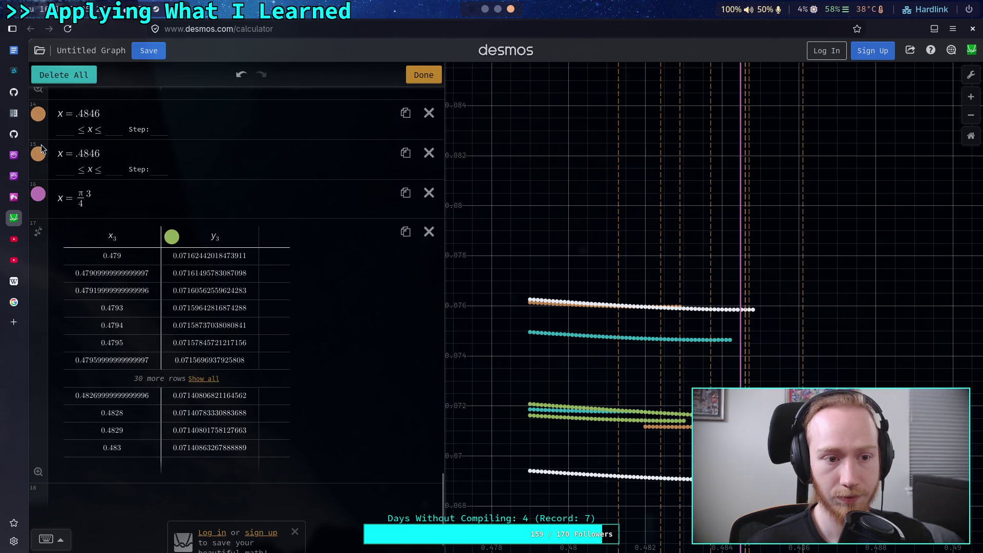
pyautogui.moveTo(44, 151); pyautogui.dragTo(49, 455)
pyautogui.click(214, 464)
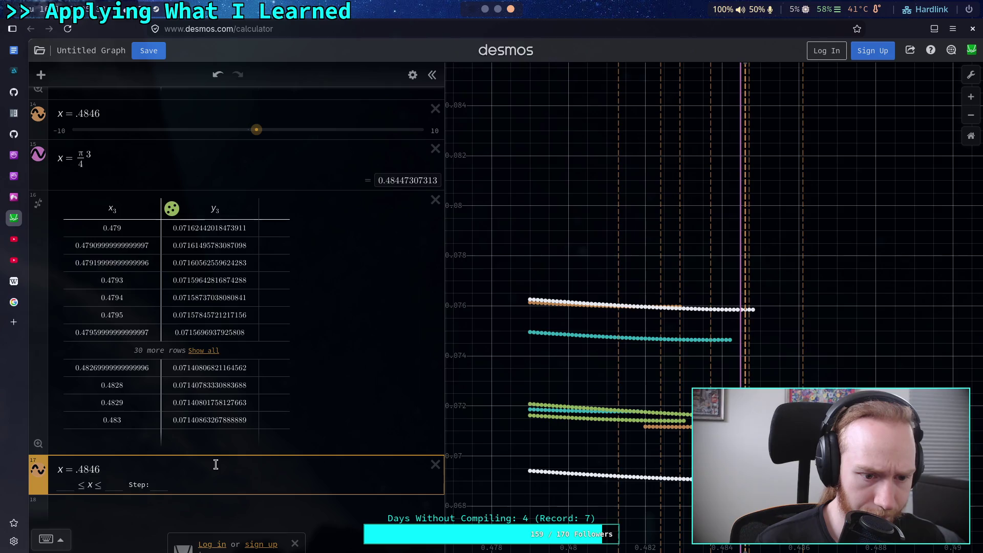
pyautogui.press('BackSpace')
pyautogui.press('BackSpace')
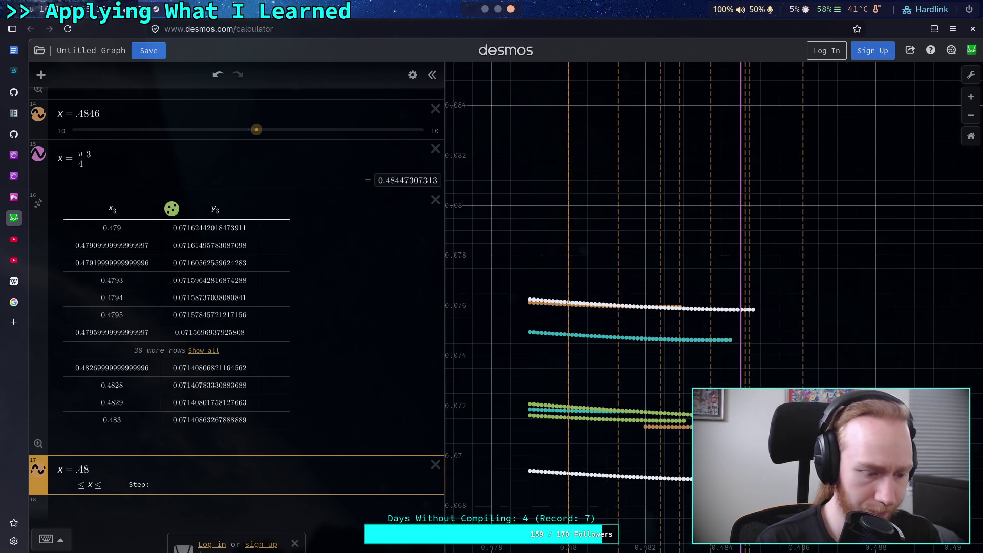
pyautogui.write('28')
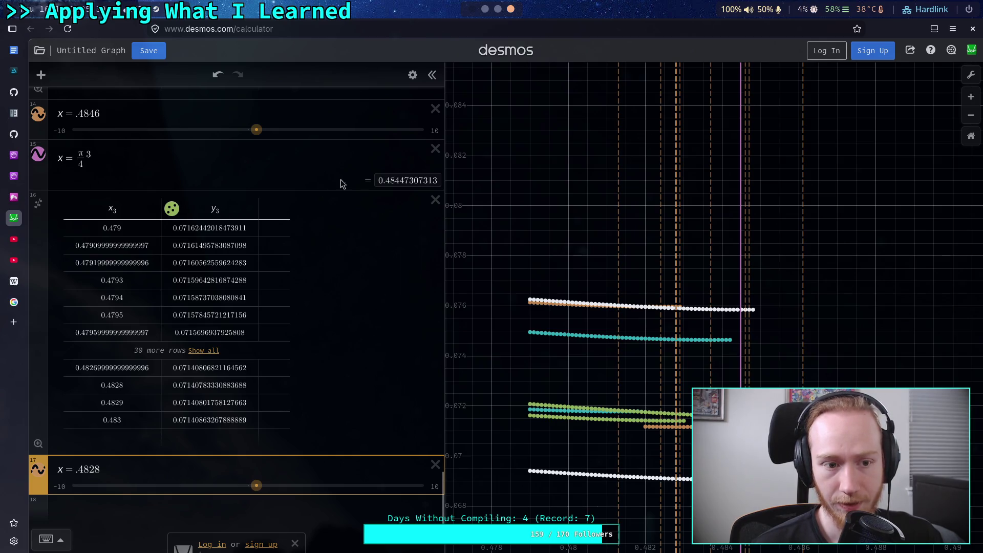
pyautogui.moveTo(34, 153); pyautogui.dragTo(36, 471)
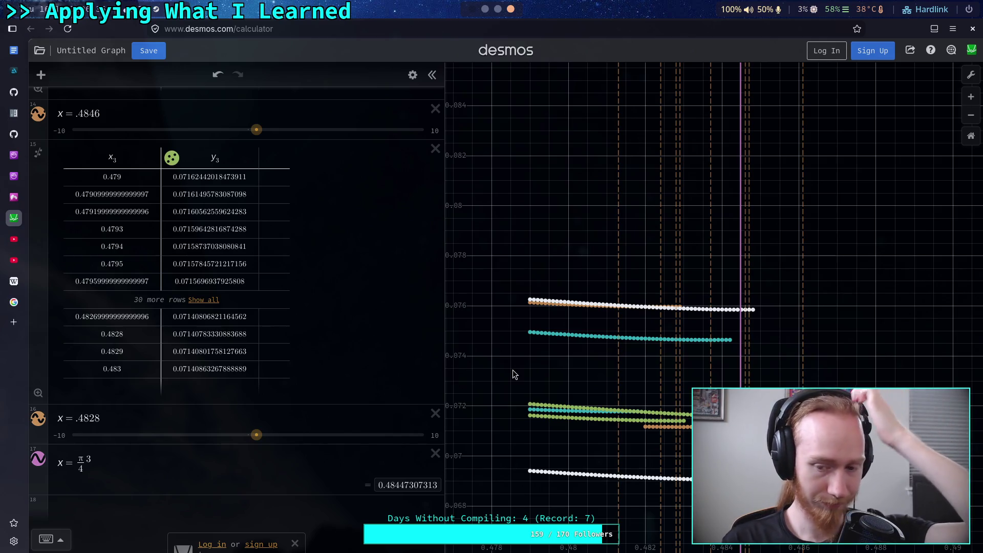
pyautogui.click(261, 463)
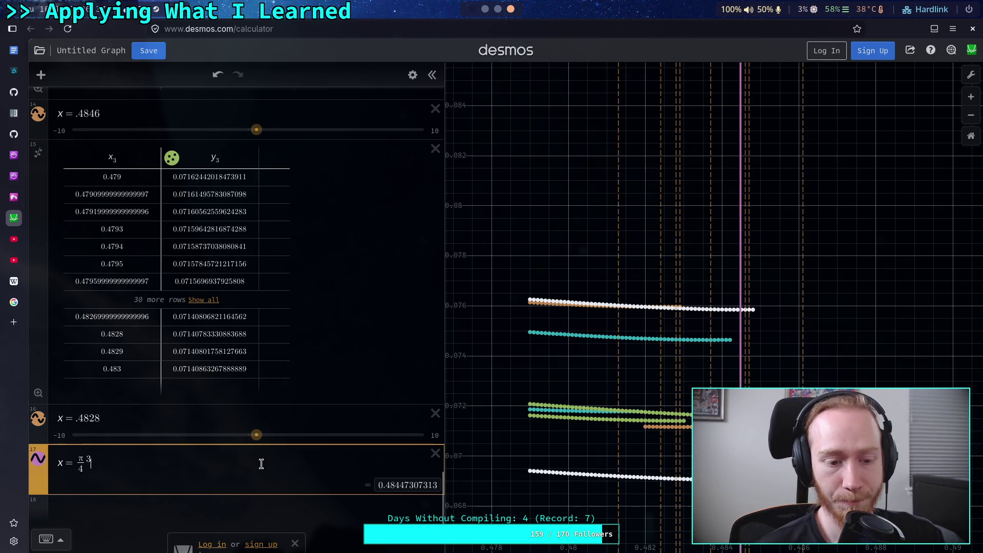
# Step: Narrow the expression list to widen the graph, and add an empty row after x = .4828
pyautogui.click(305, 414)
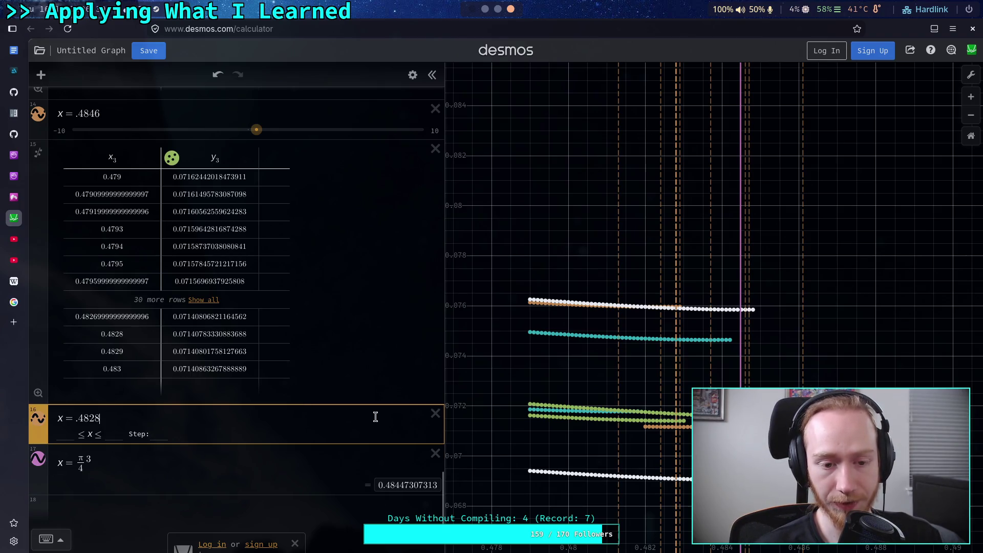
pyautogui.moveTo(444, 350)
pyautogui.mouseDown()
pyautogui.moveTo(342, 384)
pyautogui.moveTo(307, 384)
pyautogui.moveTo(331, 383)
pyautogui.moveTo(336, 360)
pyautogui.moveTo(320, 362)
pyautogui.moveTo(345, 365)
pyautogui.mouseUp()
pyautogui.click(163, 418)
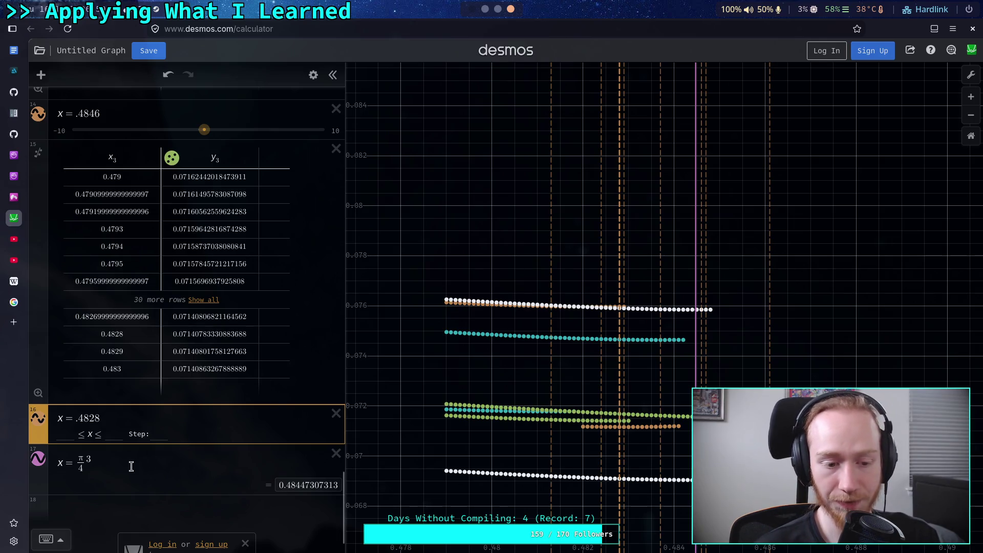
pyautogui.click(131, 500)
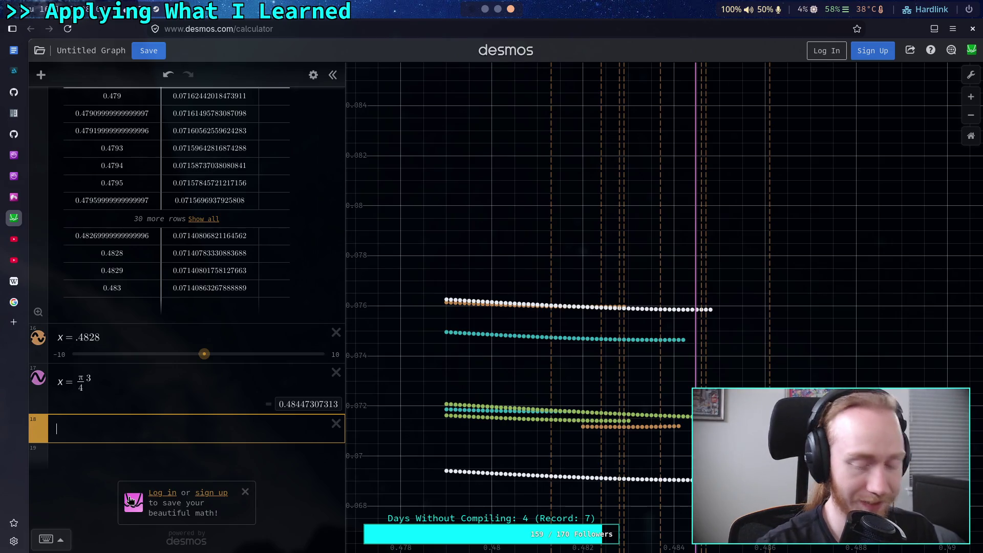
pyautogui.click(128, 386)
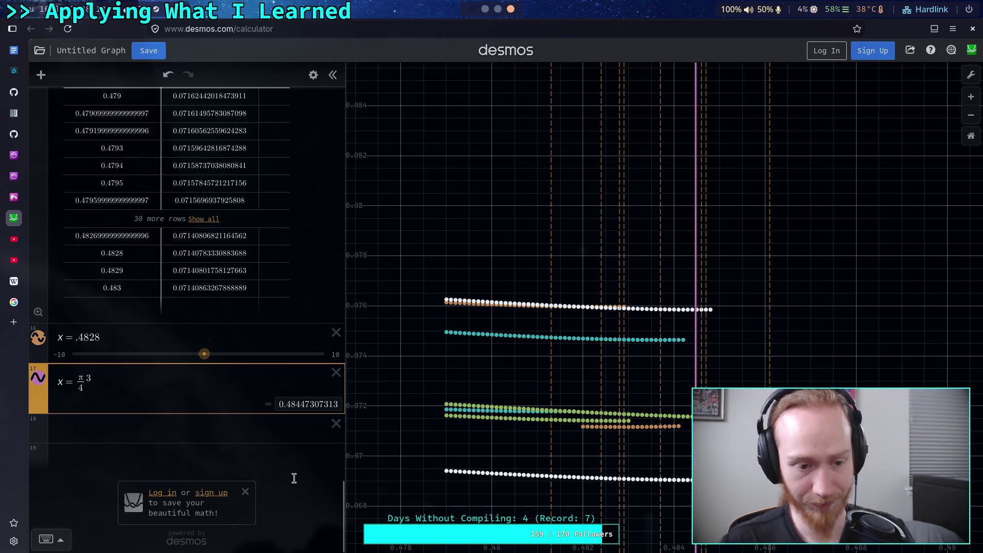
pyautogui.click(294, 427)
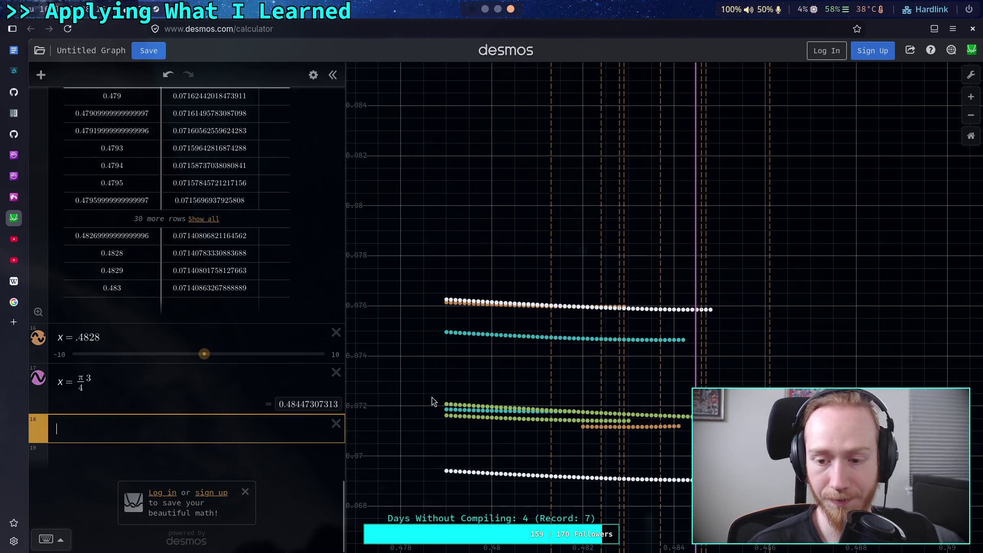
pyautogui.click(485, 9)
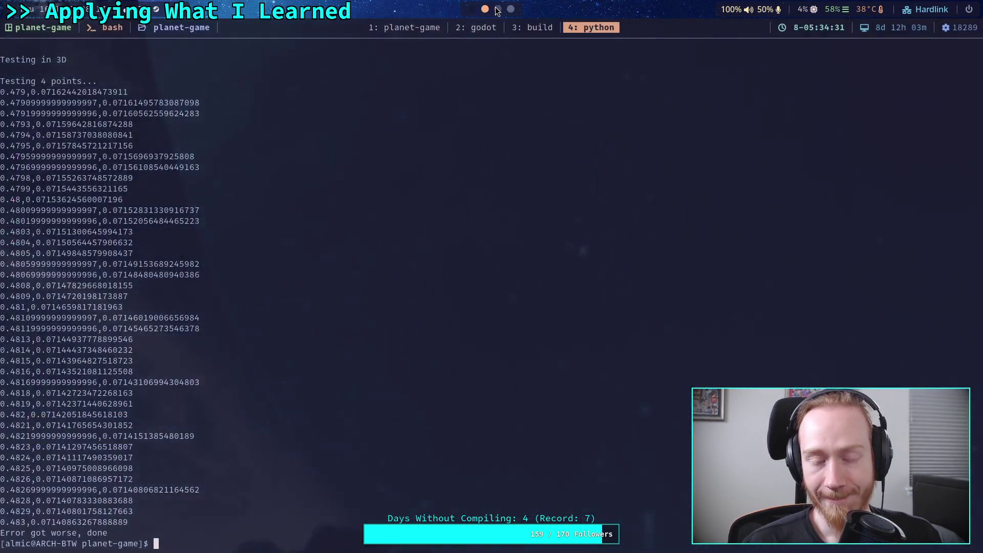
pyautogui.scroll(-2, 501, 10)
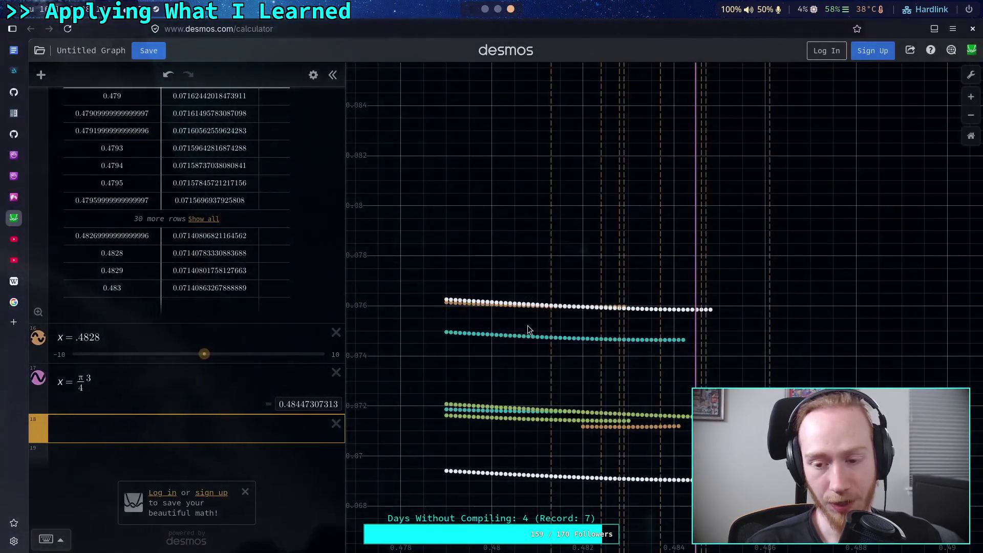
pyautogui.scroll(-10, 511, 345)
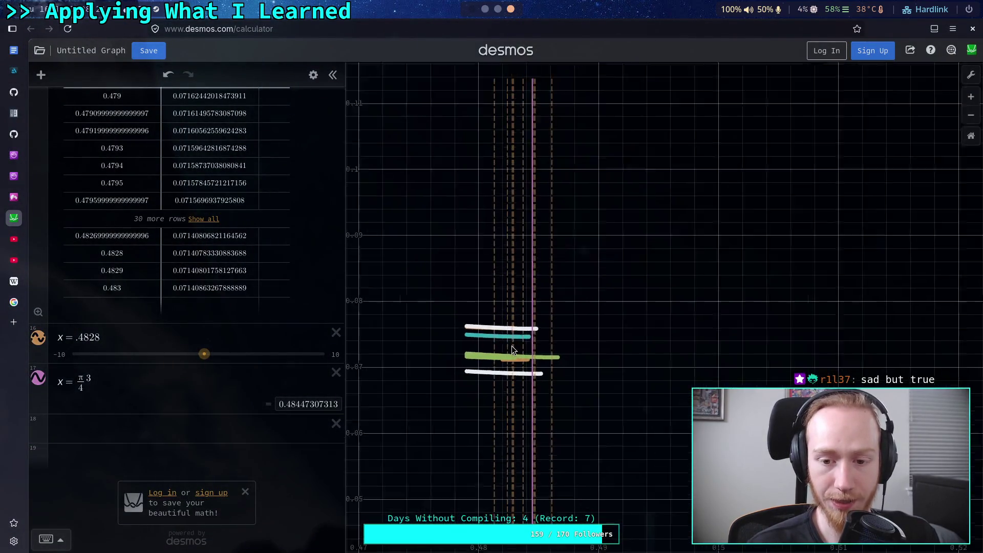
pyautogui.scroll(5, 597, 375)
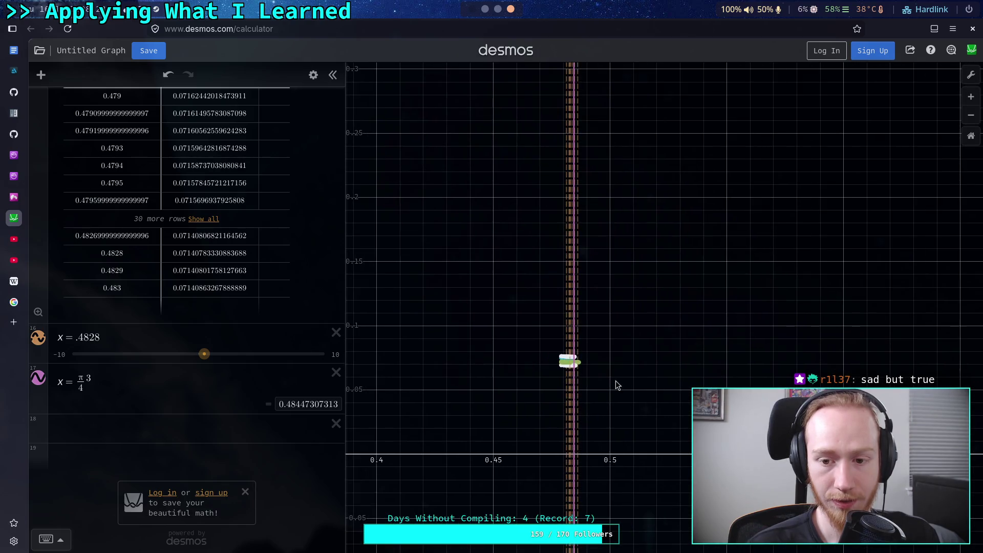
pyautogui.scroll(10, 576, 353)
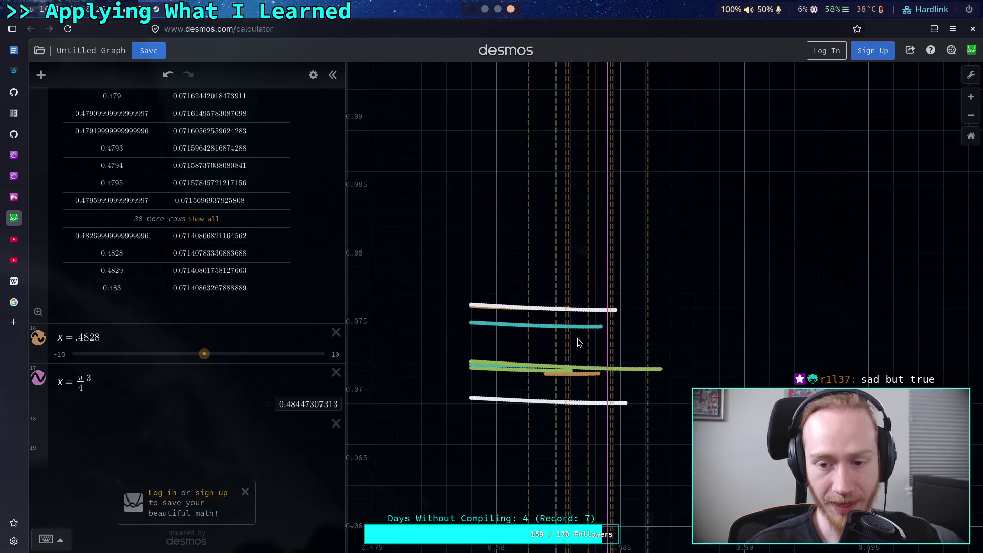
pyautogui.moveTo(582, 360); pyautogui.dragTo(605, 346)
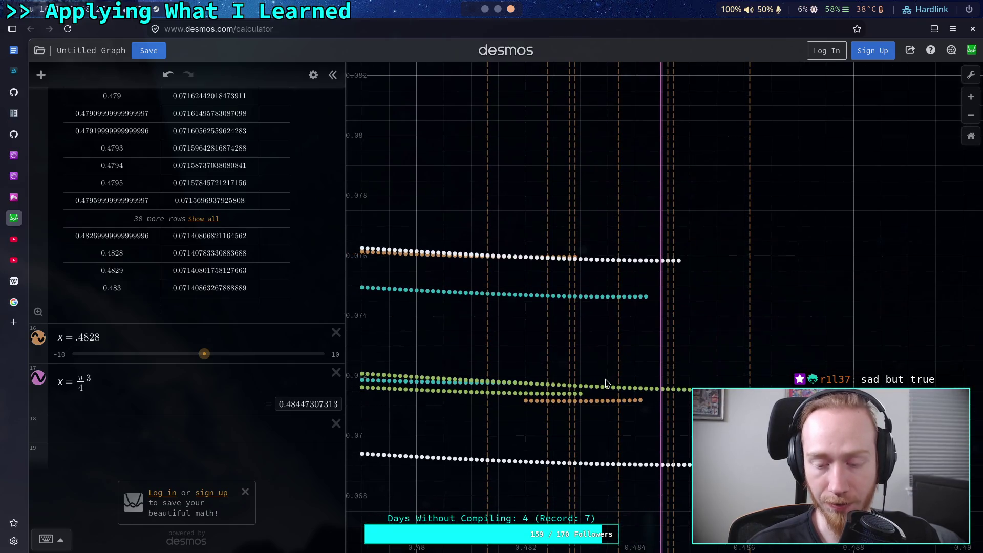
pyautogui.click(160, 388)
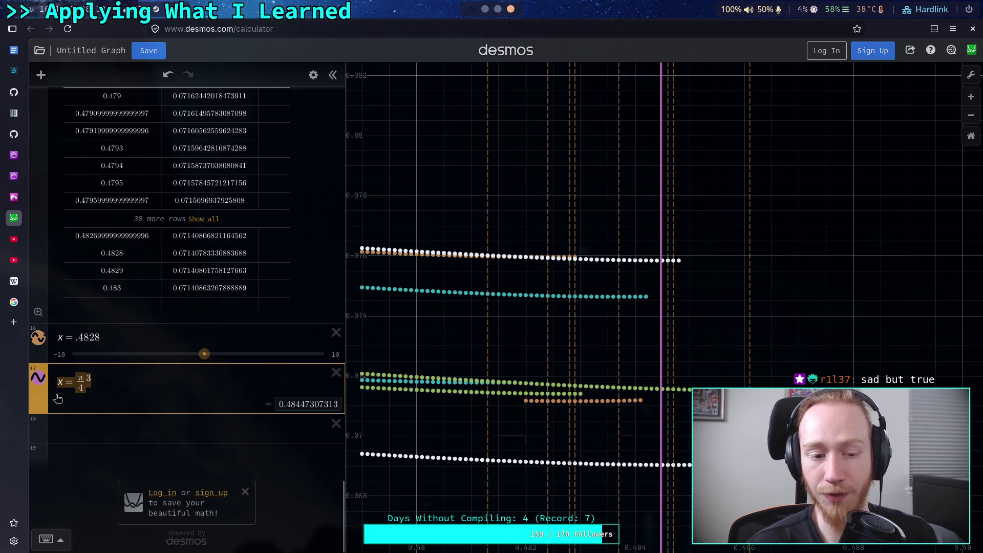
pyautogui.click(82, 389)
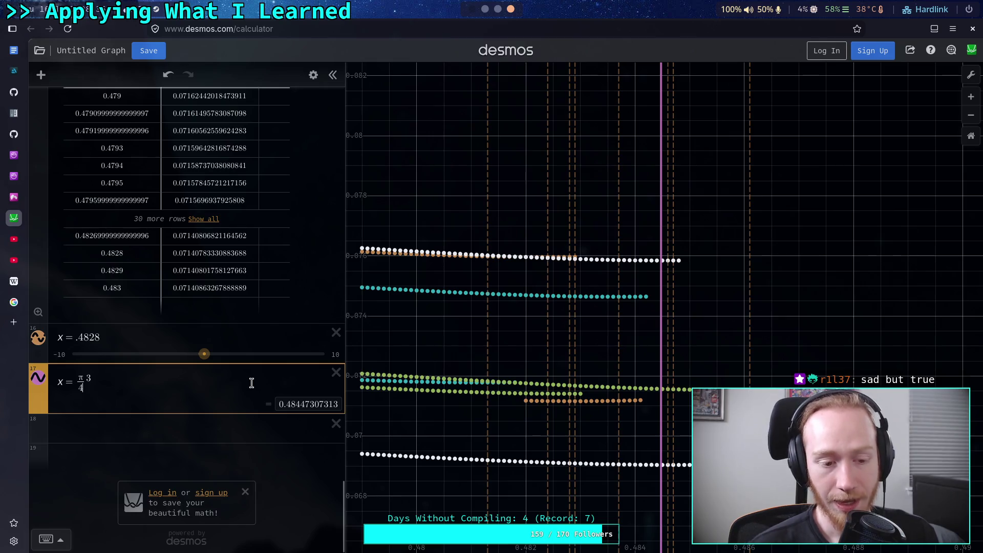
pyautogui.moveTo(105, 384); pyautogui.dragTo(79, 382)
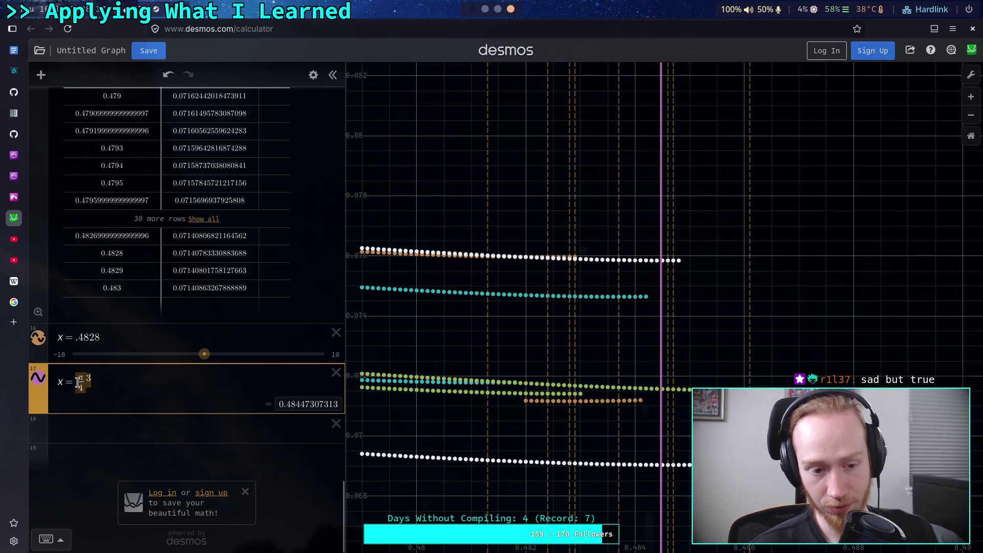
pyautogui.press('Left')
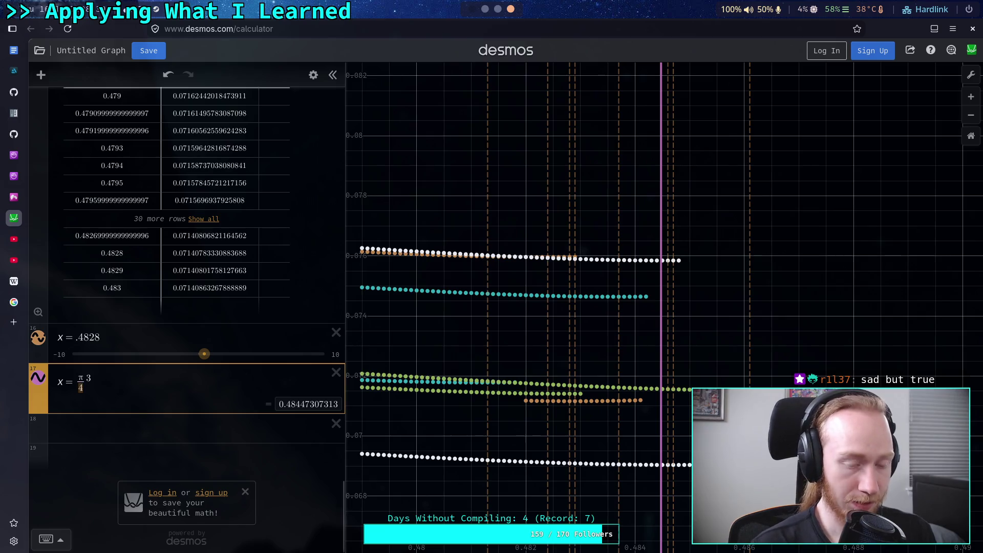
pyautogui.write('6')
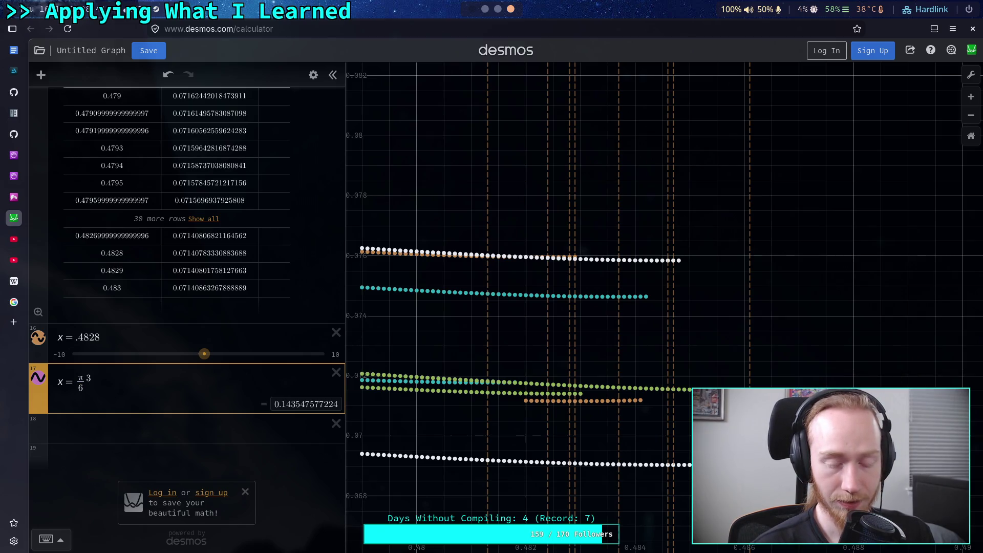
pyautogui.hotkey('shift', 'Left')
pyautogui.write('4')
pyautogui.hotkey('shift', 'Left')
pyautogui.write('6')
pyautogui.hotkey('shift', 'Left')
pyautogui.write('8')
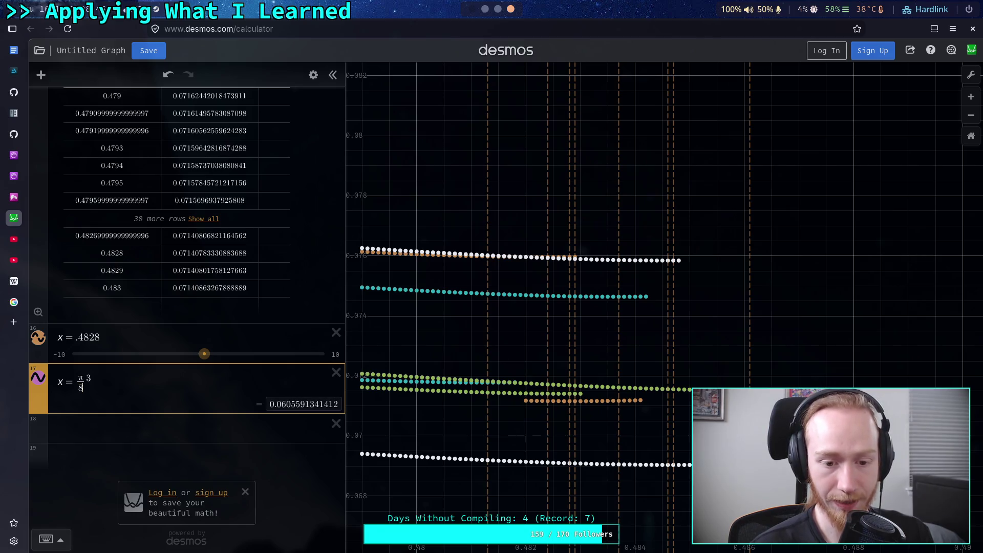
pyautogui.write('&')
pyautogui.press('BackSpace')
pyautogui.press('BackSpace')
pyautogui.write('6')
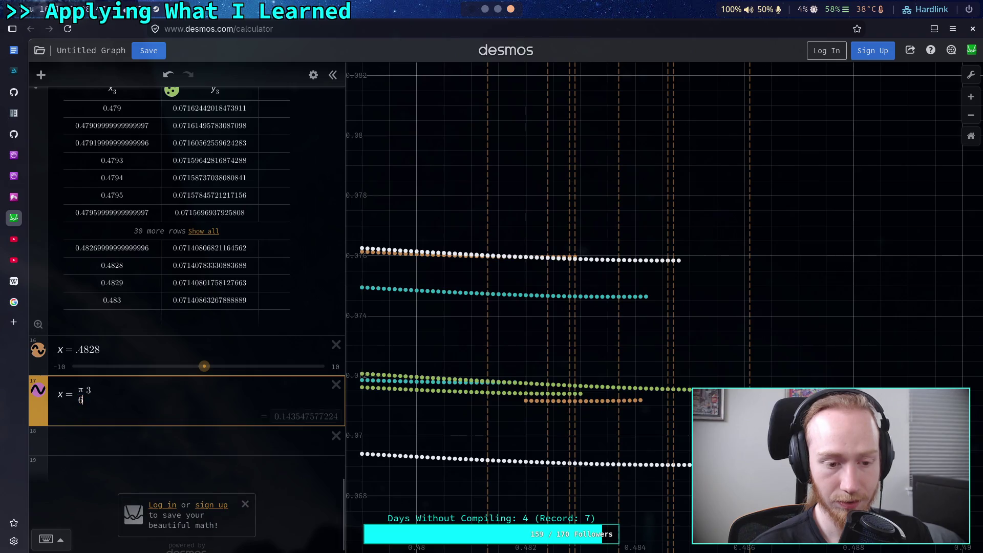
pyautogui.press('BackSpace')
pyautogui.write('4')
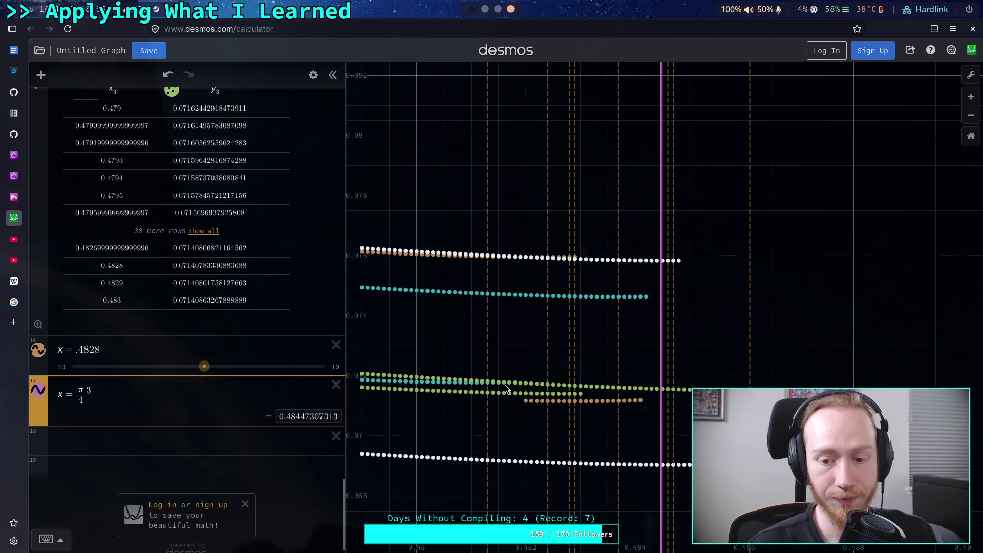
pyautogui.scroll(-2, 505, 384)
# Step: Zoom in and out on the minimum-x dot rows, then switch to the terminal
pyautogui.scroll(-2, 505, 385)
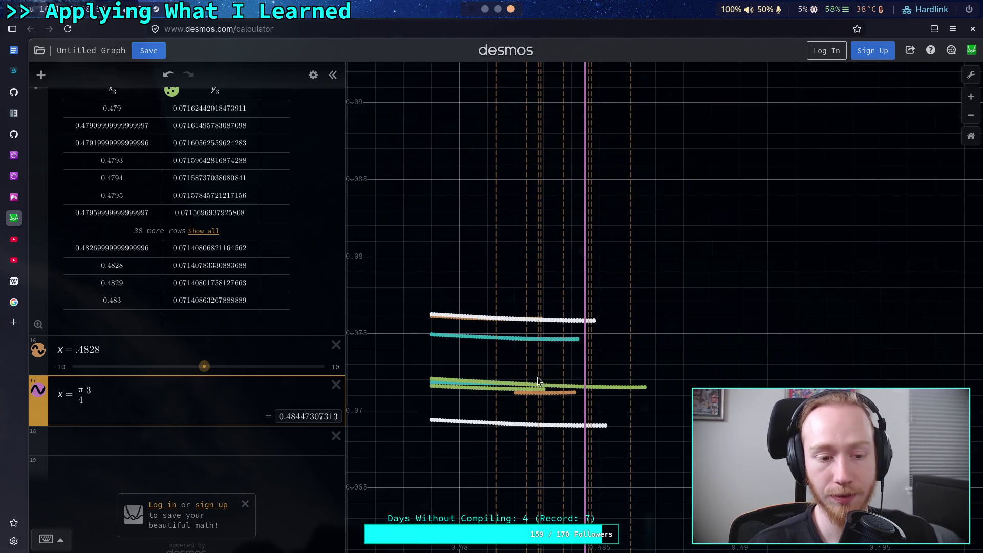
pyautogui.scroll(3, 521, 393)
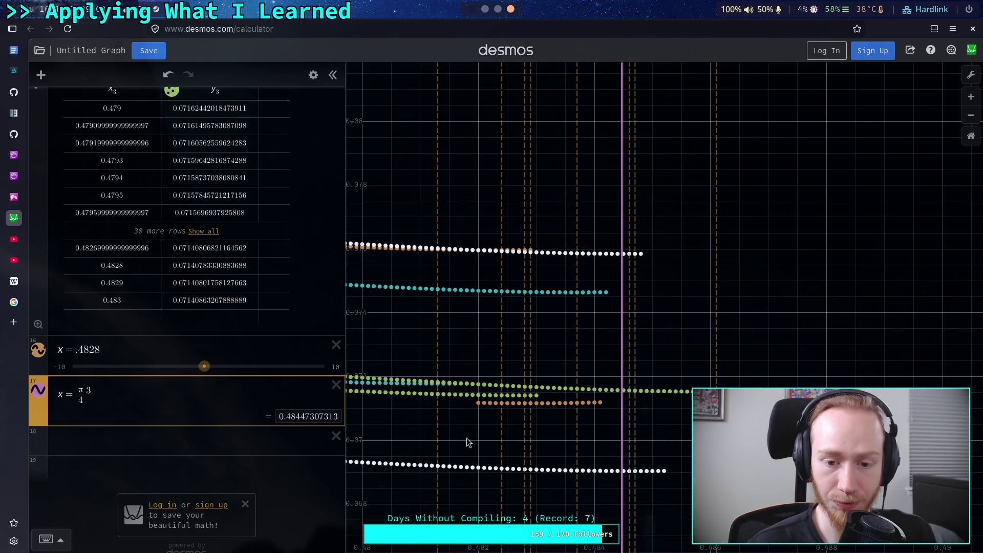
pyautogui.scroll(-1, 438, 409)
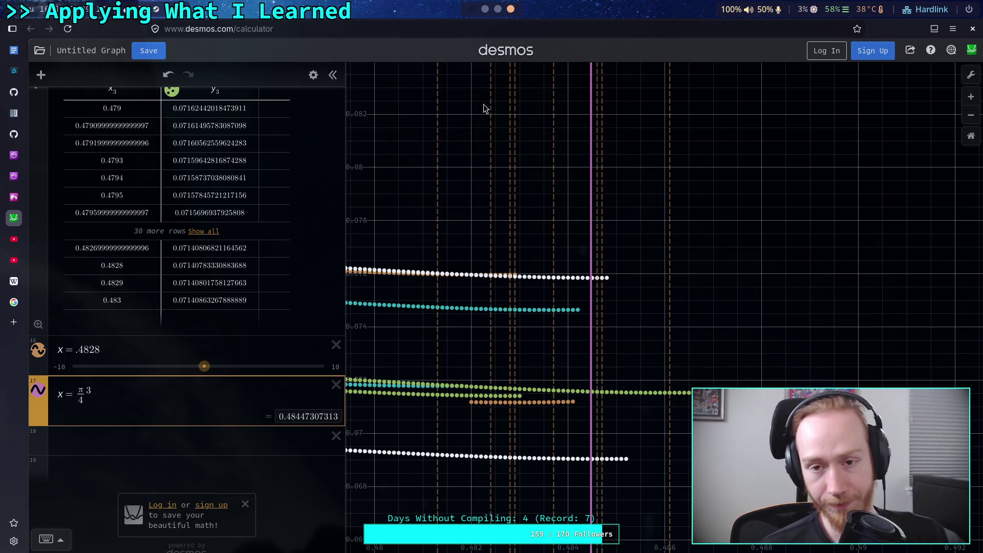
pyautogui.click(487, 12)
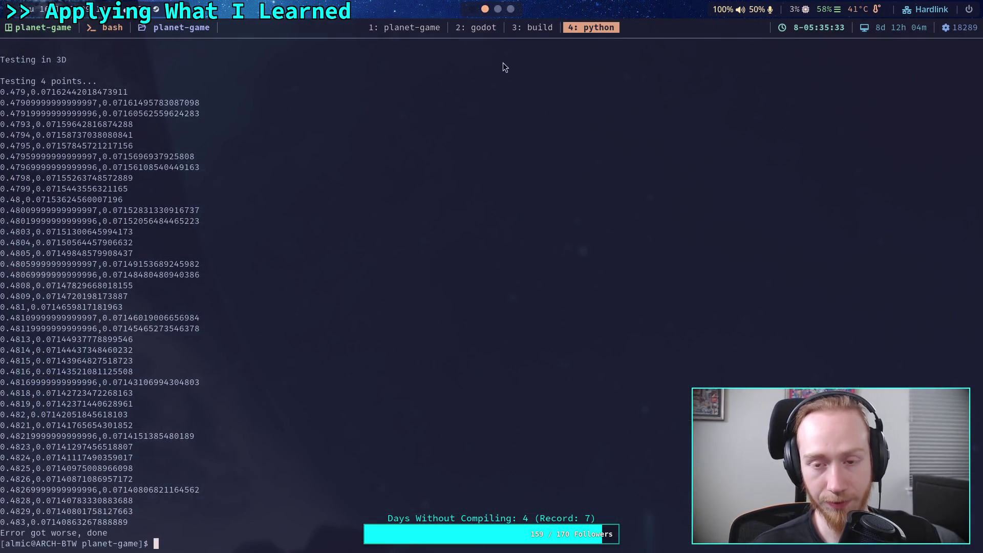
# Step: Set both MIN_POINTS and MAX_POINTS to 5 in vector_scratch.py
pyautogui.click(418, 32)
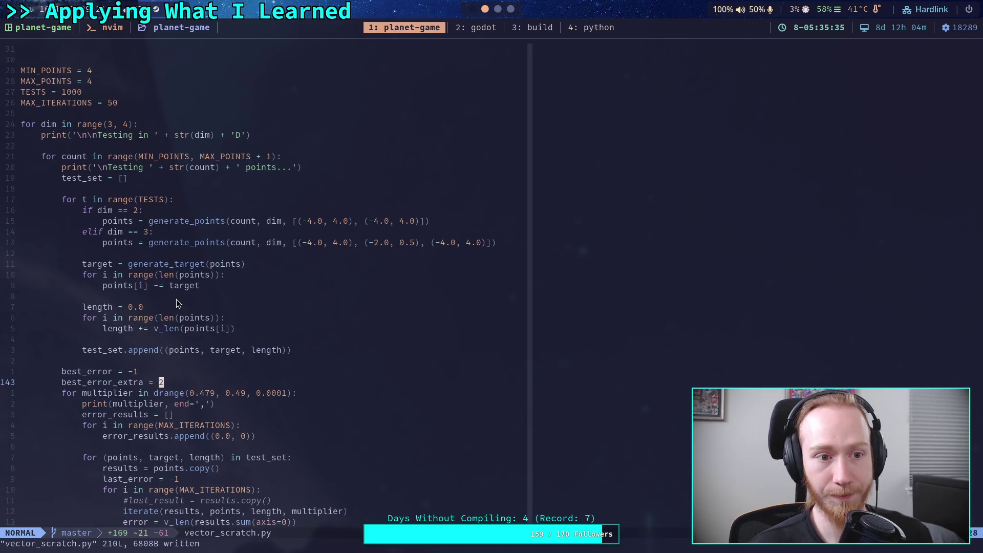
pyautogui.press('2')
pyautogui.press('9')
pyautogui.press('k')
pyautogui.press('A')
pyautogui.press('BackSpace')
pyautogui.write('5')
pyautogui.press('Down')
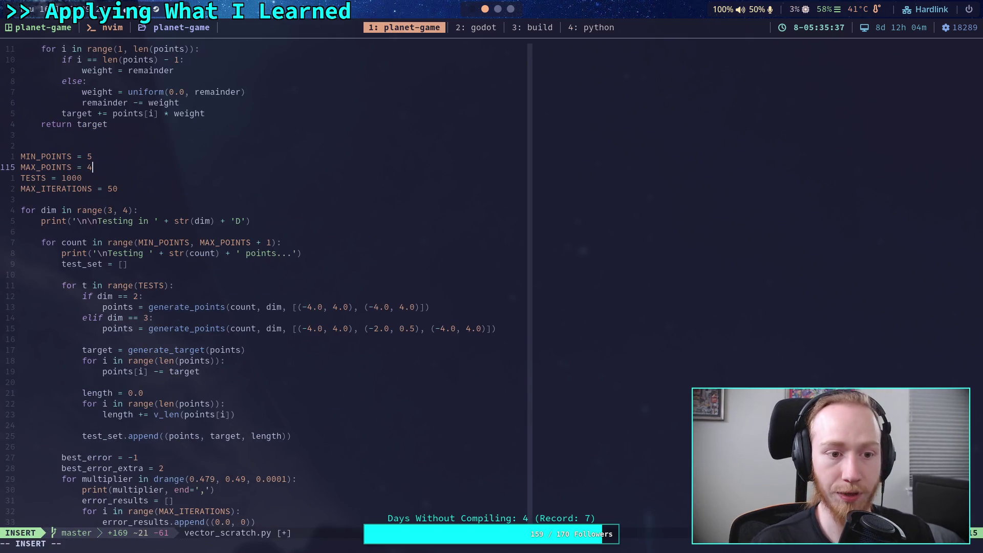
pyautogui.press('BackSpace')
pyautogui.write('5')
pyautogui.click(112, 199)
pyautogui.press('Escape')
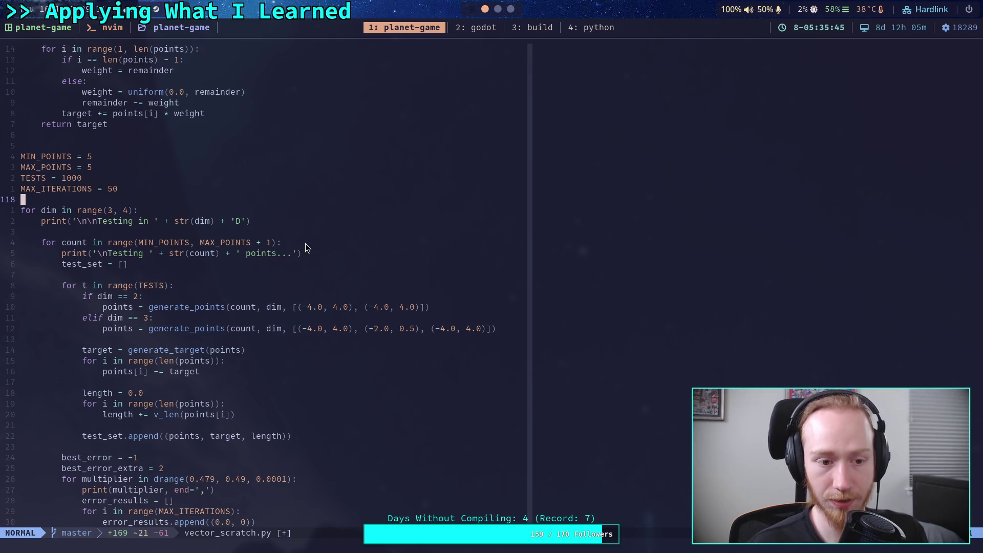
# Step: Change the multiplier drange to start at 0.3 with a 0.05 step
pyautogui.scroll(-5, 295, 293)
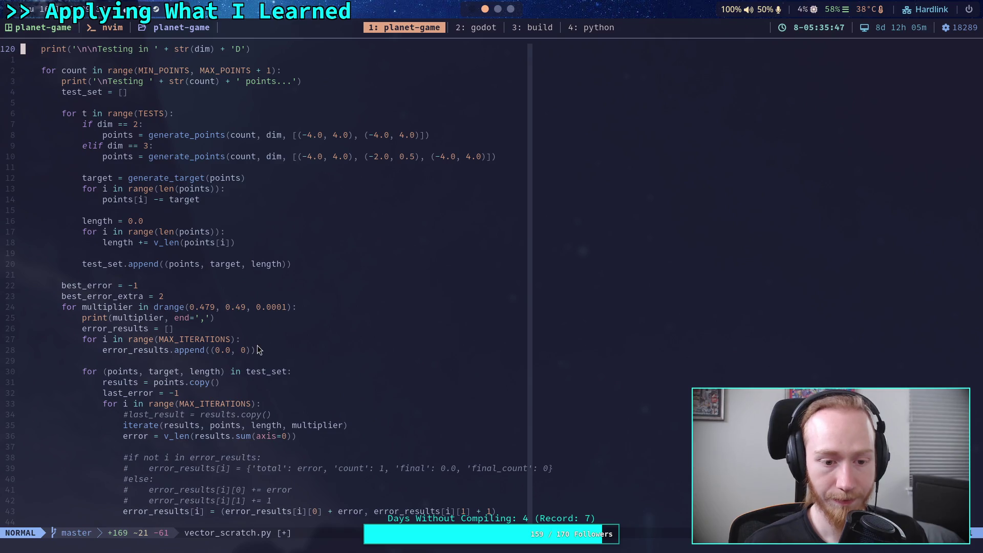
pyautogui.scroll(-1, 226, 331)
pyautogui.click(215, 265)
pyautogui.press('a')
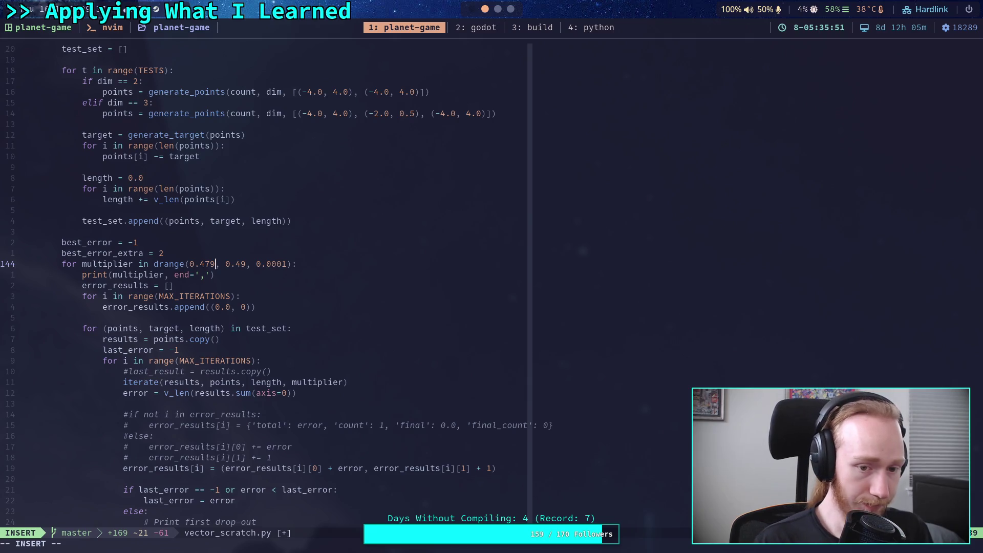
pyautogui.press('BackSpace')
pyautogui.press('BackSpace')
pyautogui.press('BackSpace')
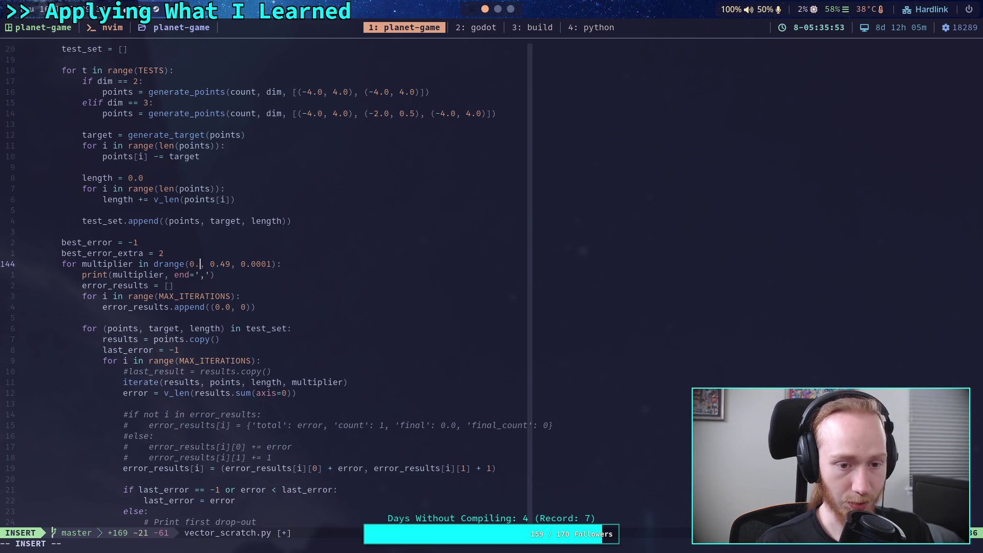
pyautogui.press('Right')
pyautogui.press('Right')
pyautogui.press('Right')
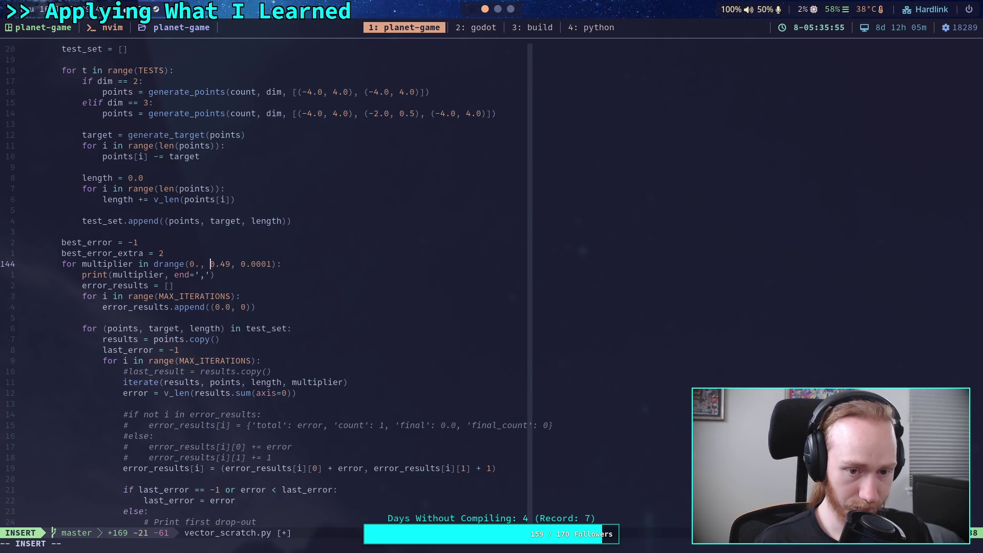
pyautogui.press('Delete')
pyautogui.press('Delete')
pyautogui.press('Delete')
pyautogui.write('5')
pyautogui.press('Left')
pyautogui.press('Left')
pyautogui.press('Left')
pyautogui.press('Left')
pyautogui.press('Left')
pyautogui.press('Left')
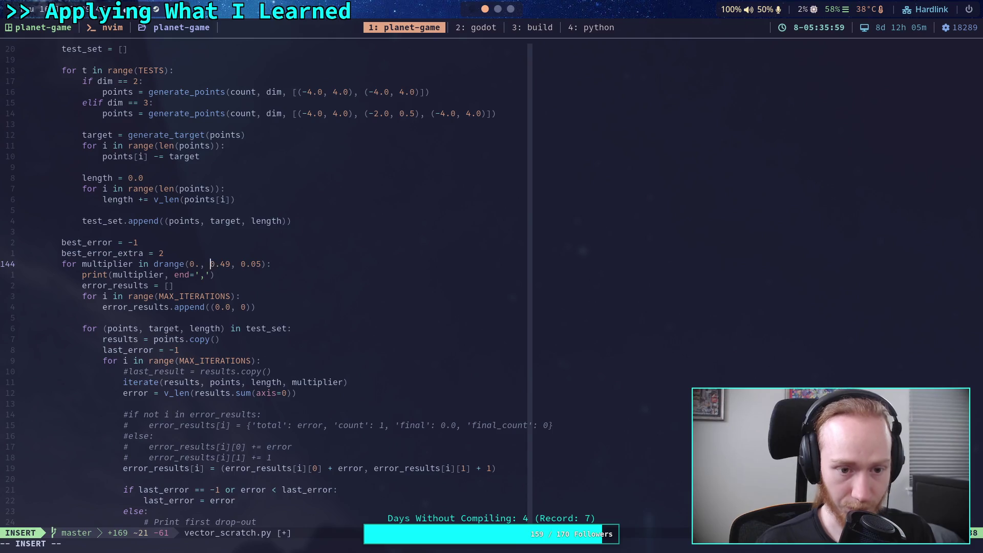
pyautogui.write('3')
pyautogui.press('Right')
pyautogui.press('Right')
pyautogui.press('Right')
pyautogui.press('Right')
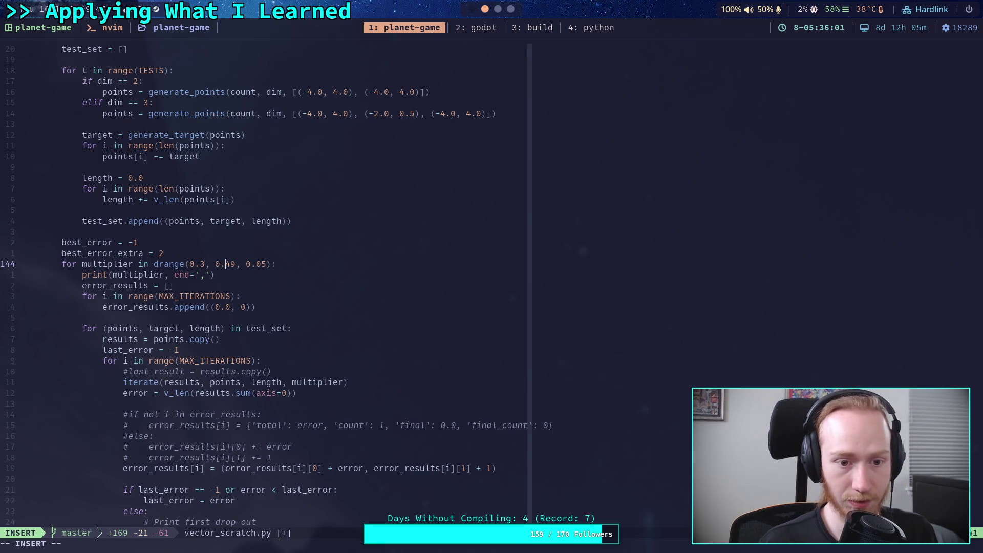
pyautogui.press('Delete')
pyautogui.press('Delete')
pyautogui.write('5')
pyautogui.press('Escape')
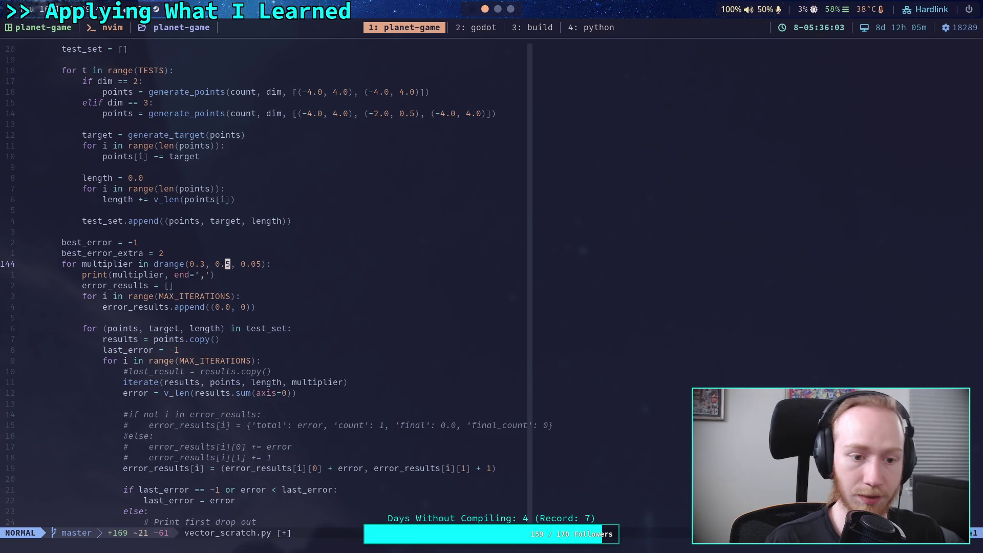
# Step: Save the script with :w and return to the python terminal
pyautogui.write(':w')
pyautogui.press('Return')
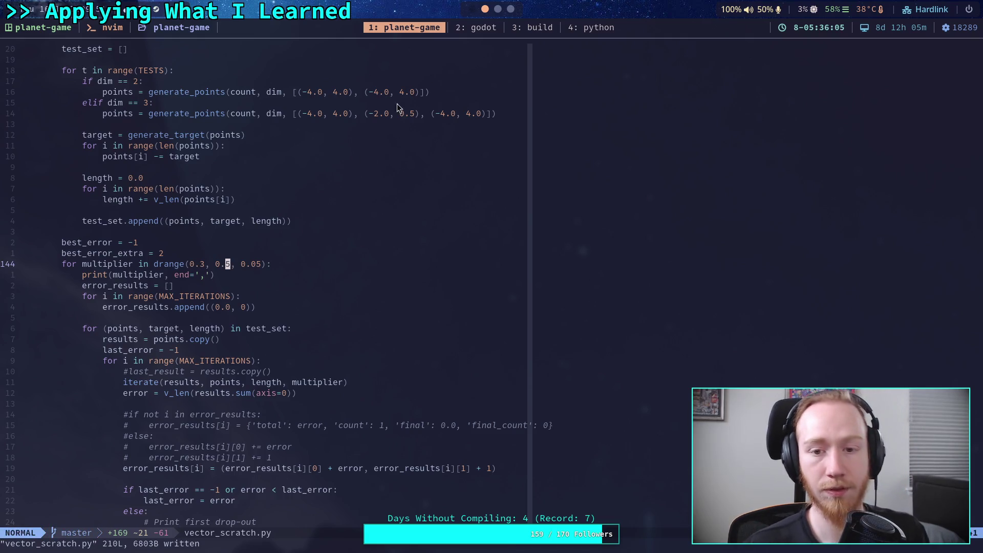
pyautogui.click(617, 30)
# Step: Clear the stray character from the prompt and recompile vector_scratch.py
pyautogui.write('q')
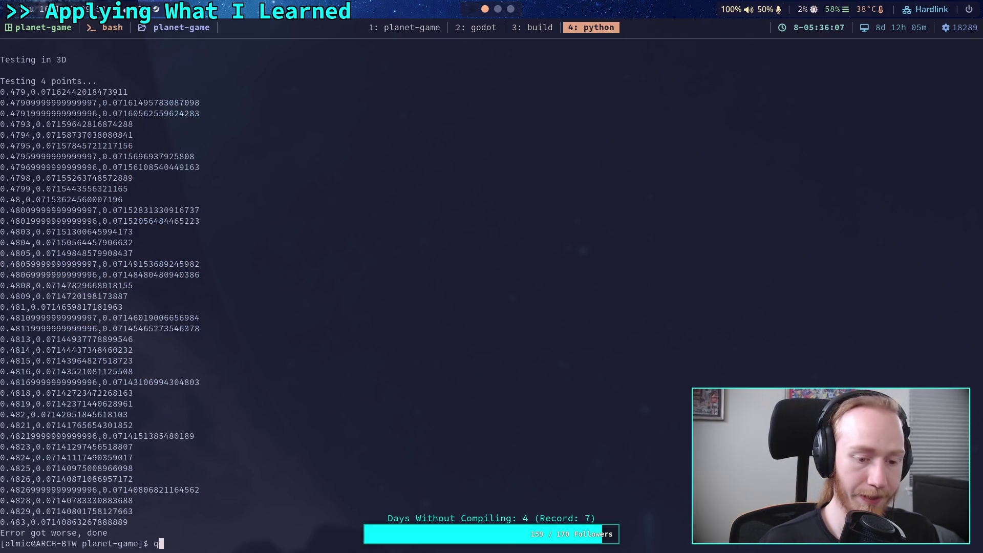
pyautogui.press('BackSpace')
pyautogui.press('Up')
pyautogui.press('Up')
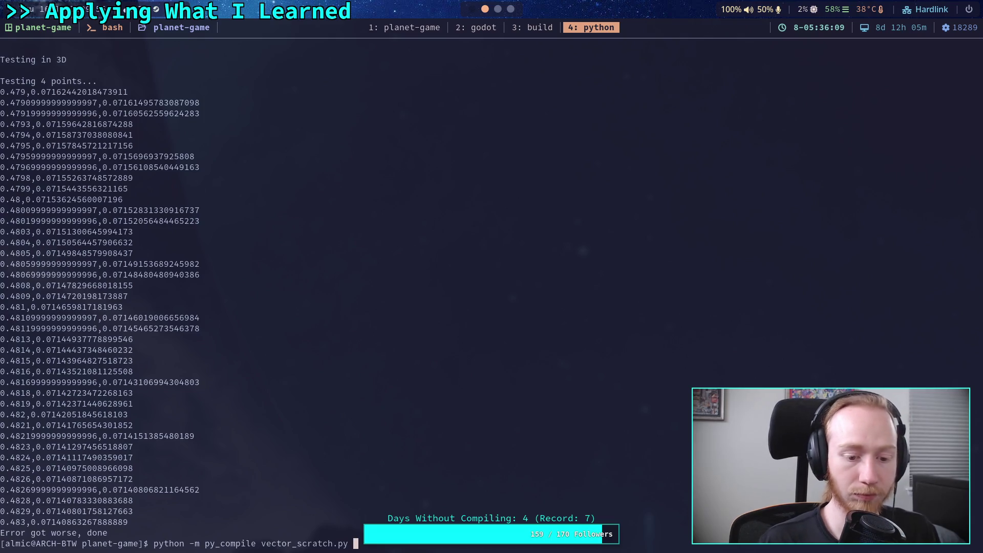
pyautogui.press('Return')
# Step: Run the compiled vector_scratch script three times, the last stopping at 0.45 with 'Error got worse, done'
pyautogui.press('Up')
pyautogui.press('Up')
pyautogui.press('Return')
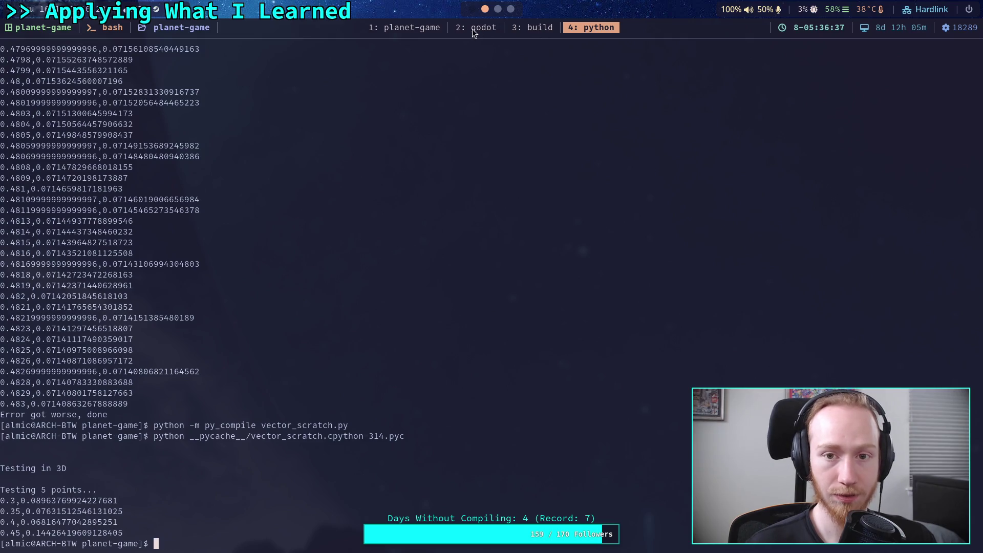
pyautogui.press('Up')
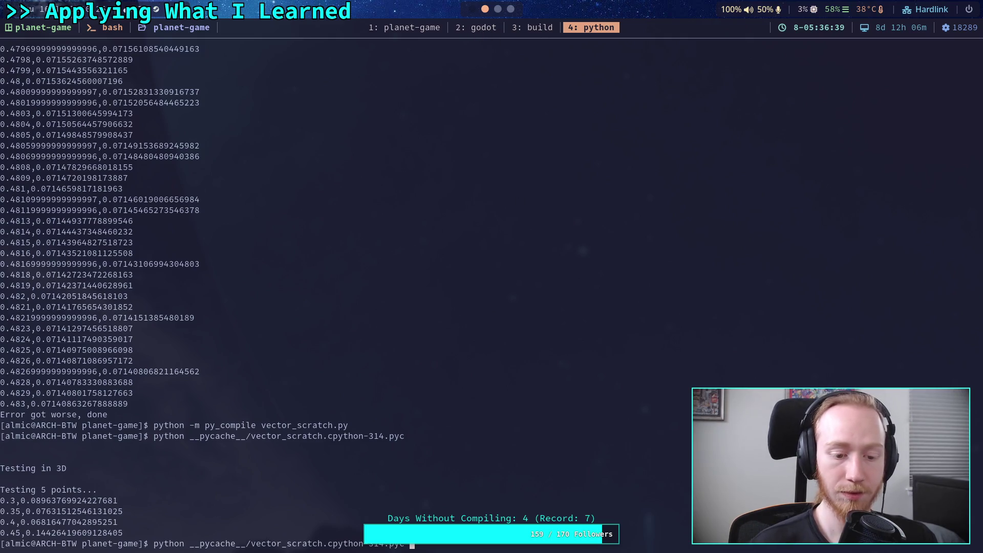
pyautogui.press('Return')
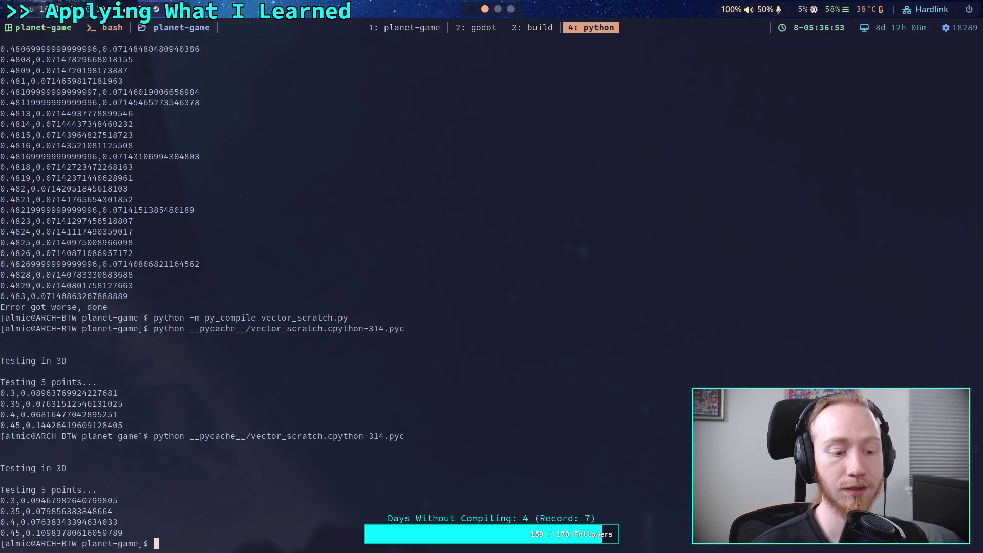
pyautogui.press('Up')
pyautogui.press('Return')
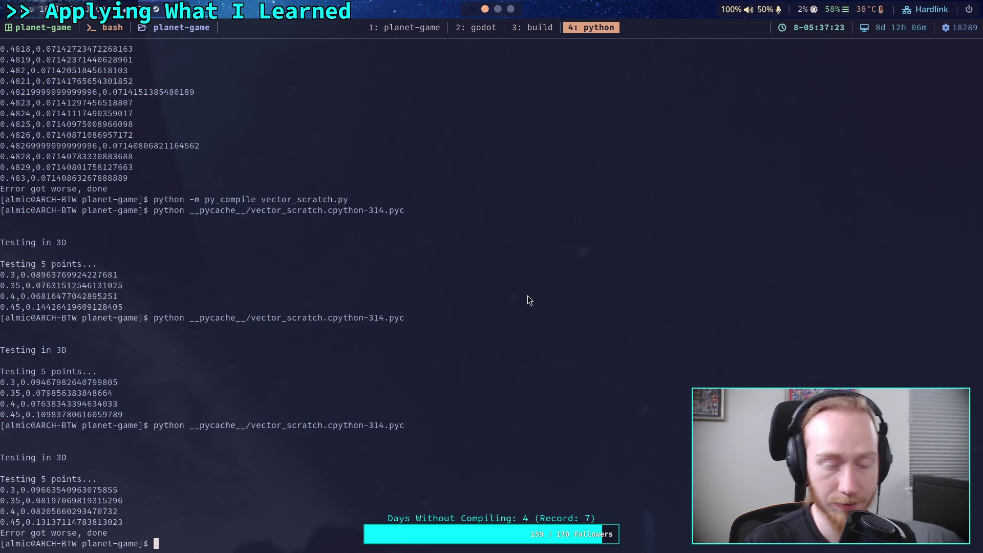
# Step: Change line 144's sweep to drange(0.35, 0.45, 0.01) and save vector_scratch.py
pyautogui.click(430, 31)
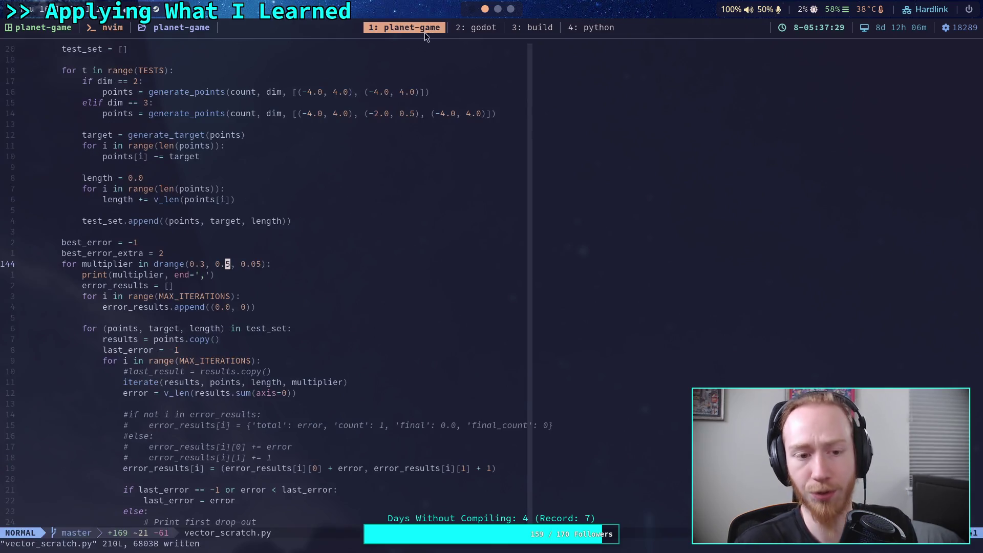
pyautogui.click(202, 264)
pyautogui.write('a5')
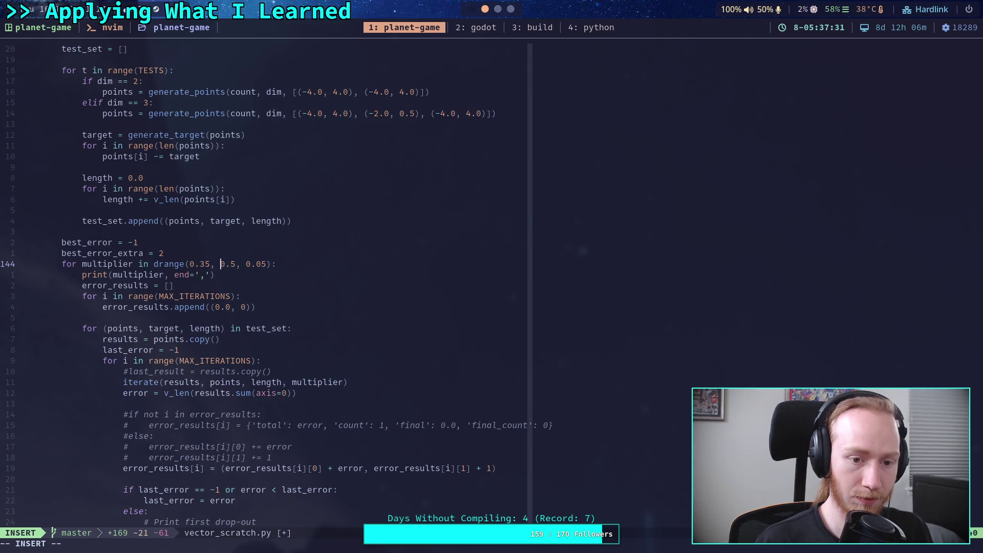
pyautogui.press('Right')
pyautogui.press('Right')
pyautogui.press('Right')
pyautogui.write('4')
pyautogui.click(273, 264)
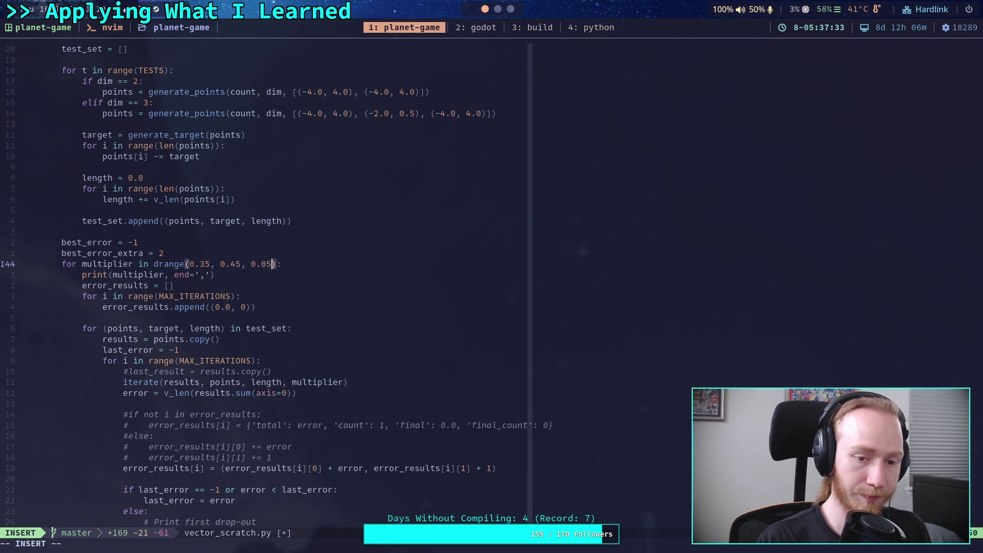
pyautogui.write('1')
pyautogui.press('Escape')
pyautogui.write(':w')
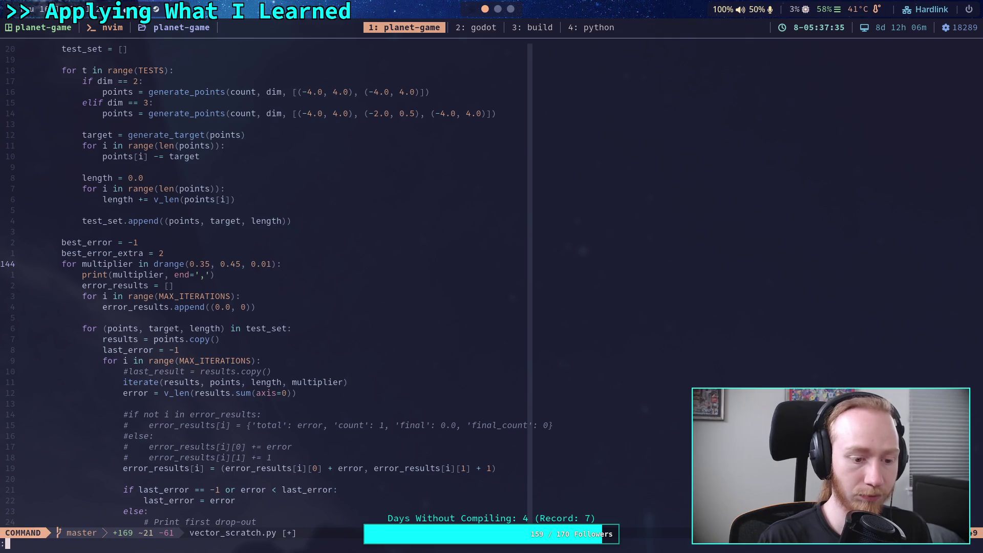
pyautogui.press('Return')
# Step: Rerun the compiled script in tmux window 4
pyautogui.hotkey('ctrl', 'b')
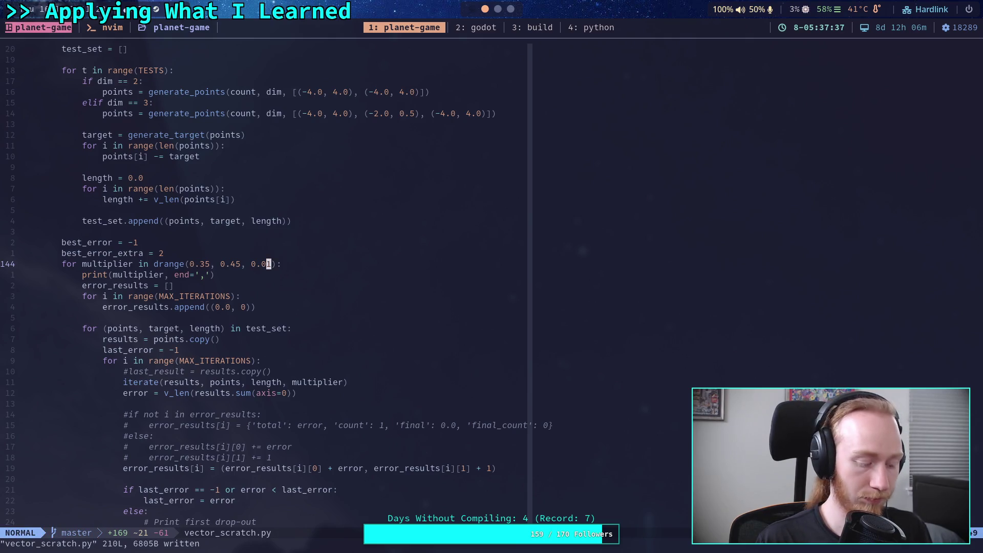
pyautogui.press('4')
pyautogui.press('Up')
pyautogui.press('Return')
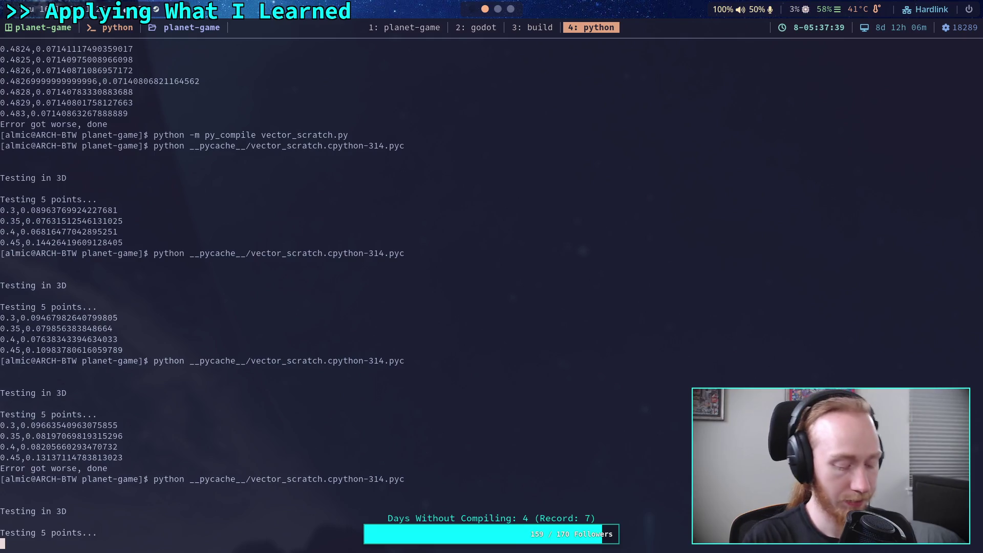
# Step: Stop the old run, recompile vector_scratch.py and rerun it, reaching lowest error 0.0682 near 0.39
pyautogui.hotkey('ctrl', 'c')
pyautogui.hotkey('ctrl', 'c')
pyautogui.press('Up')
pyautogui.press('Up')
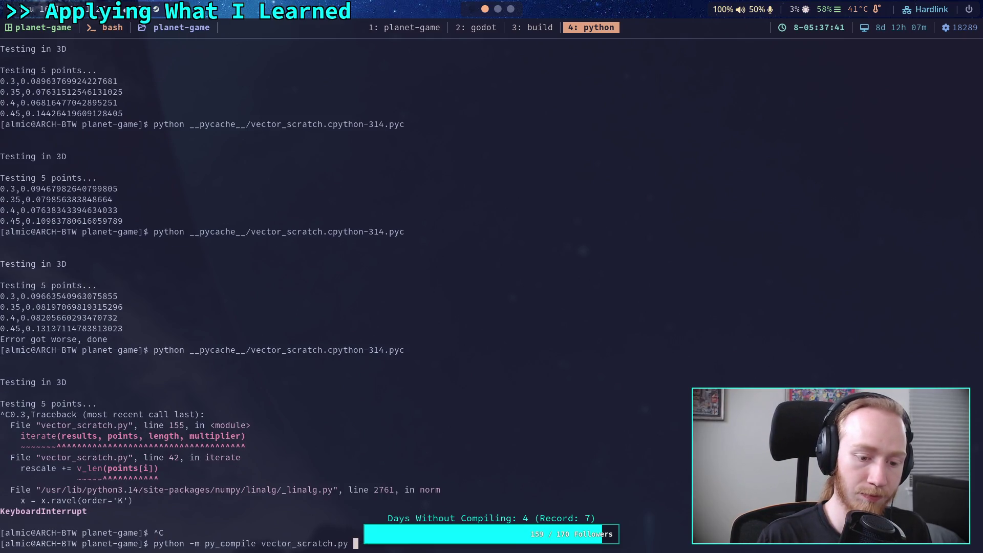
pyautogui.press('Return')
pyautogui.press('Up')
pyautogui.press('Up')
pyautogui.press('Return')
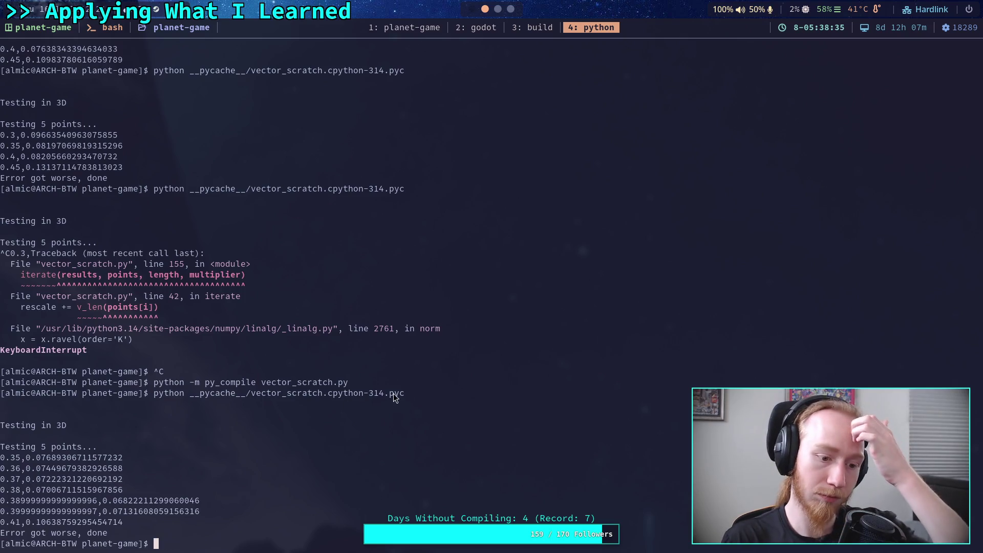
pyautogui.press('super+Right')
pyautogui.press('super+Right')
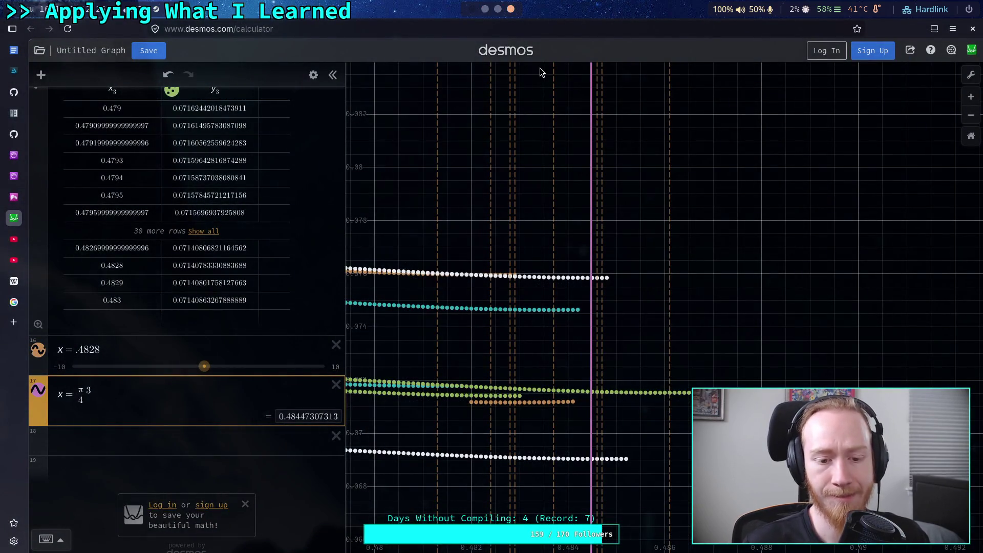
pyautogui.press('Down')
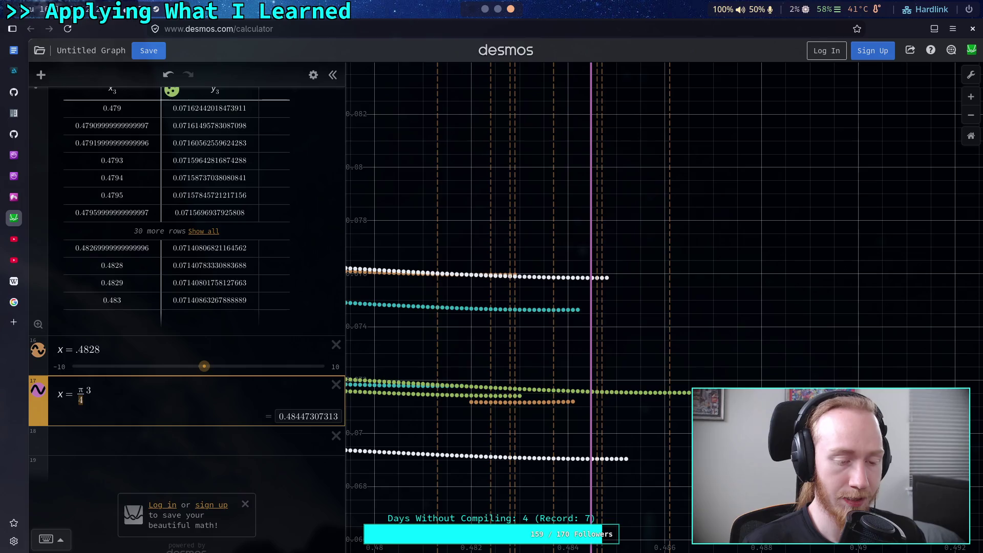
pyautogui.click(78, 391)
pyautogui.hotkey('shift', 'Left')
pyautogui.click(81, 399)
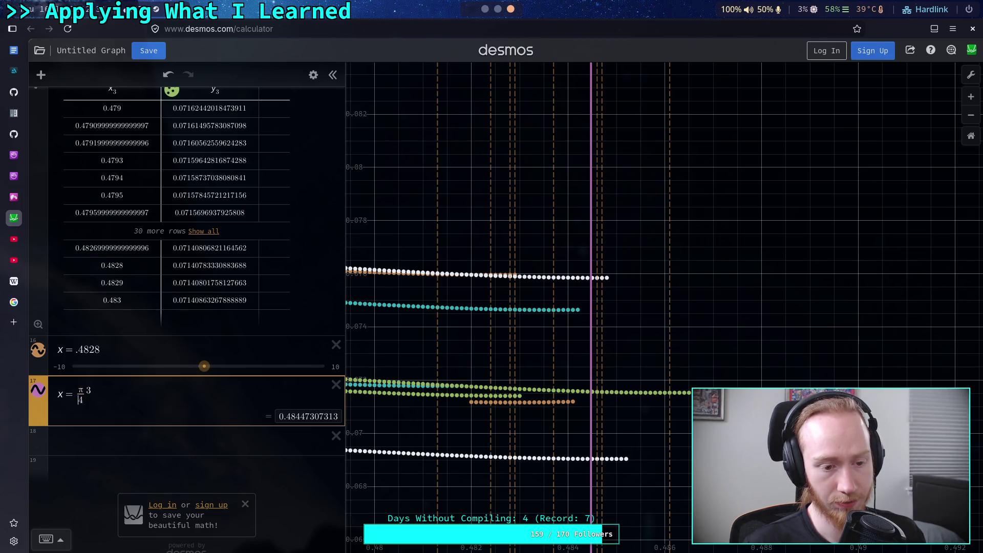
pyautogui.write('5')
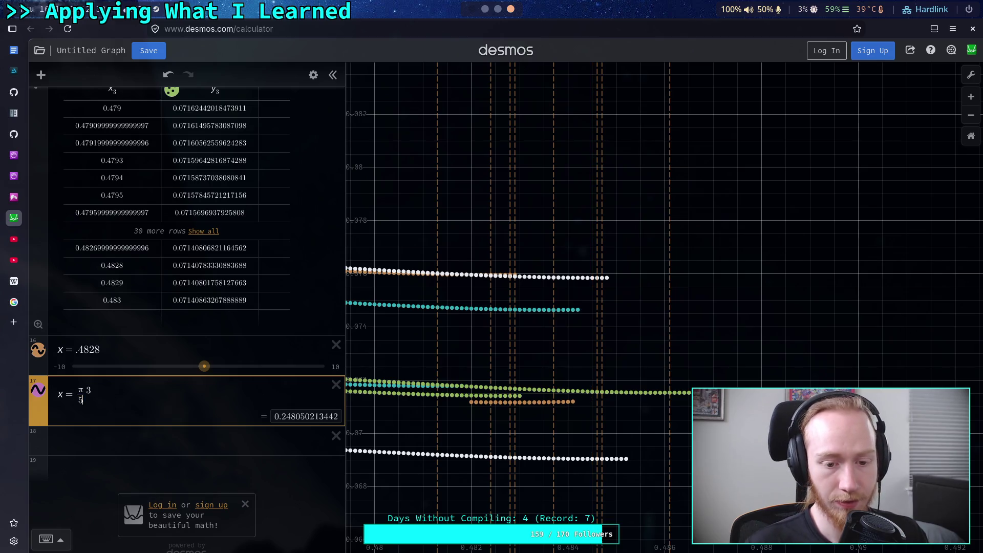
pyautogui.press('BackSpace')
pyautogui.write('4')
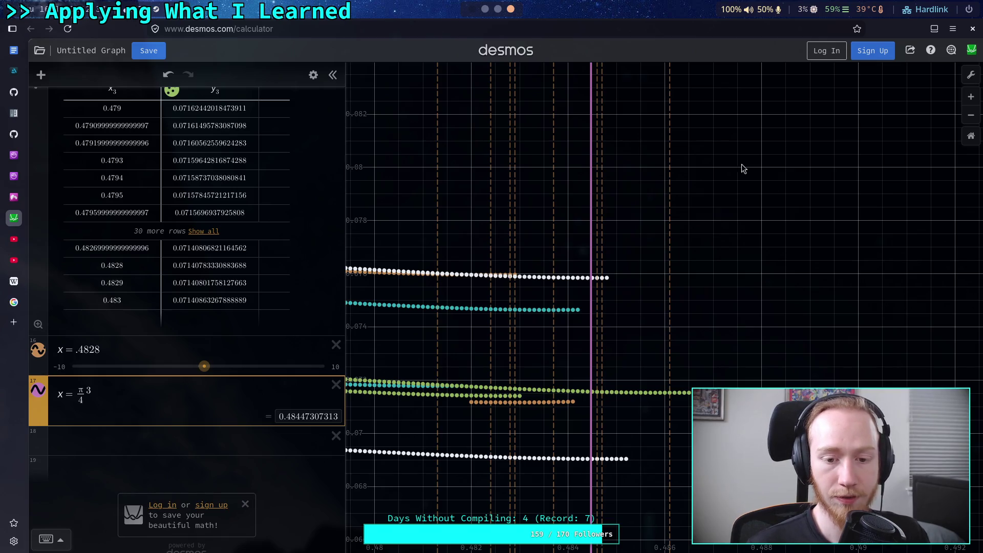
pyautogui.press('BackSpace')
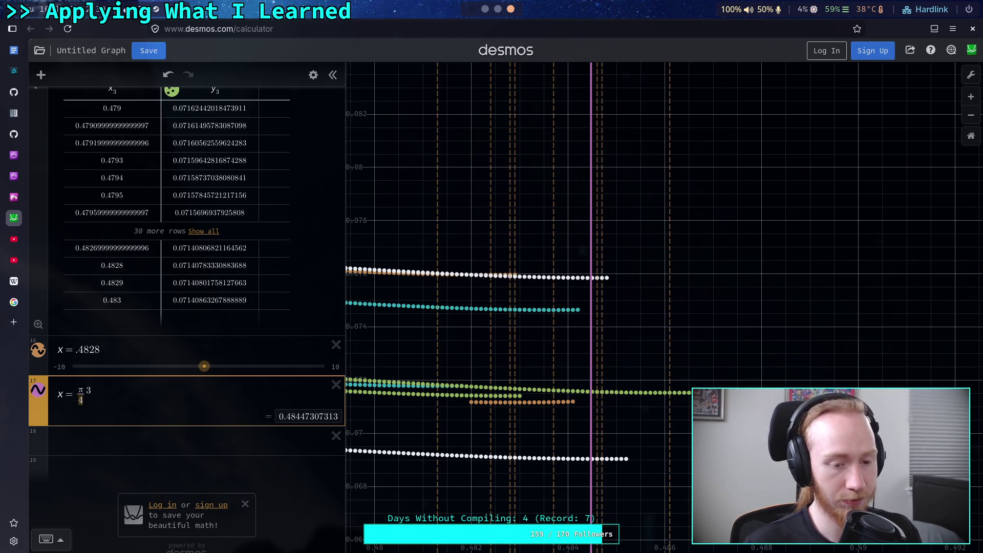
pyautogui.write('5')
pyautogui.press('BackSpace')
pyautogui.write('4')
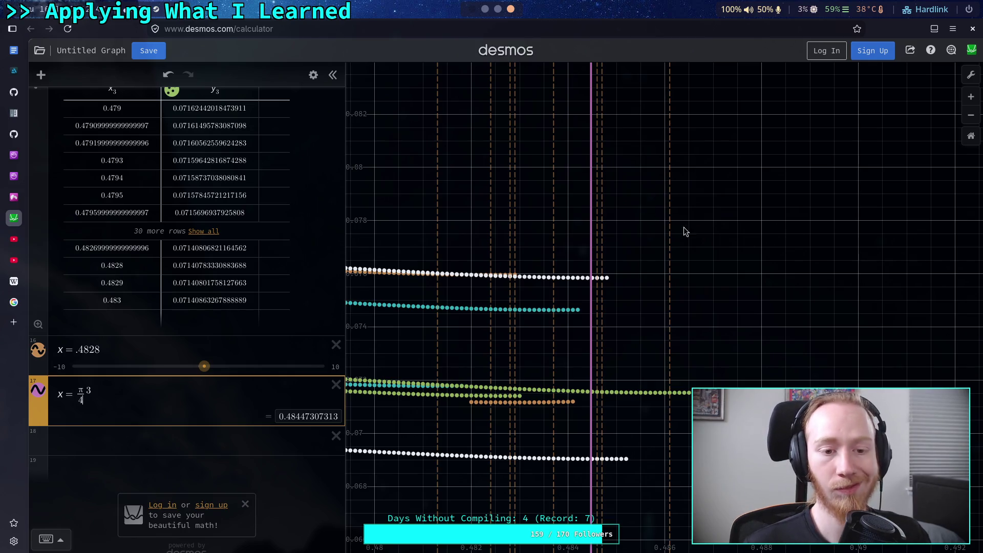
pyautogui.scroll(10, 287, 267)
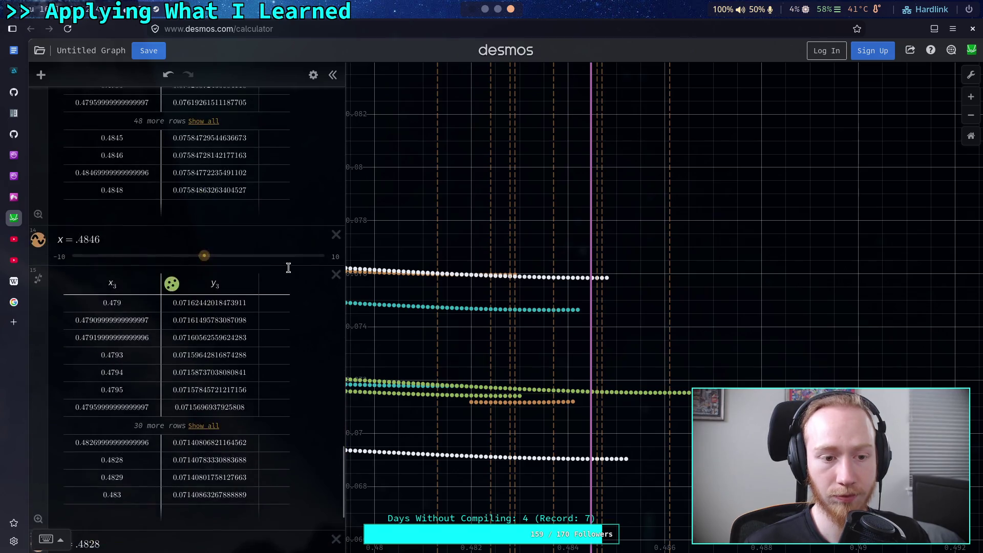
pyautogui.scroll(15, 288, 267)
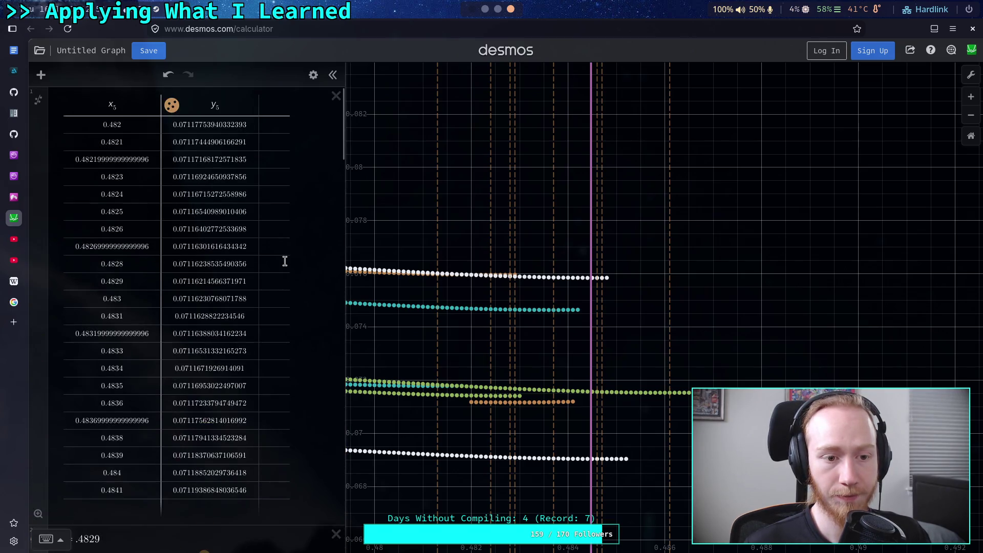
# Step: Delete all eight data tables, including x5/y5, x9, x10, x11, x2/y2 and x3/y3
pyautogui.click(337, 97)
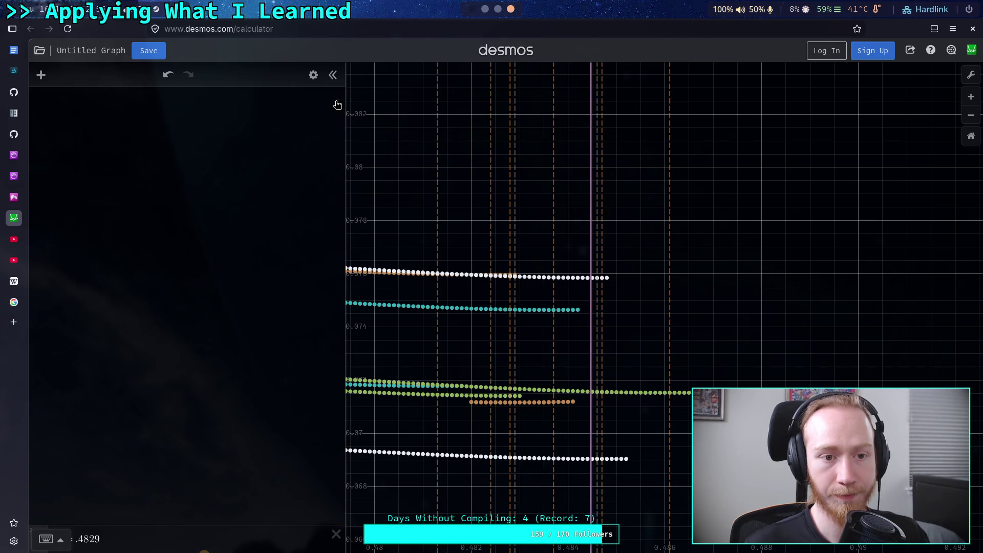
pyautogui.click(336, 137)
pyautogui.click(336, 176)
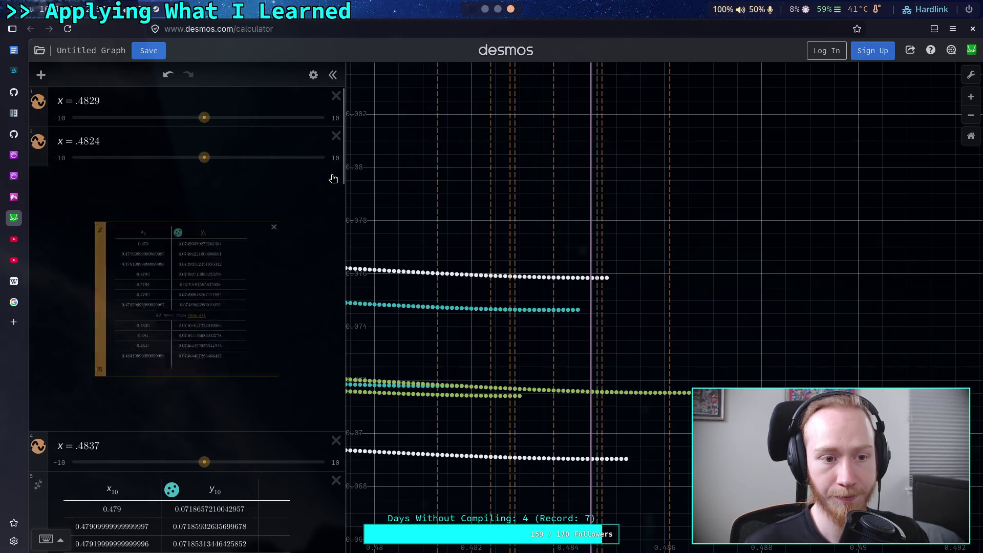
pyautogui.click(336, 215)
pyautogui.click(336, 255)
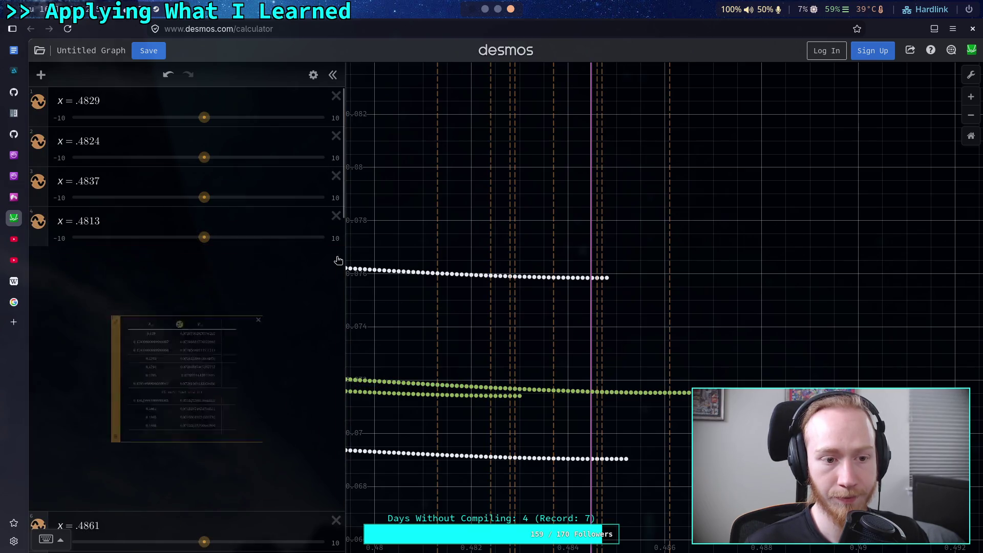
pyautogui.click(336, 297)
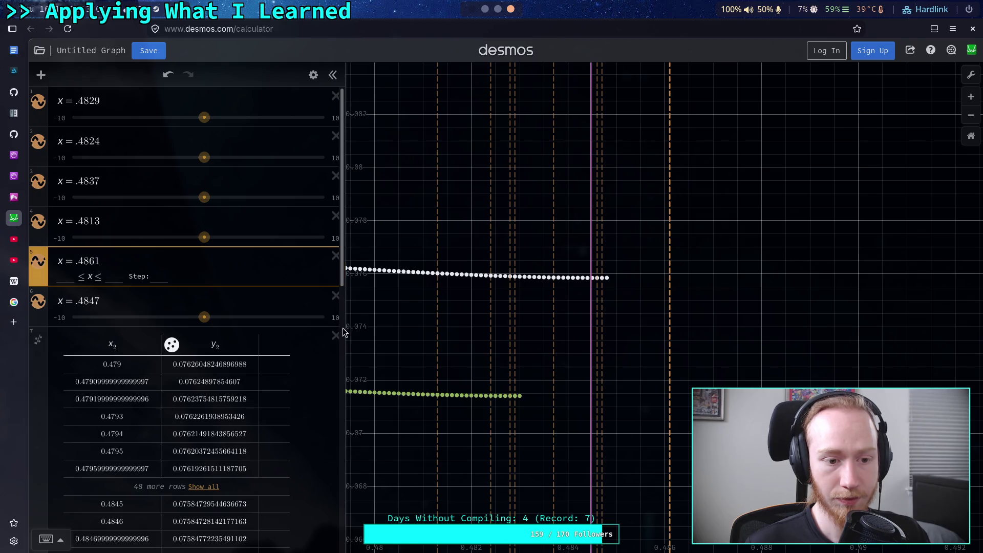
pyautogui.click(336, 335)
pyautogui.click(336, 375)
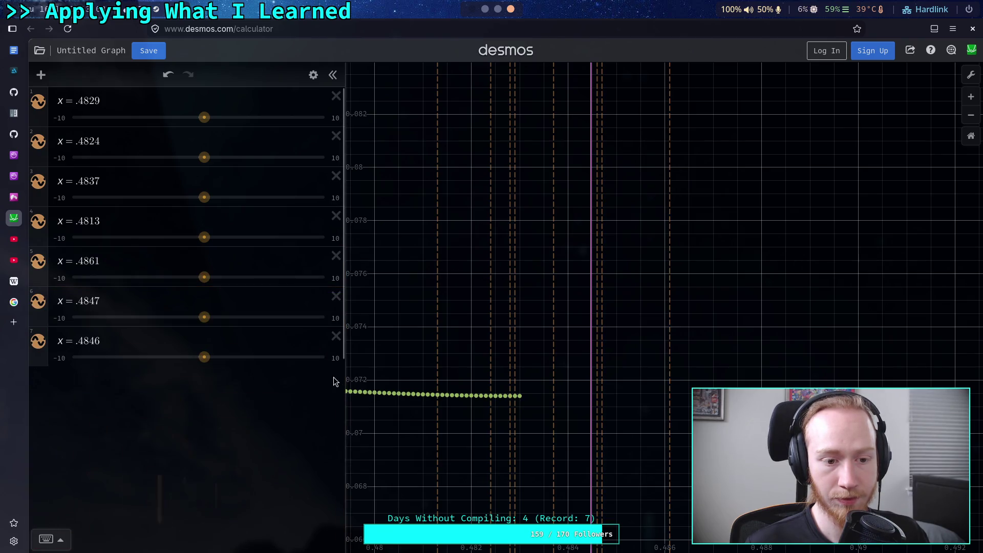
# Step: Create a '4 points' folder, move the .4829 and .4824 lines into it, and collapse it
pyautogui.click(41, 75)
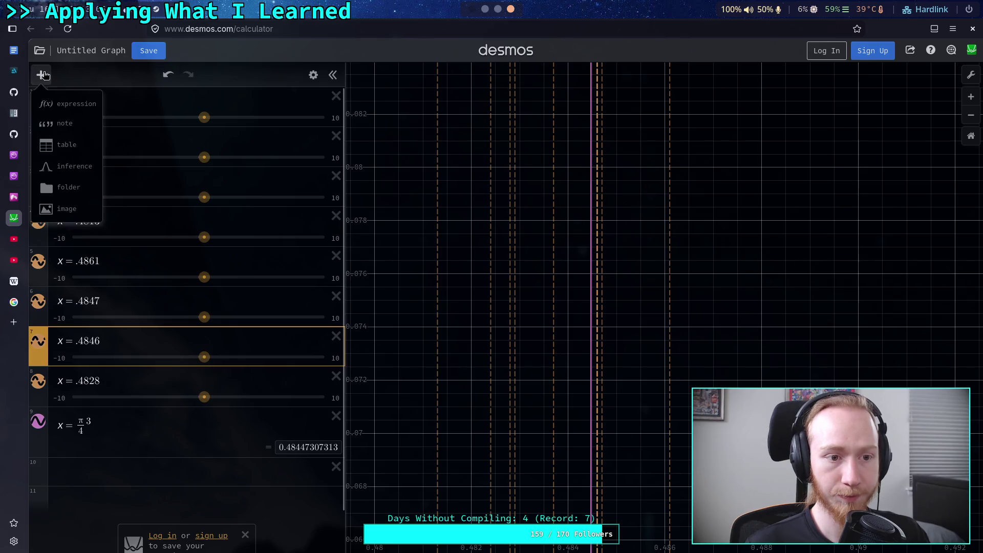
pyautogui.click(70, 187)
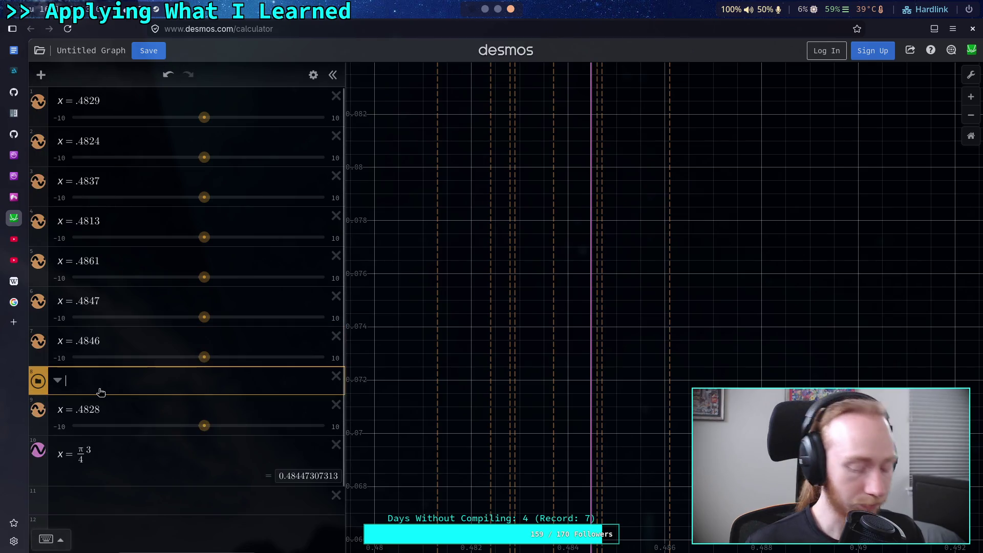
pyautogui.write('4 points')
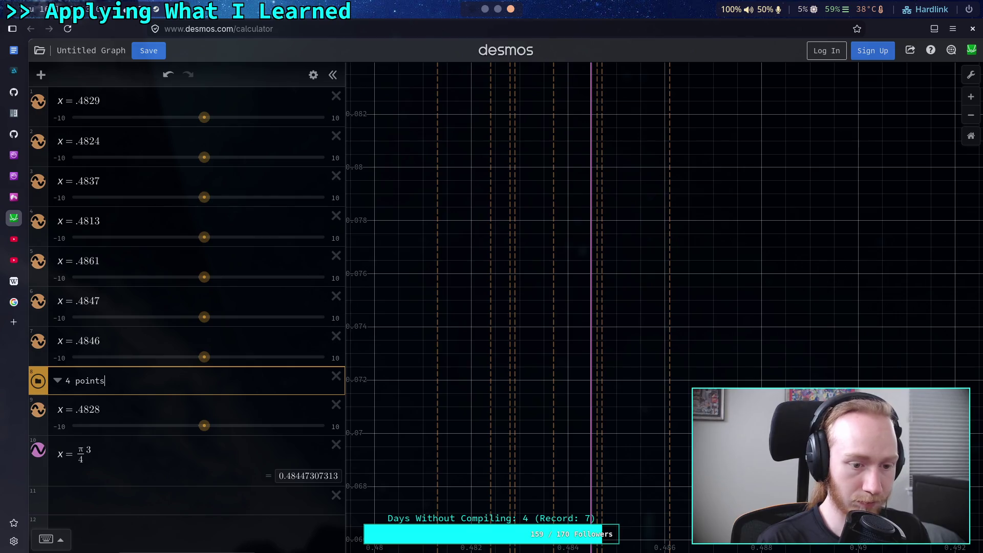
pyautogui.press('Return')
pyautogui.moveTo(38, 408)
pyautogui.mouseDown()
pyautogui.moveTo(54, 135)
pyautogui.moveTo(54, 409)
pyautogui.moveTo(41, 129)
pyautogui.moveTo(51, 130)
pyautogui.moveTo(53, 153)
pyautogui.mouseUp()
pyautogui.moveTo(46, 195)
pyautogui.mouseDown()
pyautogui.moveTo(60, 149)
pyautogui.moveTo(40, 100)
pyautogui.moveTo(50, 162)
pyautogui.moveTo(51, 113)
pyautogui.mouseUp()
pyautogui.click(56, 101)
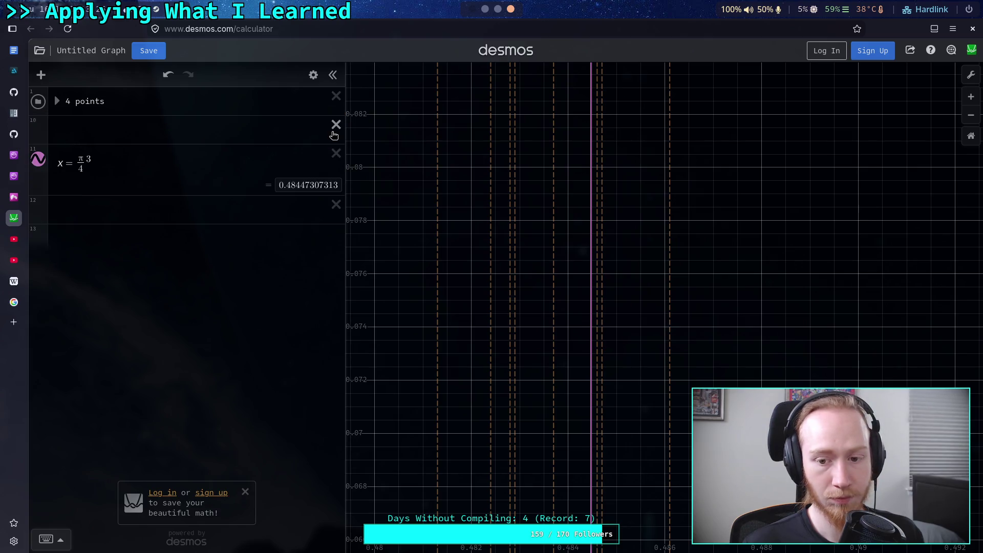
# Step: Move the 3π/4 expression above the blank row and delete the empty row
pyautogui.click(118, 206)
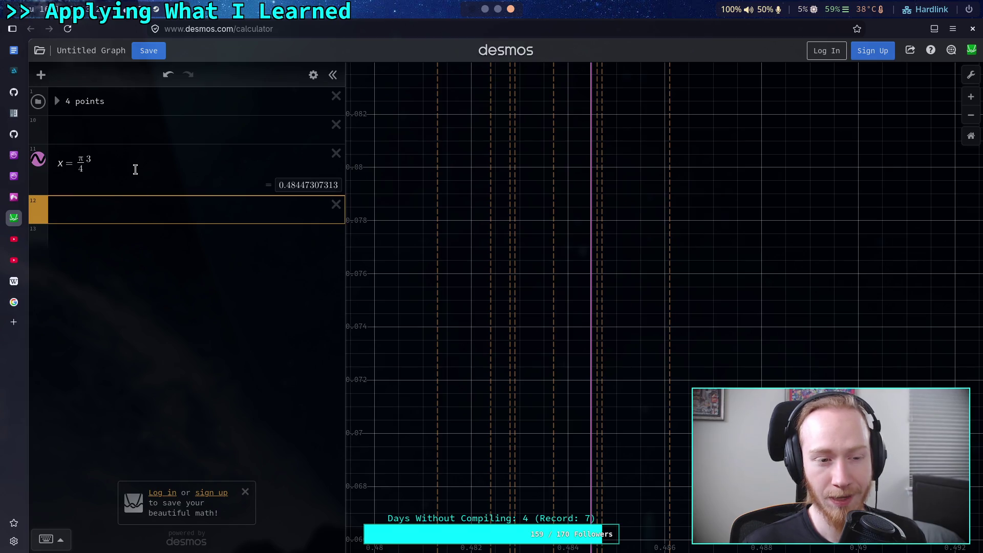
pyautogui.moveTo(38, 161); pyautogui.dragTo(38, 132)
pyautogui.click(116, 210)
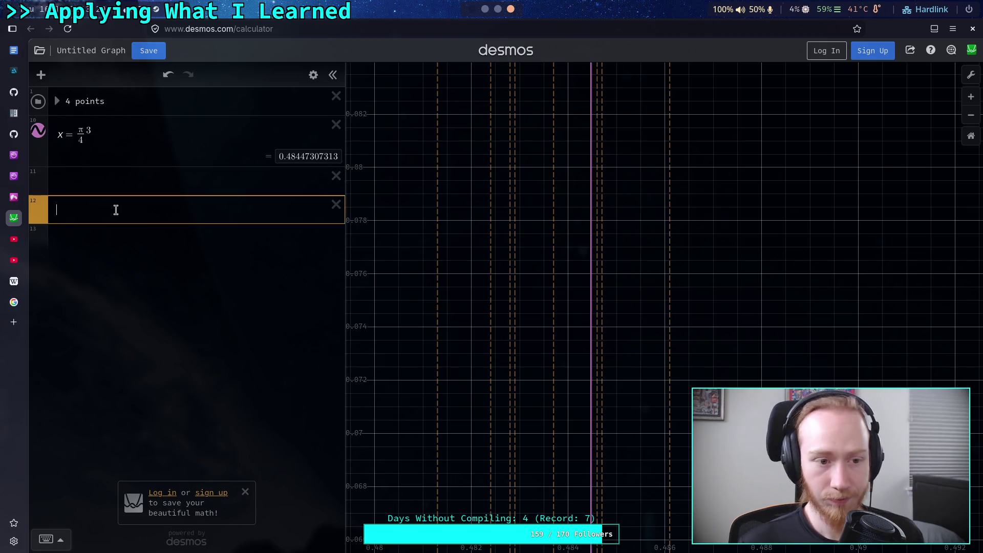
pyautogui.click(335, 204)
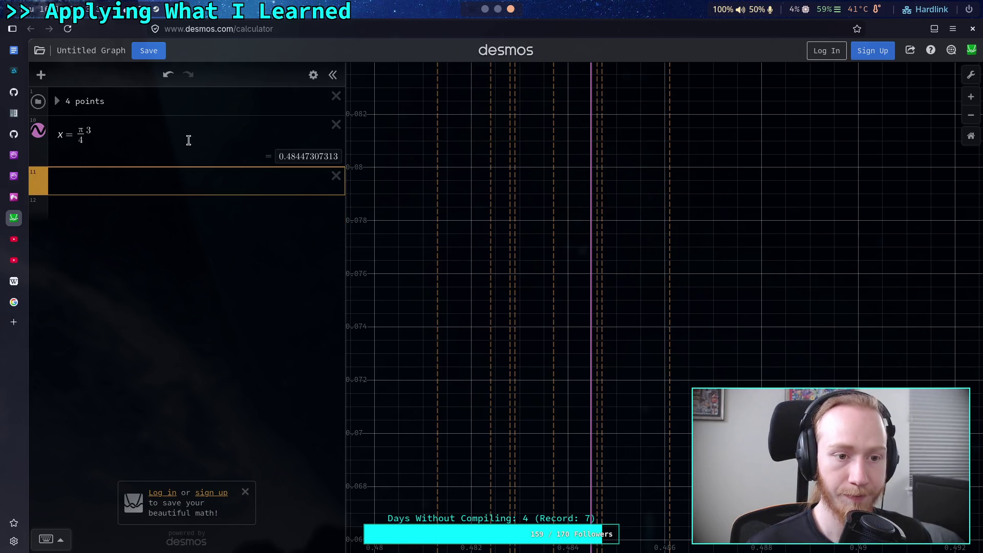
# Step: Add a new folder named '5 points' to the expression list
pyautogui.click(41, 75)
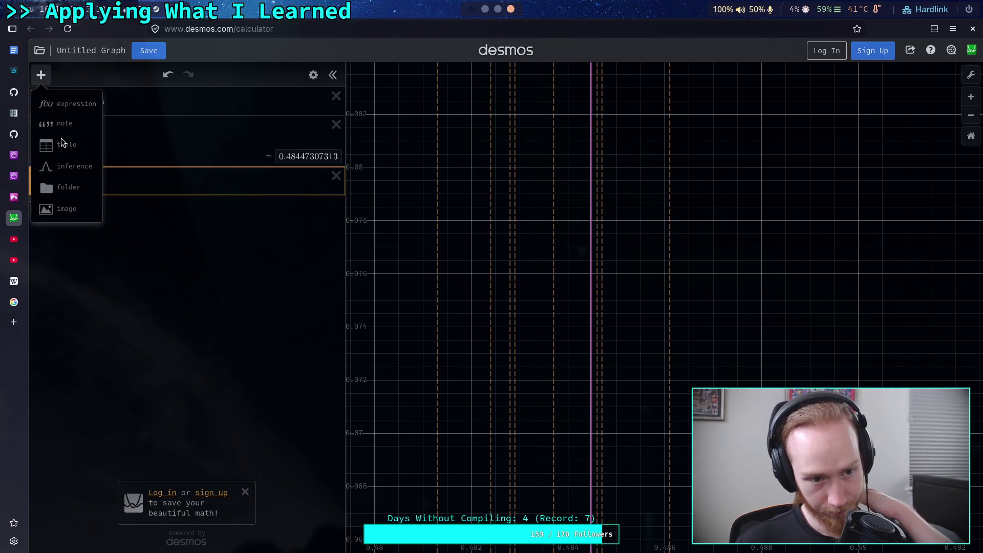
pyautogui.click(65, 188)
pyautogui.write('5 points')
pyautogui.press('Return')
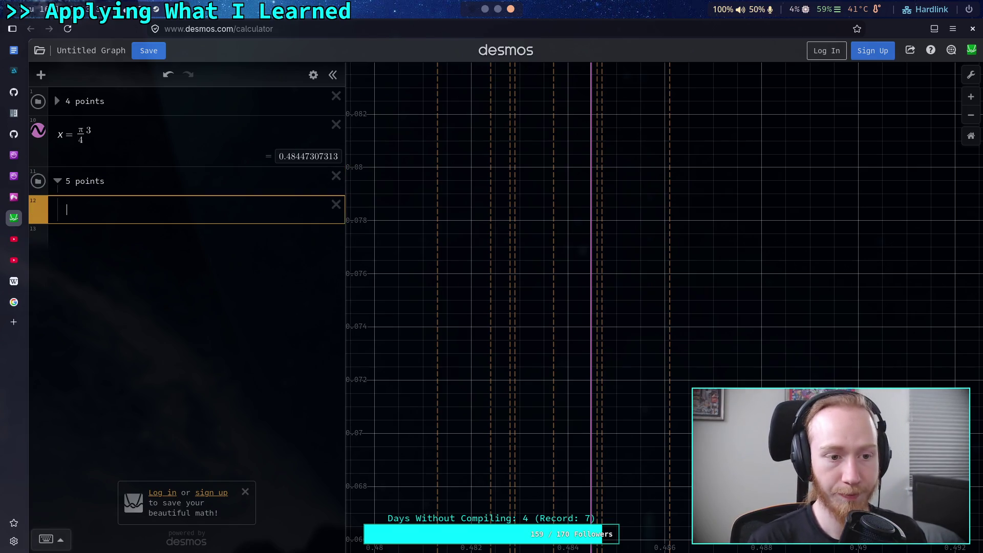
pyautogui.press('super+1')
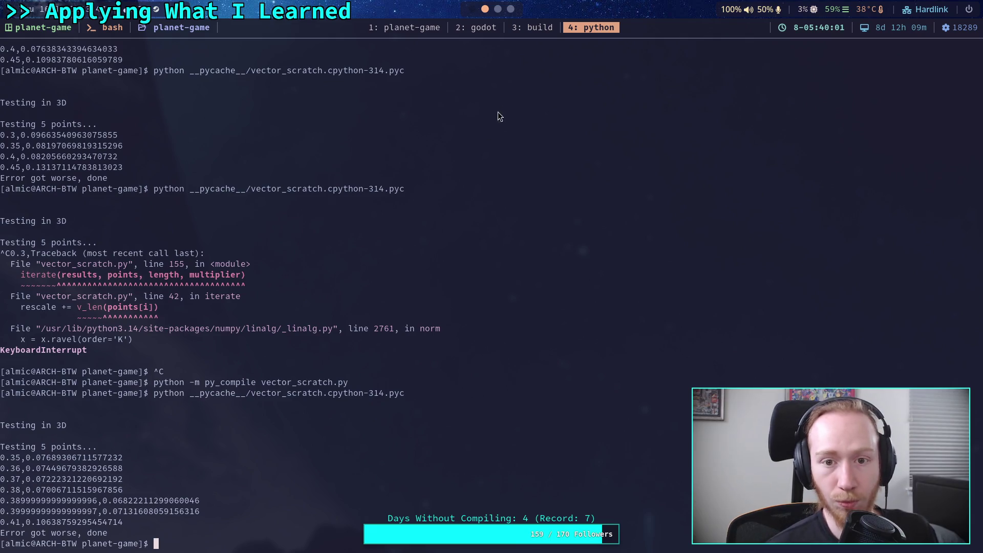
# Step: Change line 144's drange start to 0.37 and its end to 0.41
pyautogui.click(438, 29)
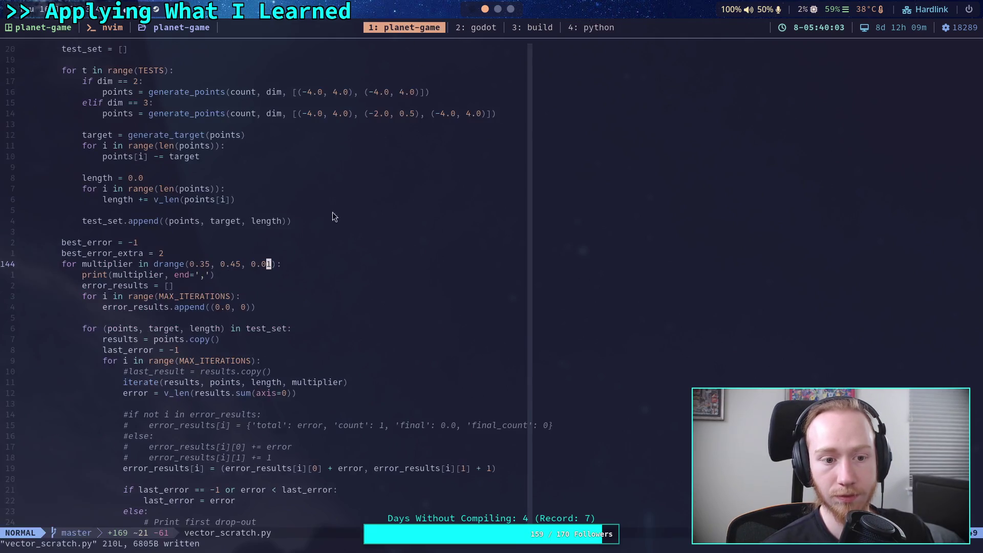
pyautogui.write('i,')
pyautogui.press('Delete')
pyautogui.press('Delete')
pyautogui.write('7')
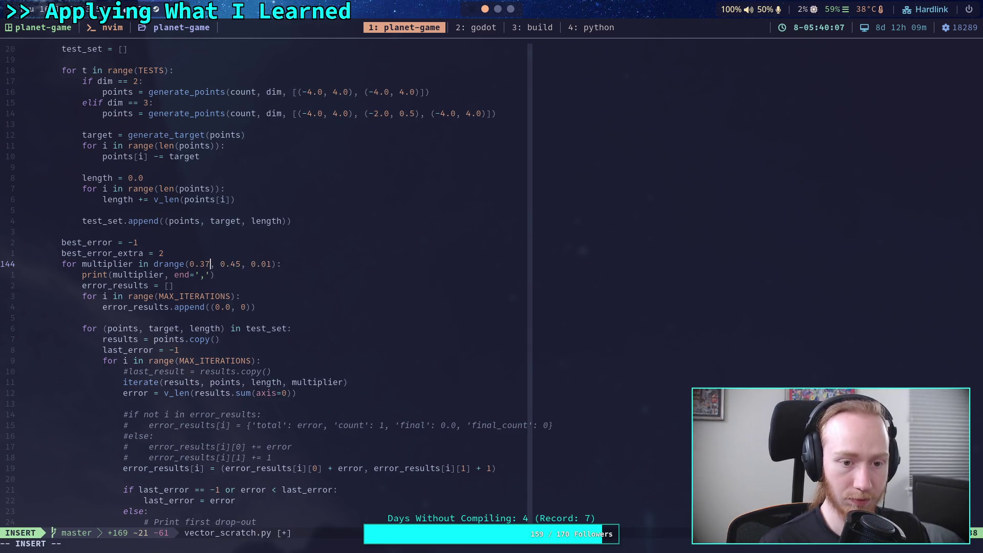
pyautogui.press('Right')
pyautogui.press('Right')
pyautogui.press('Right')
pyautogui.press('Right')
pyautogui.press('Delete')
pyautogui.write('06')
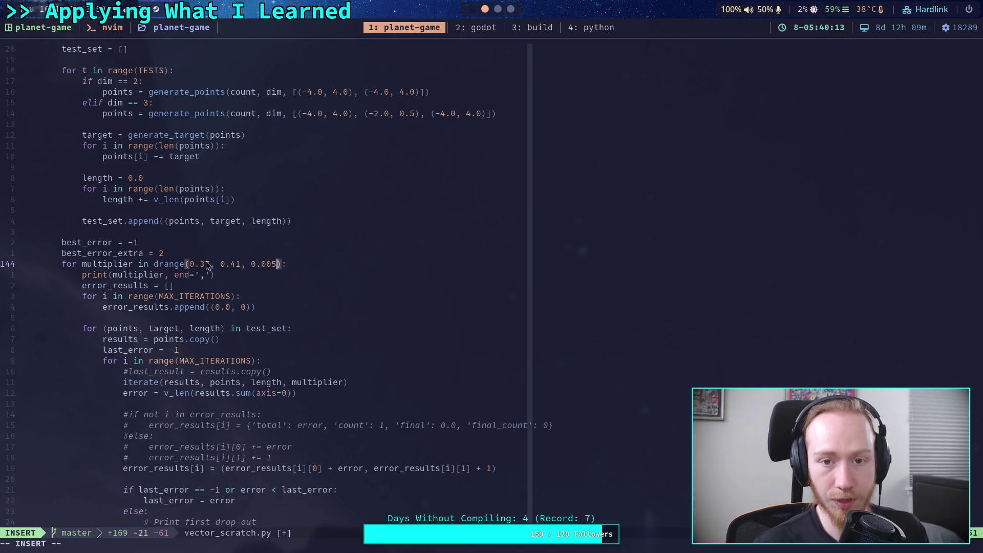
# Step: Review the Desmos graph and the Python output window for reference
pyautogui.press('super+3')
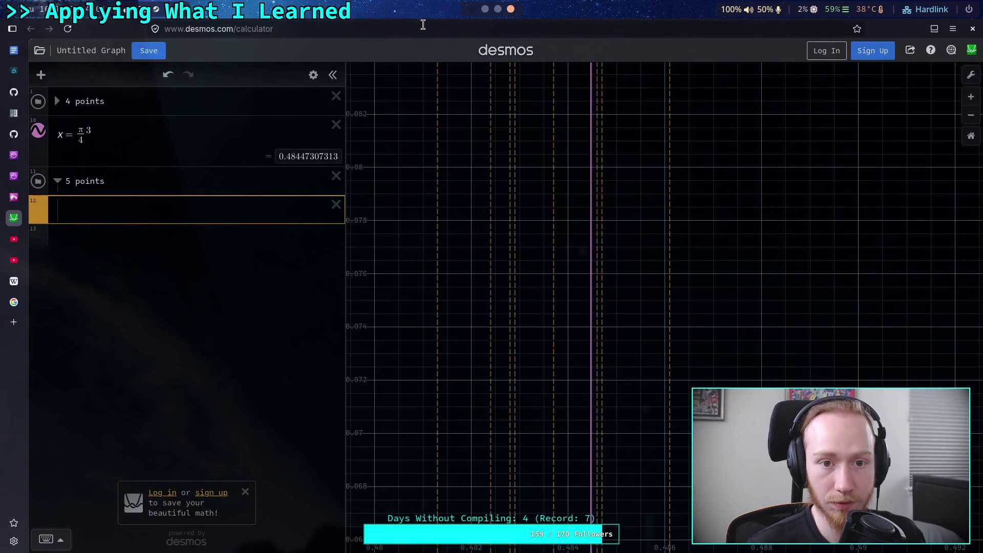
pyautogui.press('super+2')
pyautogui.press('super+1')
pyautogui.hotkey('ctrl', 'b')
pyautogui.press('4')
pyautogui.scroll(17, 387, 279)
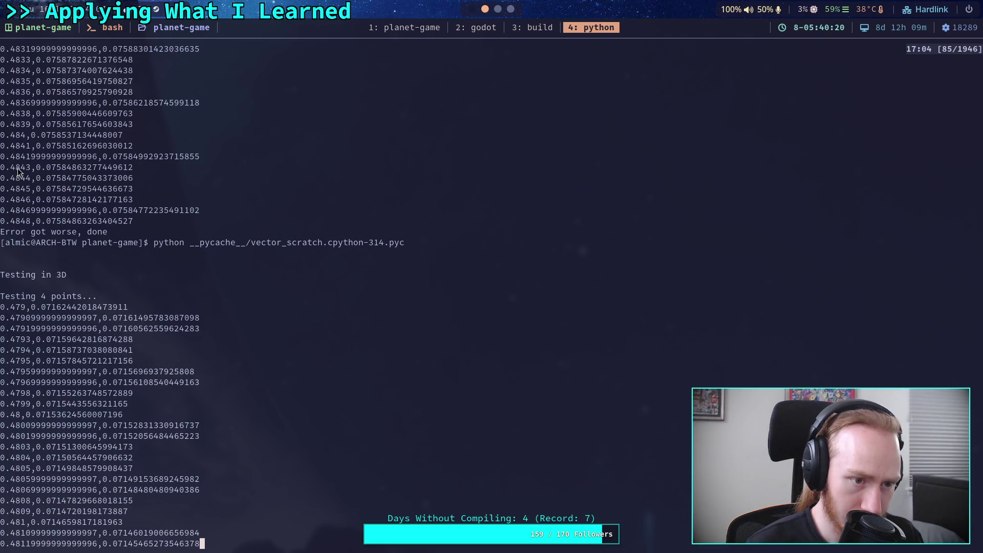
# Step: Set the drange step value to 0.0001 on line 144
pyautogui.click(410, 29)
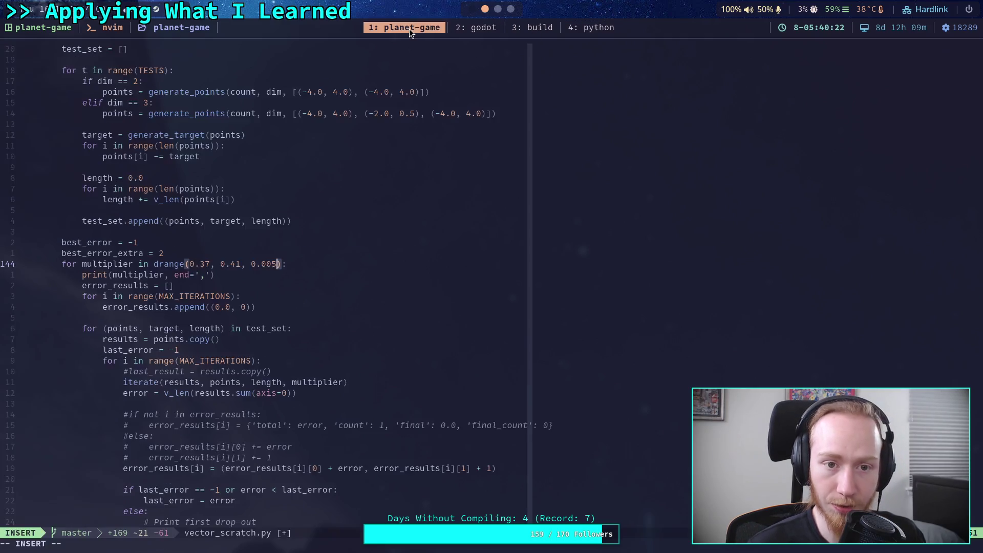
pyautogui.press('BackSpace')
pyautogui.write('91')
pyautogui.press('BackSpace')
pyautogui.press('BackSpace')
pyautogui.write('01')
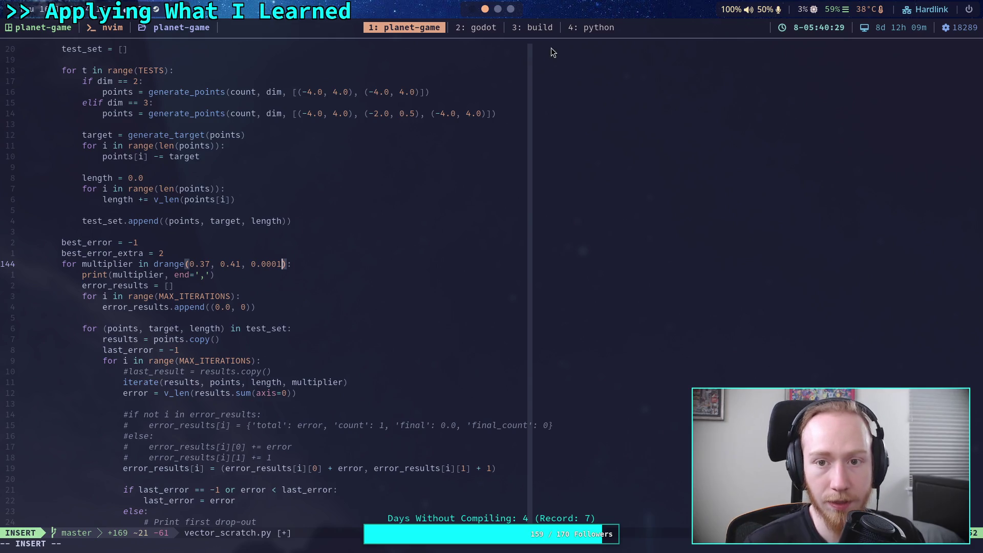
pyautogui.click(510, 8)
pyautogui.click(485, 9)
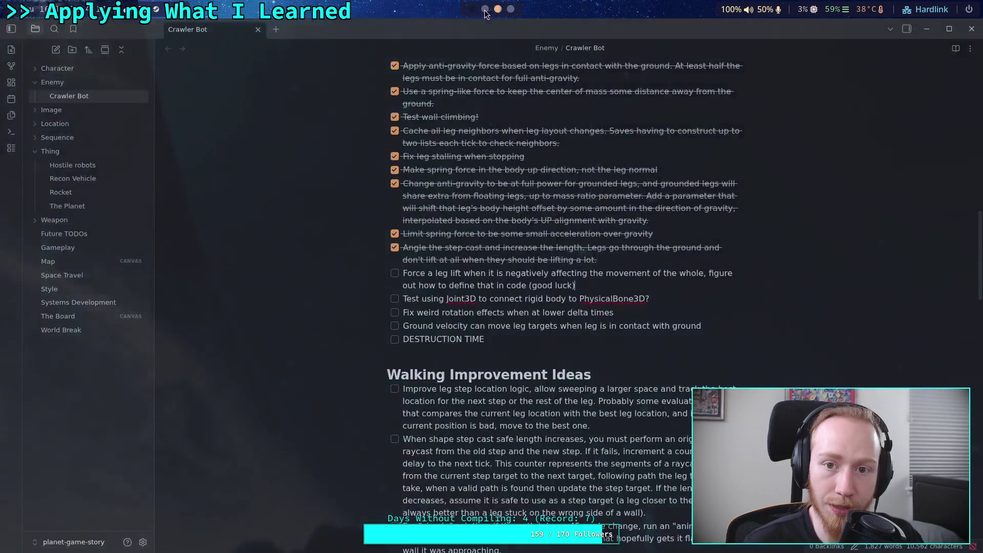
pyautogui.click(591, 28)
pyautogui.scroll(10, 275, 228)
pyautogui.scroll(6, 275, 224)
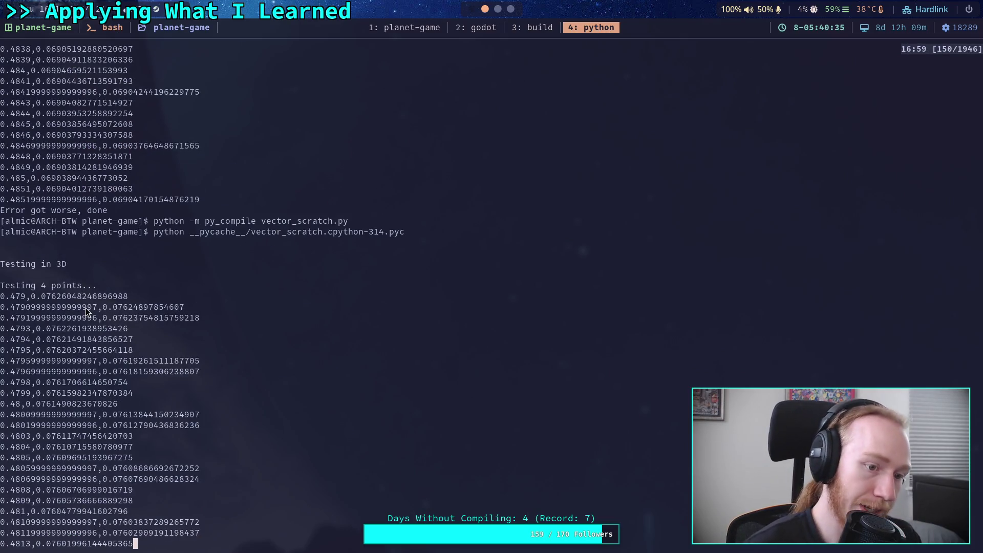
pyautogui.scroll(-6, 85, 308)
pyautogui.scroll(-3, 86, 297)
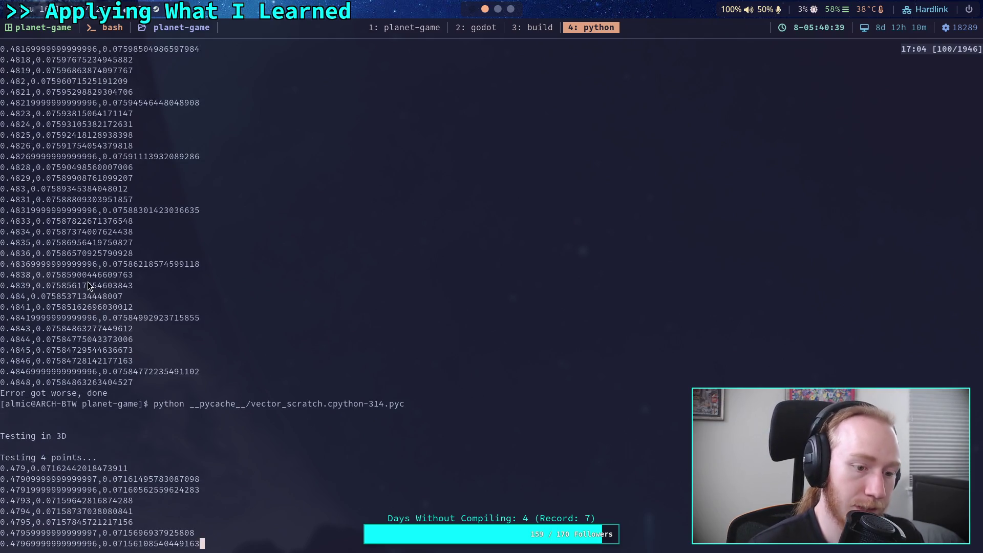
pyautogui.scroll(-8, 89, 282)
pyautogui.scroll(-4, 92, 281)
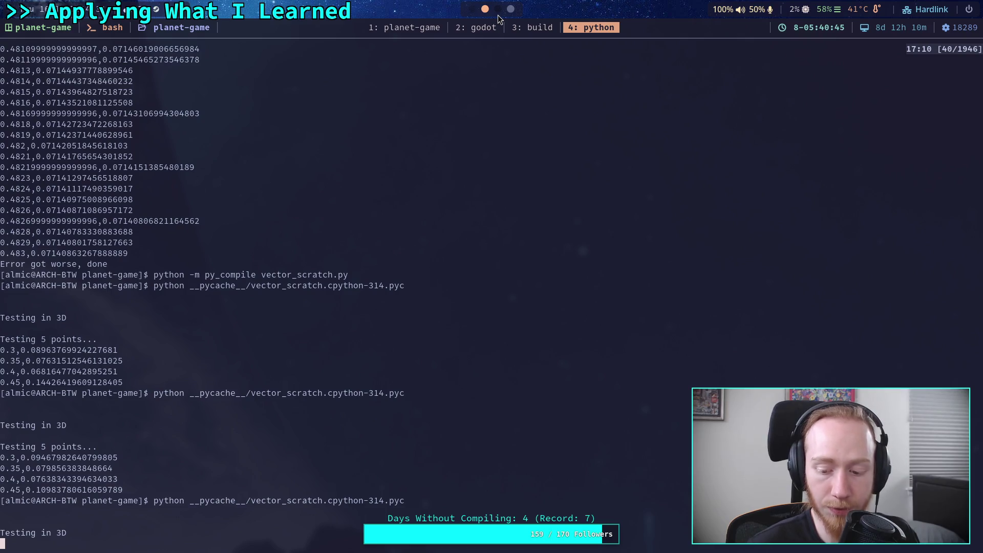
pyautogui.scroll(-1, 498, 15)
pyautogui.scroll(-1, 498, 15)
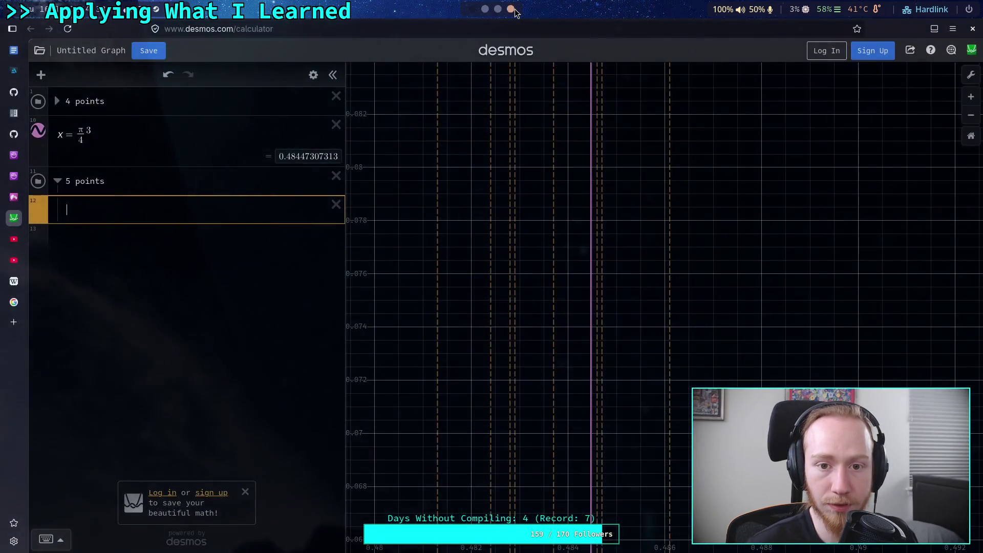
pyautogui.scroll(2, 484, 11)
pyautogui.click(407, 26)
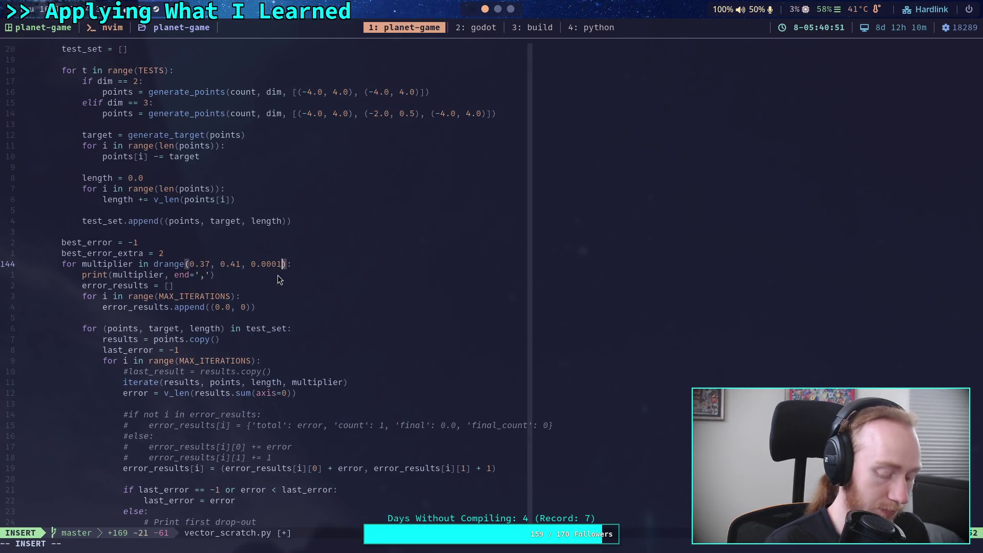
# Step: Start a Python interpreter and evaluate .485-.479
pyautogui.click(590, 27)
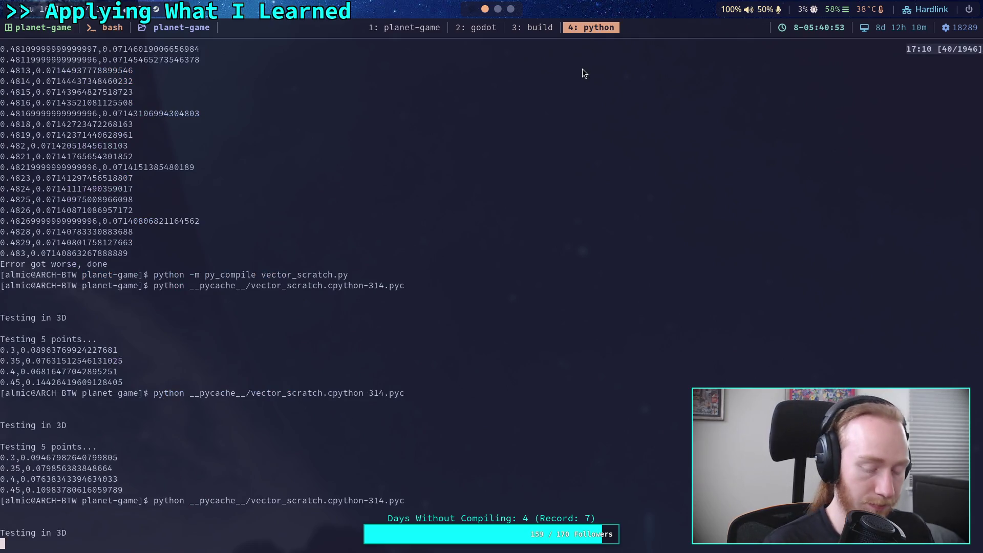
pyautogui.write('python')
pyautogui.press('Return')
pyautogui.write('.485-.479')
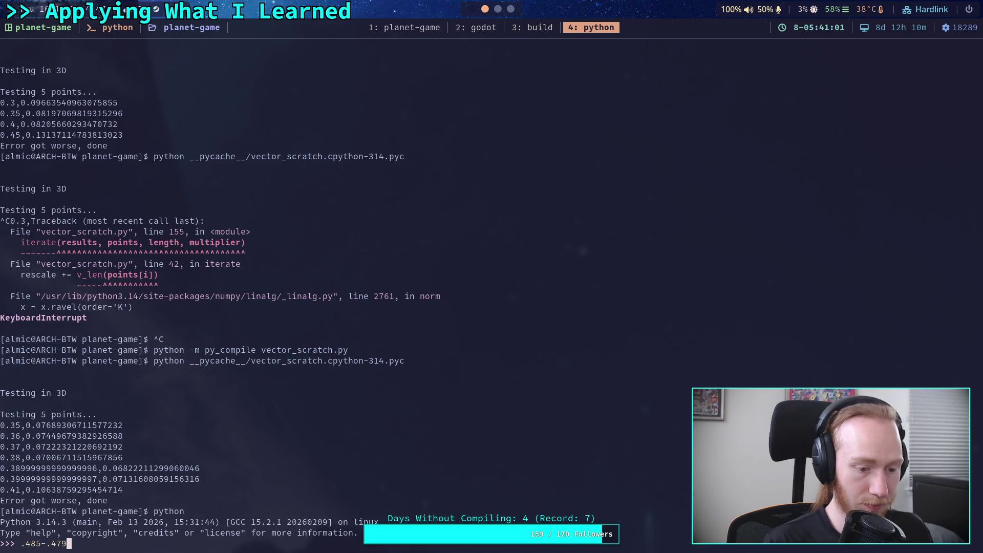
pyautogui.press('Return')
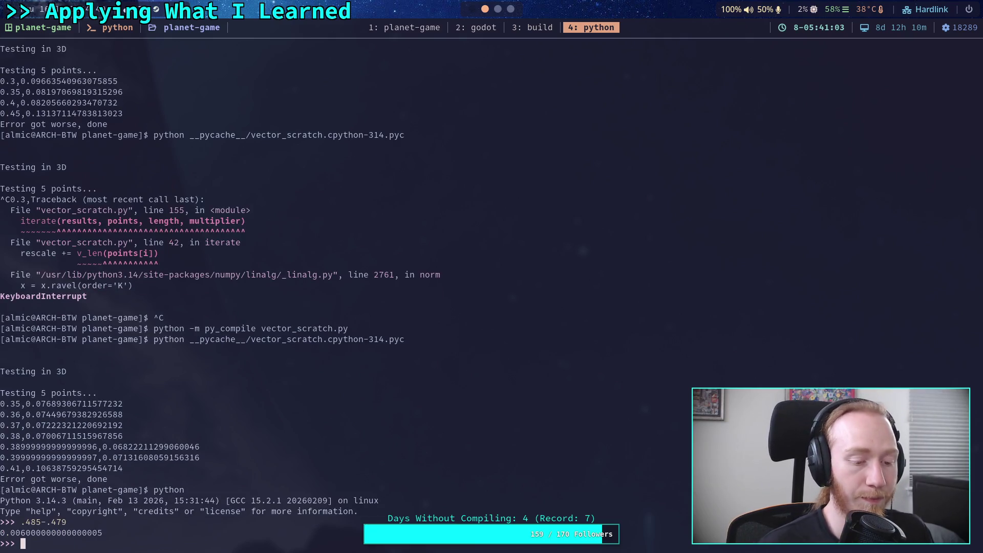
# Step: Change the drange step to 0.0005 and save the script
pyautogui.click(403, 30)
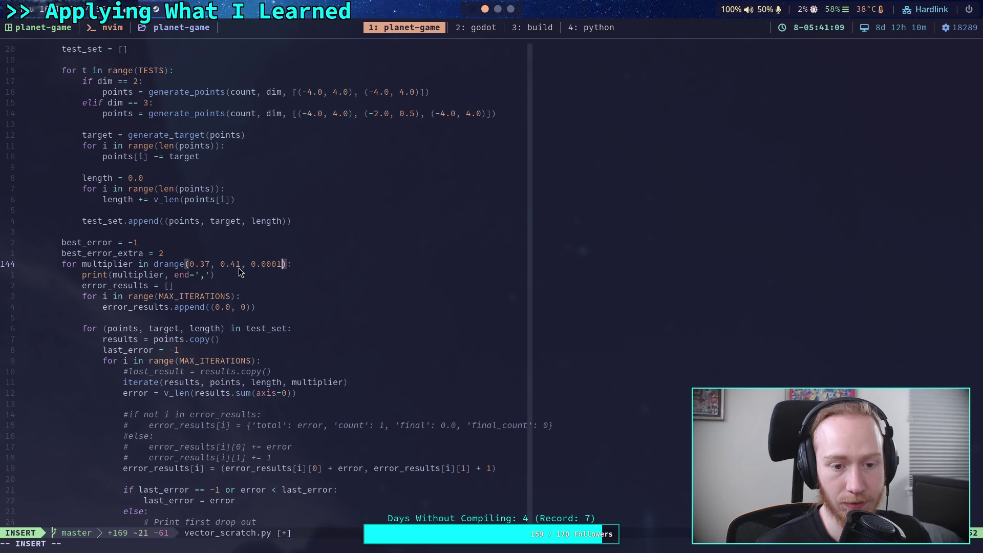
pyautogui.click(585, 29)
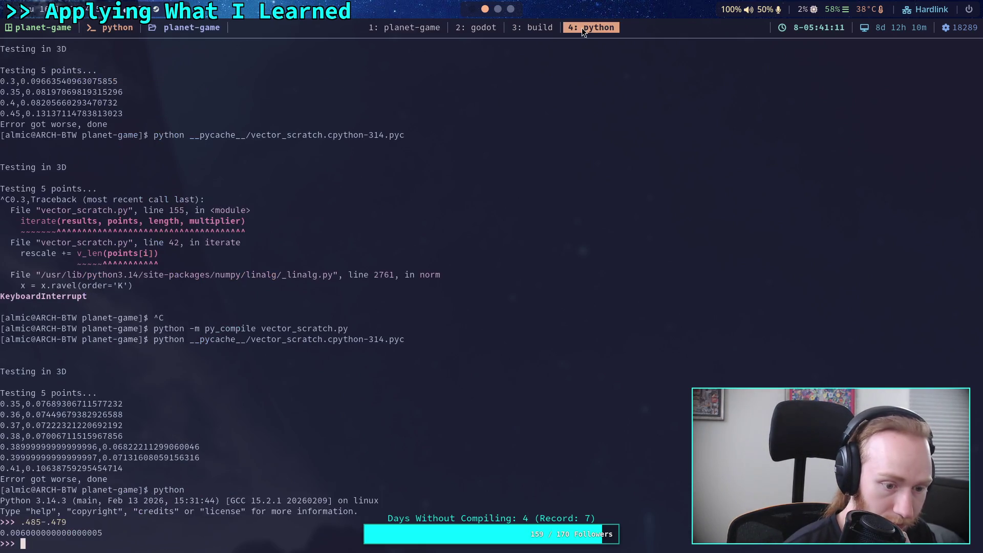
pyautogui.click(401, 30)
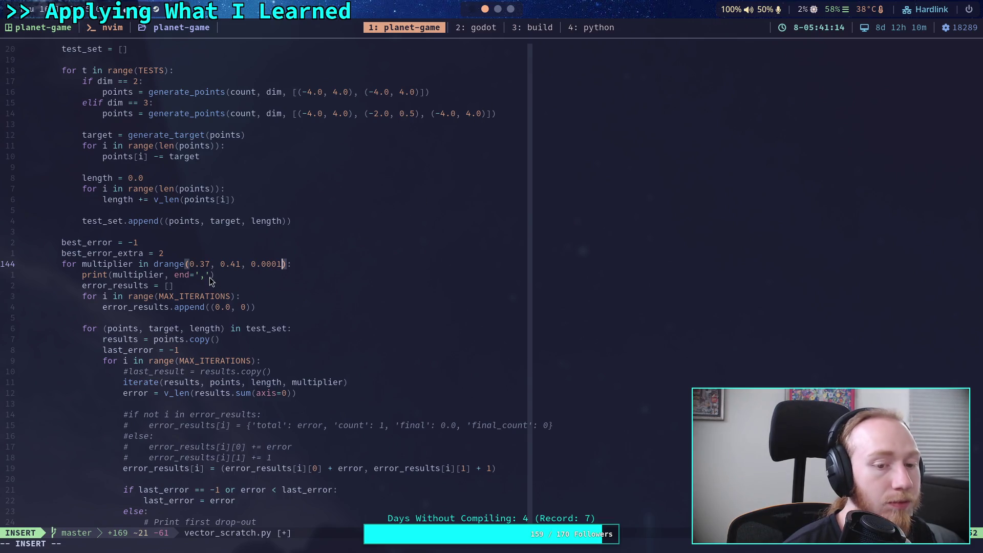
pyautogui.press('BackSpace')
pyautogui.write('5')
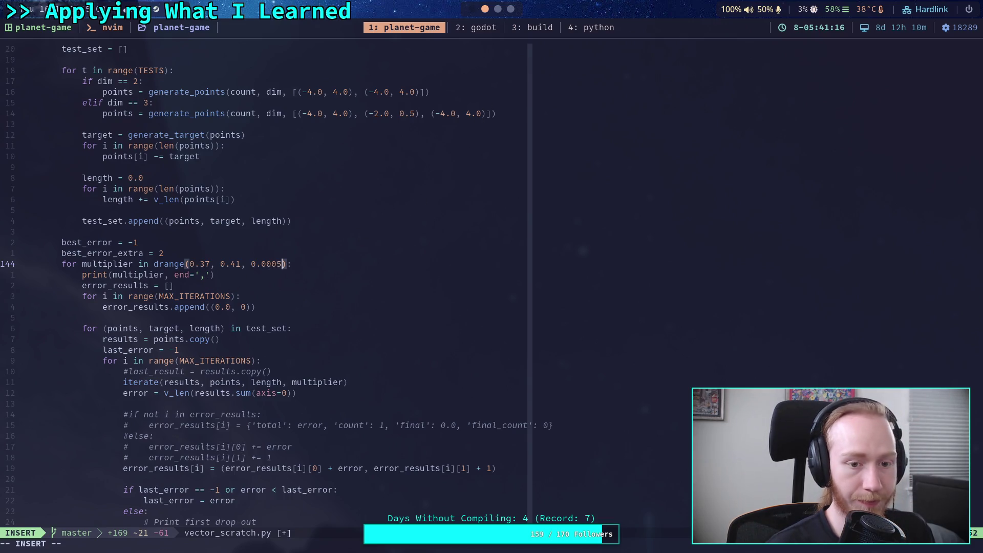
pyautogui.press('Escape')
pyautogui.write(':w')
pyautogui.press('Return')
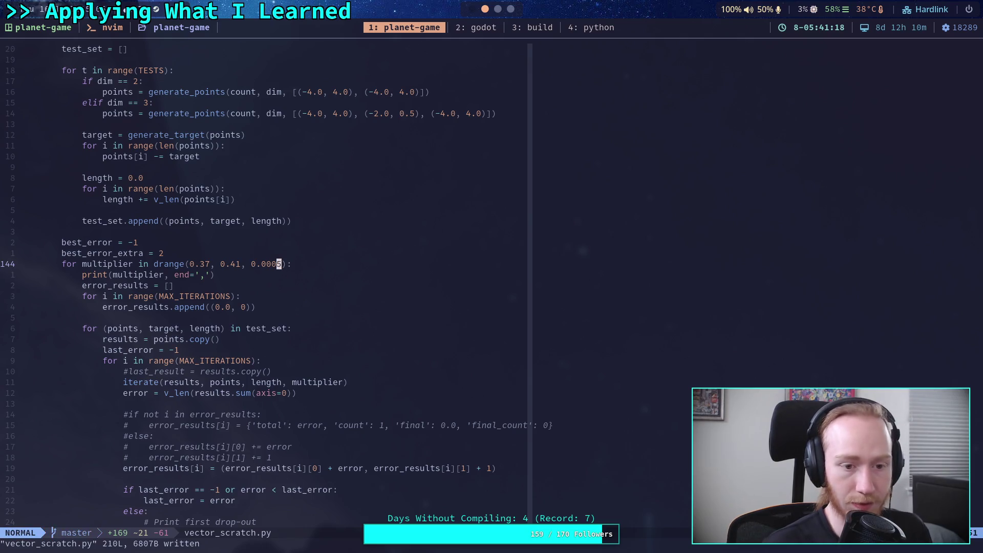
# Step: Quit the interpreter, recompile vector_scratch.py and rerun the 5-point test
pyautogui.click(595, 28)
pyautogui.write('quit')
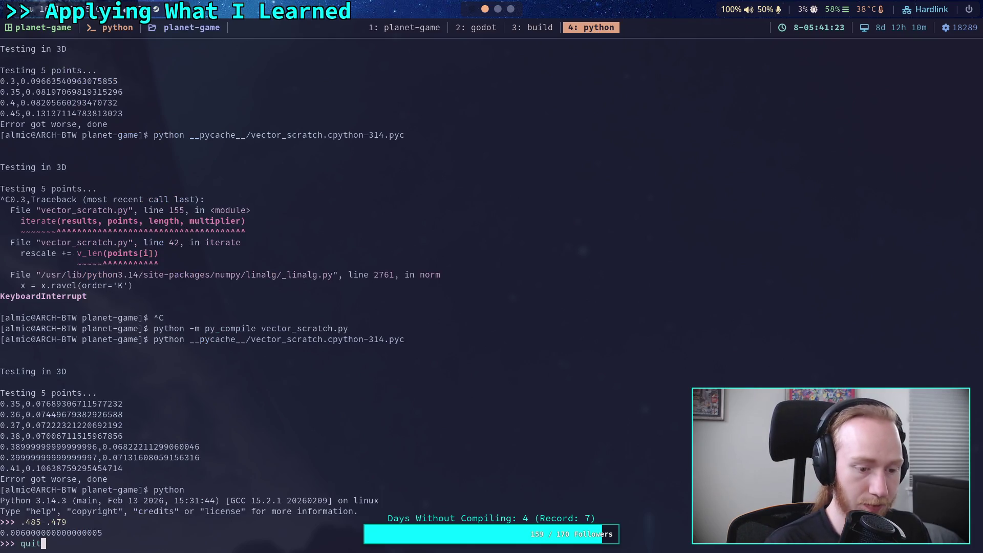
pyautogui.press('Return')
pyautogui.press('Up')
pyautogui.press('Up')
pyautogui.press('Up')
pyautogui.press('Return')
pyautogui.press('Up')
pyautogui.press('Up')
pyautogui.press('Up')
pyautogui.press('Return')
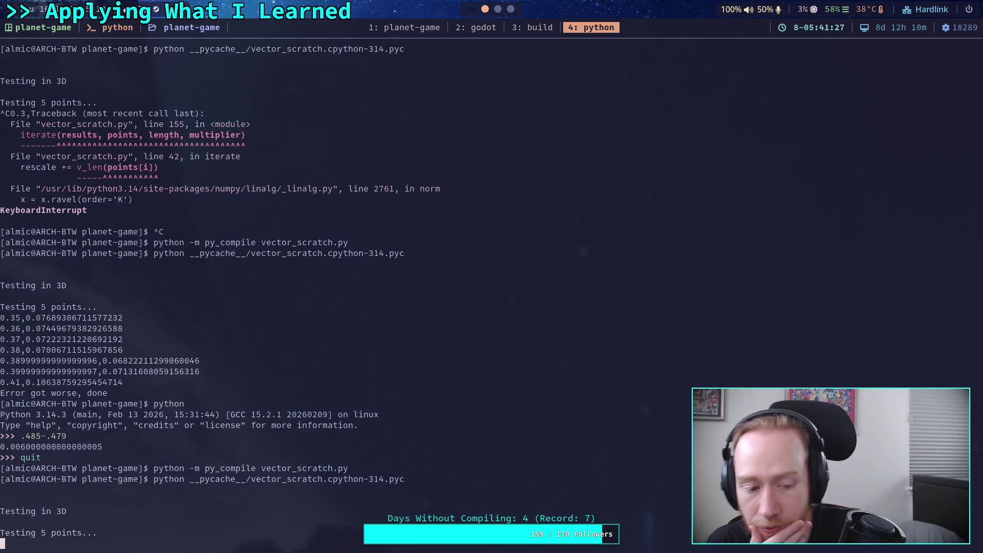
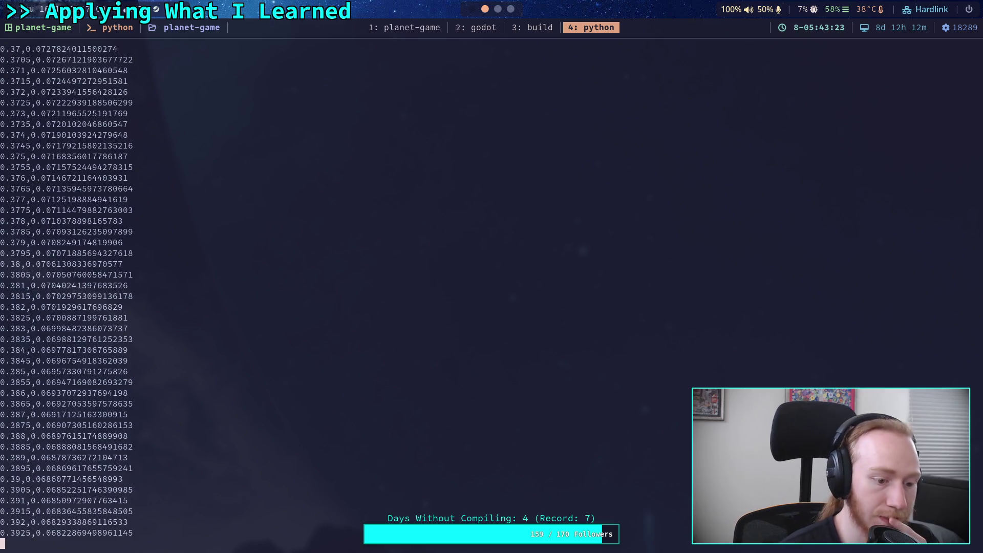
# Step: Change the sweep's drange start from 0.37 to 0.385 in vector_scratch.py and save it
pyautogui.press('super+1')
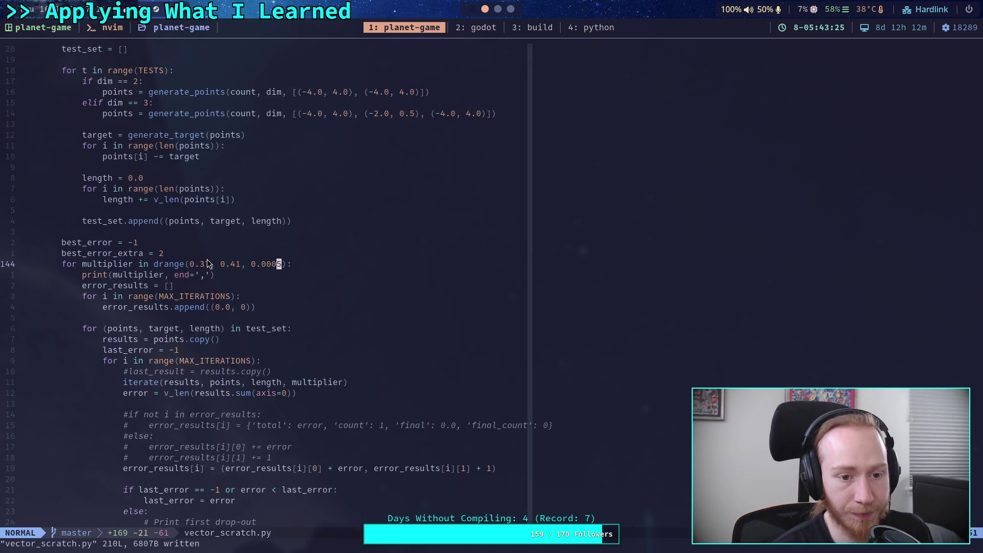
pyautogui.click(208, 262)
pyautogui.write('s8')
pyautogui.press('Escape')
pyautogui.write(':w')
pyautogui.press('Return')
pyautogui.press('super+4')
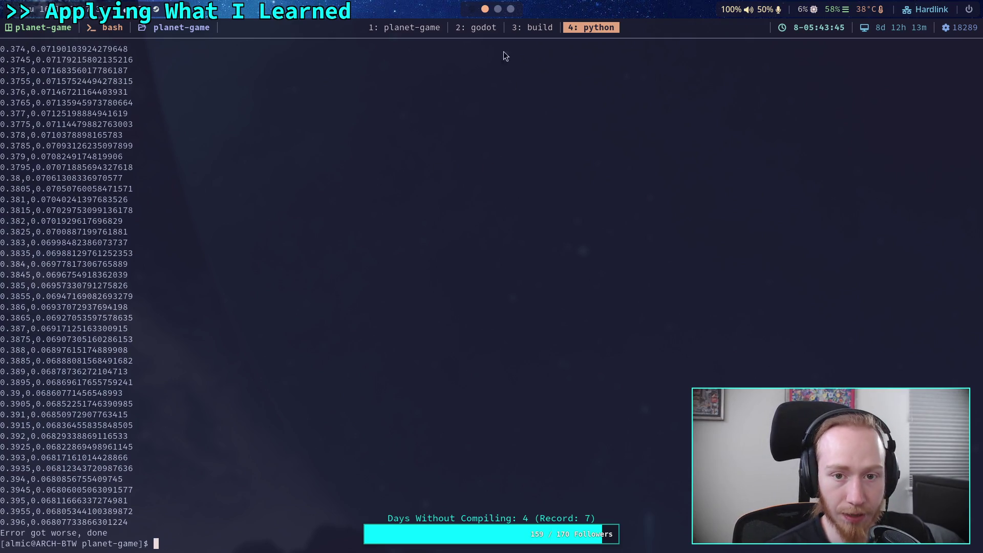
pyautogui.click(417, 28)
pyautogui.write('a5')
pyautogui.press('Escape')
pyautogui.write(':w')
pyautogui.press('Return')
# Step: Select and copy the 5-point result lines from the script output in tmux copy mode
pyautogui.press('super+4')
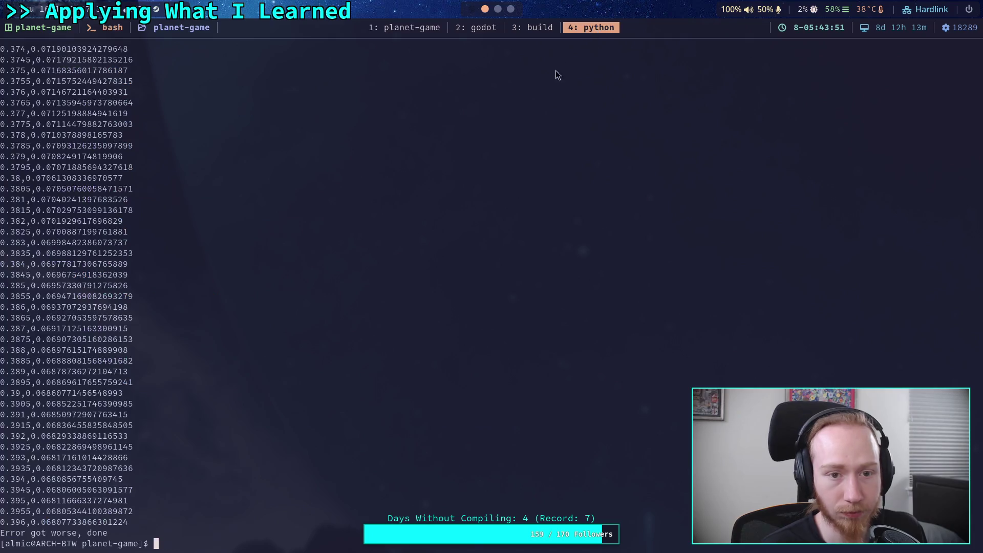
pyautogui.scroll(4, 111, 257)
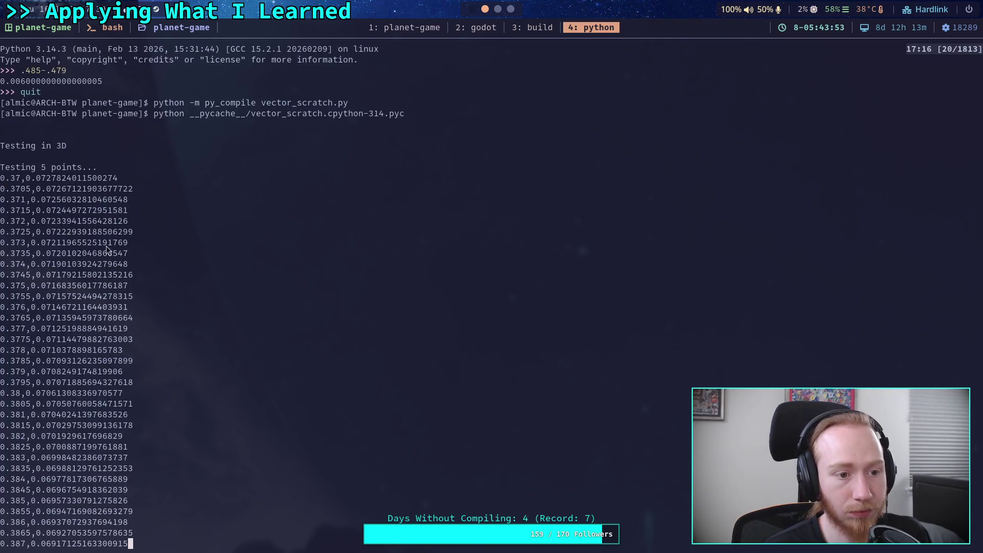
pyautogui.moveTo(3, 179)
pyautogui.mouseDown()
pyautogui.moveTo(63, 256)
pyautogui.moveTo(105, 543)
pyautogui.mouseUp()
pyautogui.scroll(-2, 64, 256)
pyautogui.click(106, 547)
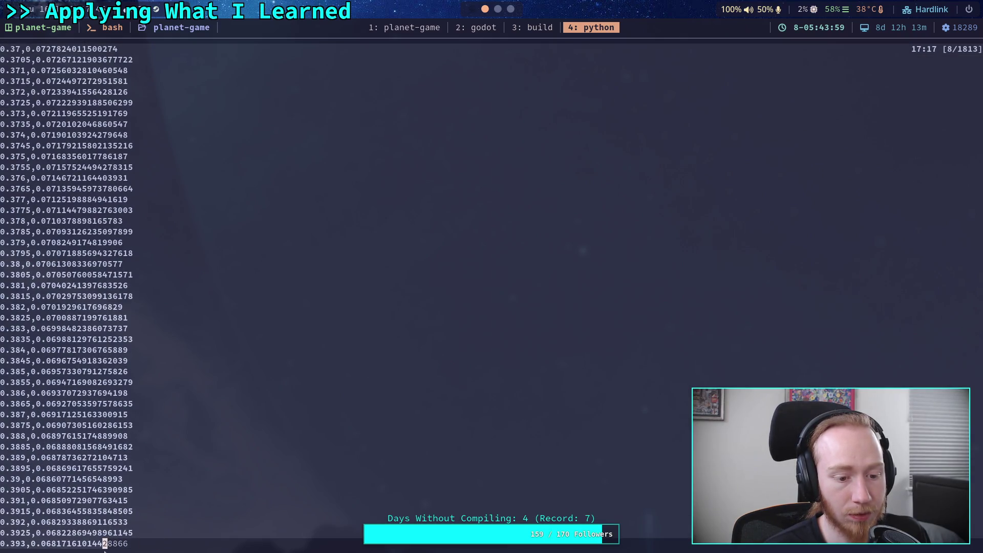
pyautogui.scroll(-2, 75, 543)
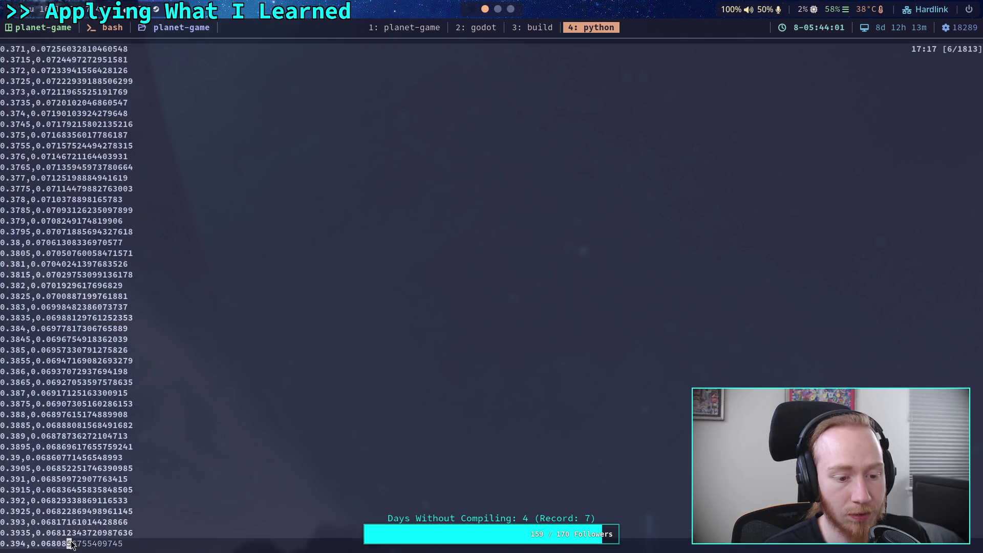
pyautogui.scroll(-1, 128, 528)
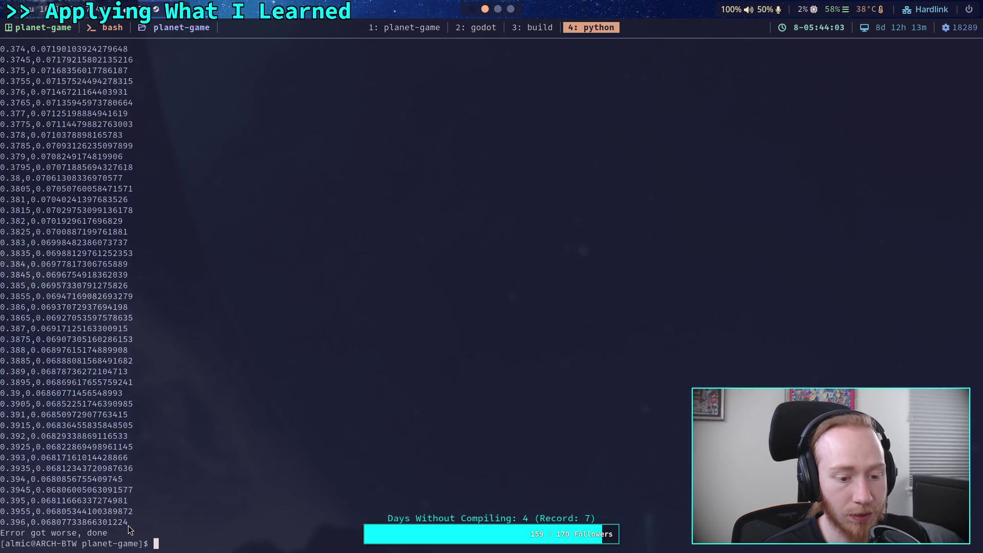
pyautogui.click(511, 9)
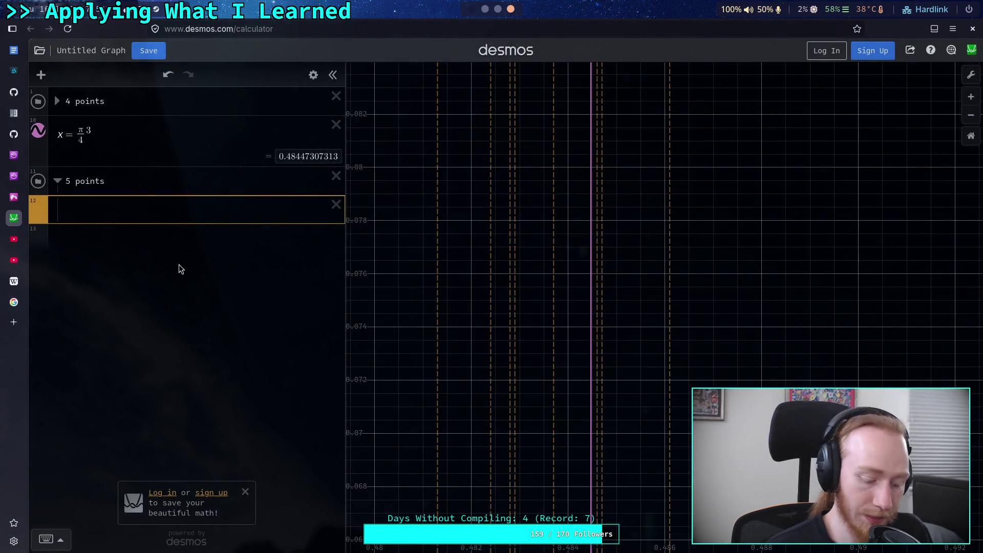
# Step: Paste the copied CSV into the 5 points folder as an x1/y1 table from 0.37 to 0.396
pyautogui.hotkey('ctrl', 'v')
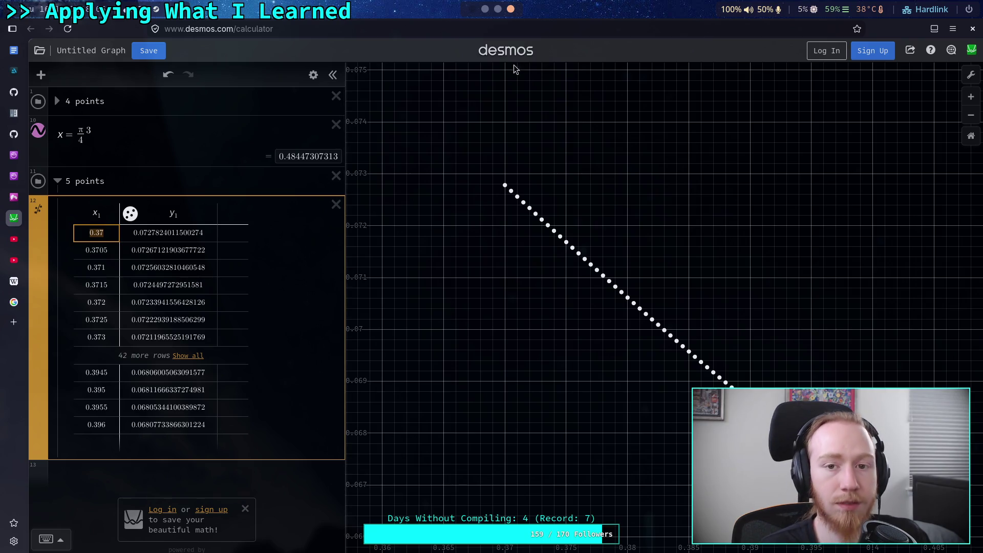
pyautogui.click(485, 9)
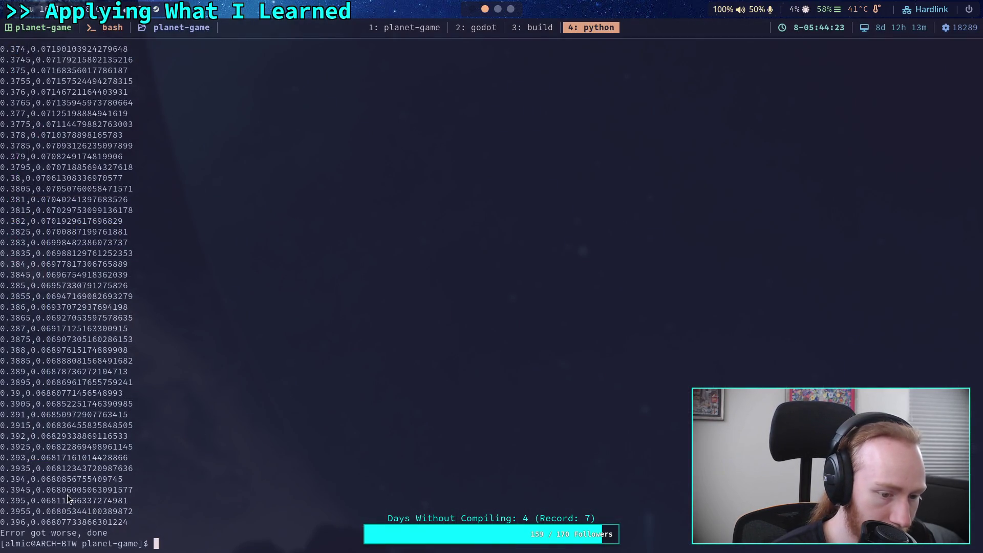
pyautogui.click(55, 502)
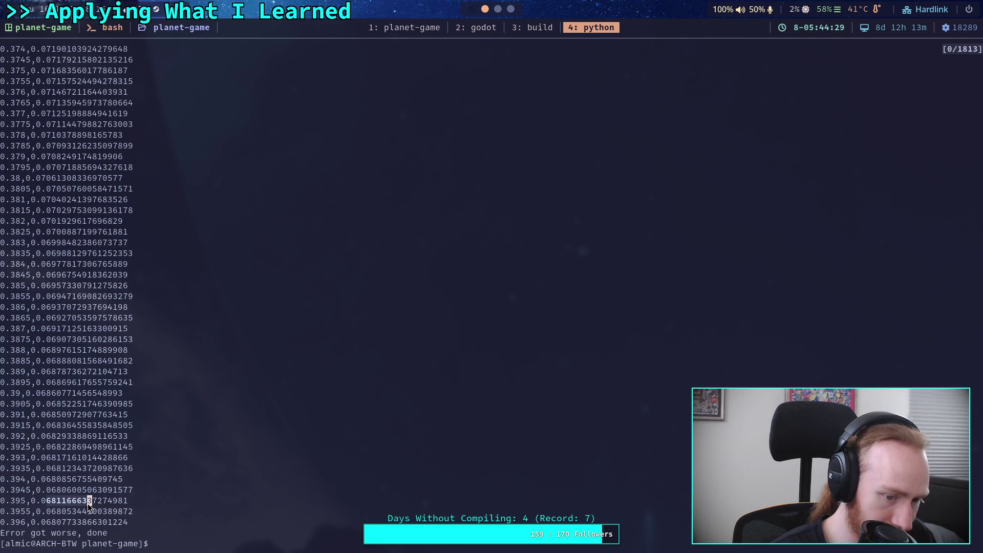
pyautogui.press('Return')
pyautogui.click(511, 10)
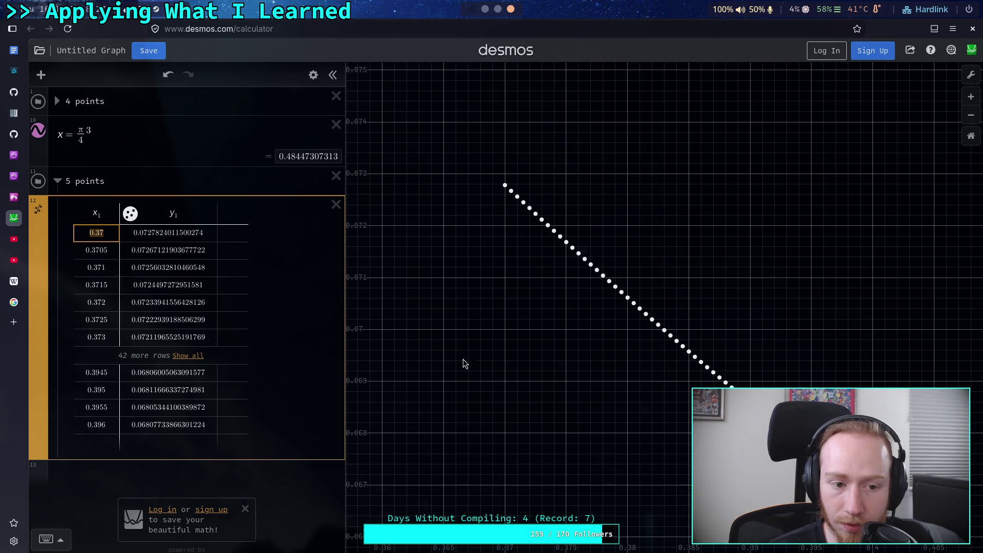
pyautogui.click(302, 450)
# Step: Start an x= expression below the table, then discard the unfinished entry
pyautogui.click(302, 473)
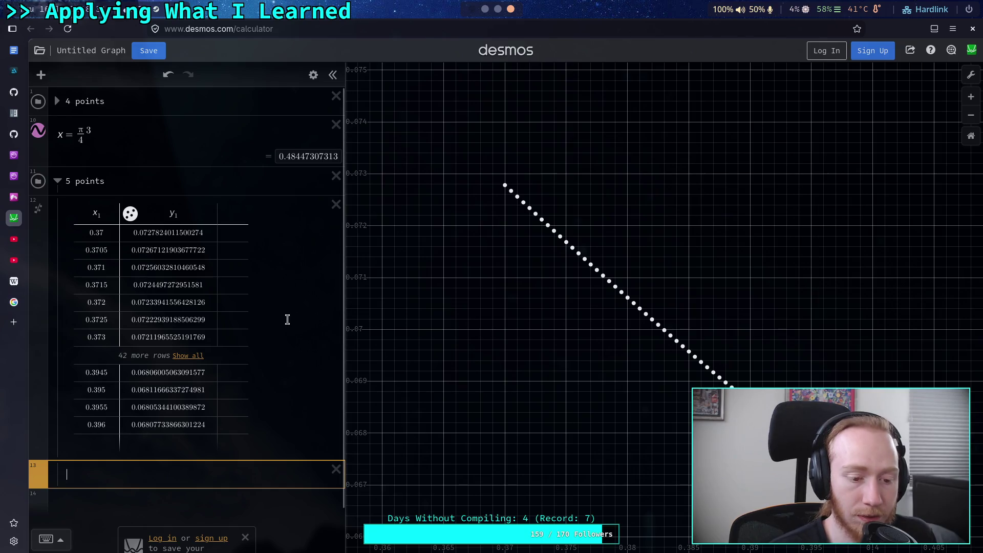
pyautogui.write('k')
pyautogui.press('BackSpace')
pyautogui.write('x=')
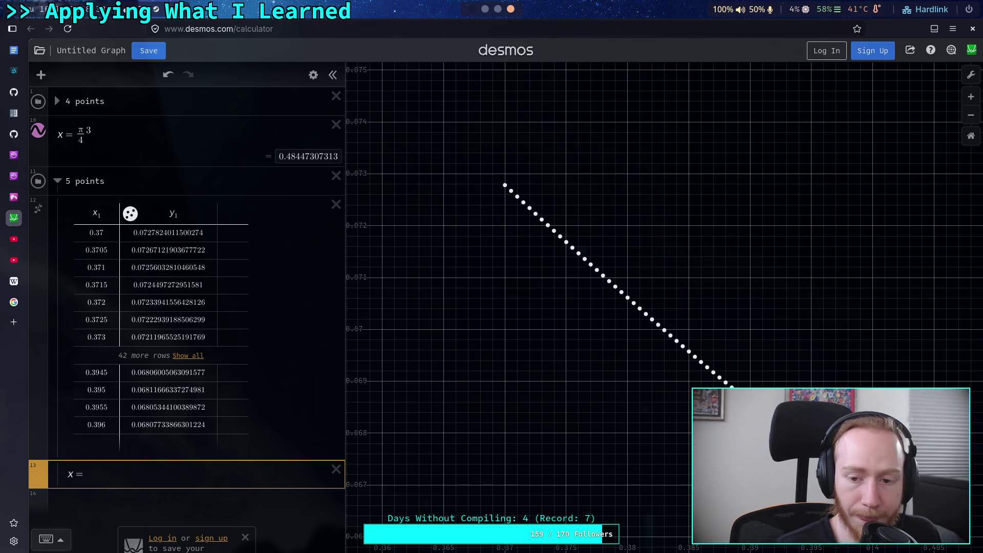
pyautogui.click(335, 469)
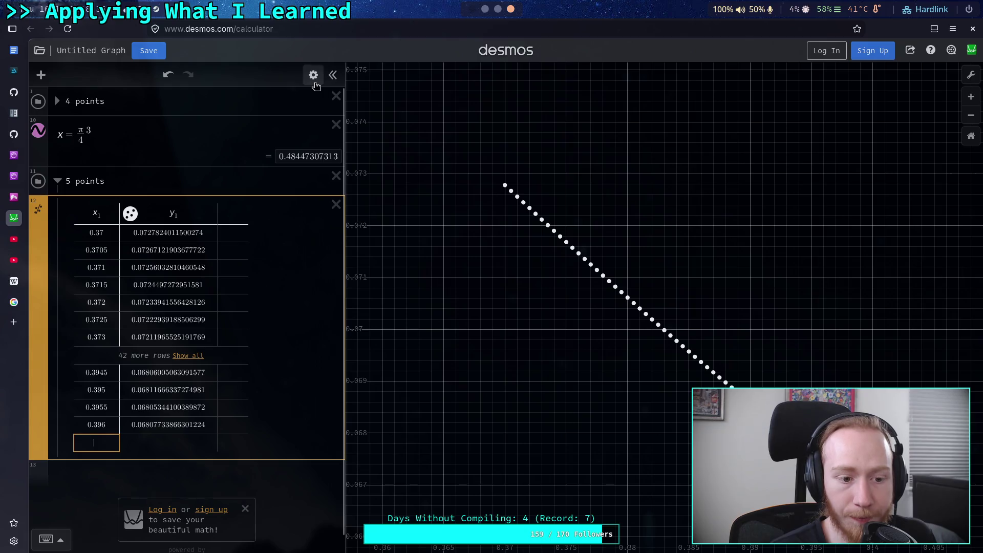
pyautogui.press('Down')
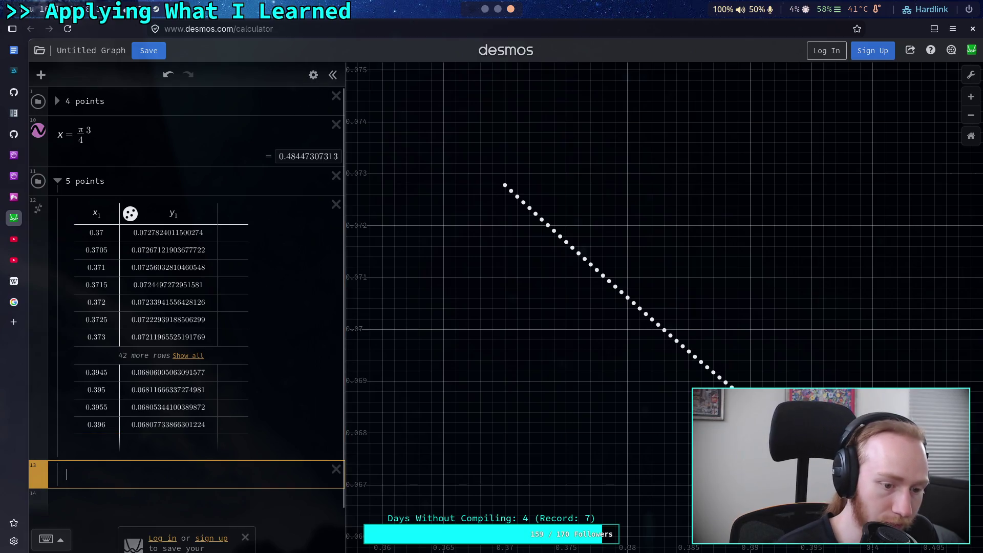
pyautogui.click(336, 469)
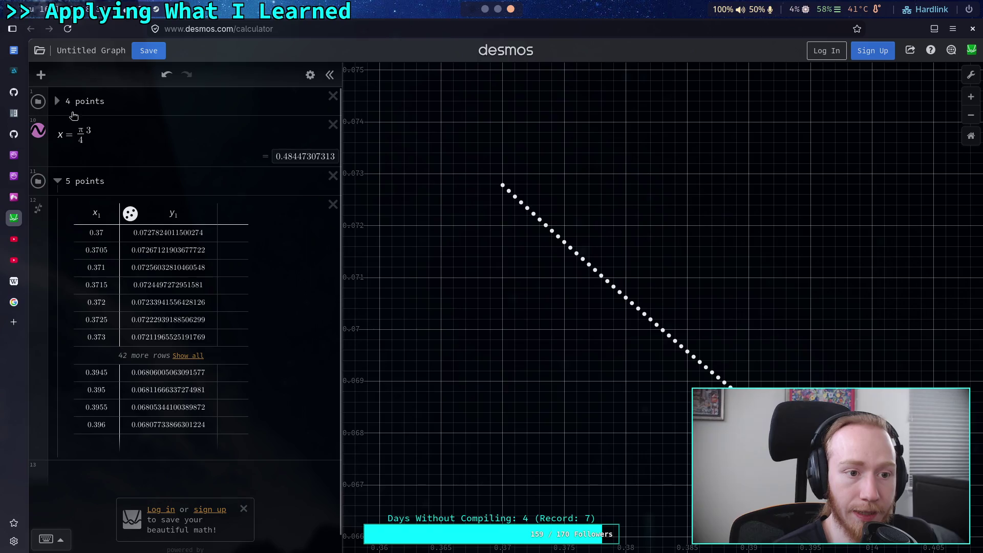
# Step: Duplicate the 4 points folder's x = .4828 line, move it below the table and colour it pink
pyautogui.click(56, 101)
pyautogui.click(310, 75)
pyautogui.click(303, 408)
pyautogui.moveTo(47, 440)
pyautogui.mouseDown()
pyautogui.moveTo(61, 547)
pyautogui.moveTo(64, 507)
pyautogui.moveTo(64, 517)
pyautogui.mouseUp()
pyautogui.scroll(10, 101, 268)
pyautogui.click(57, 101)
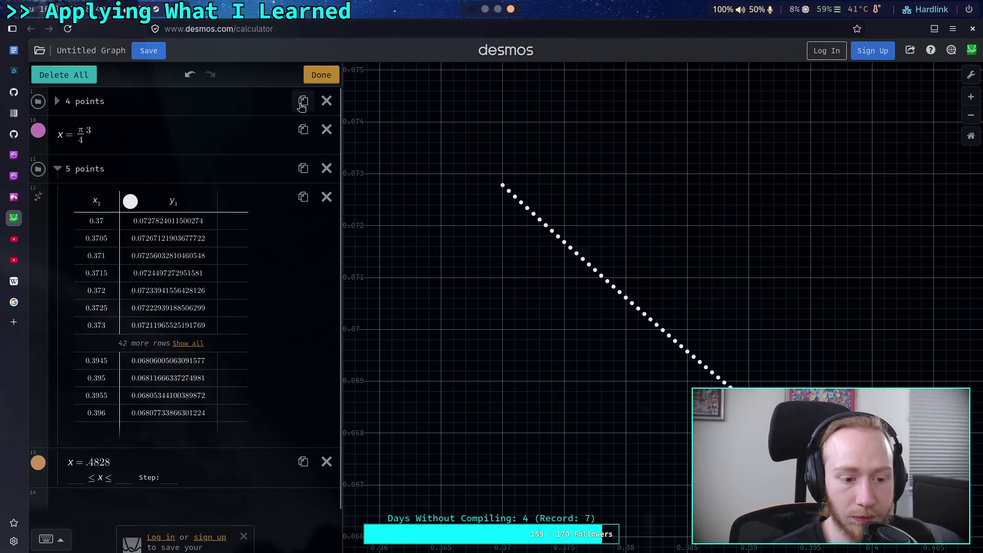
pyautogui.click(40, 464)
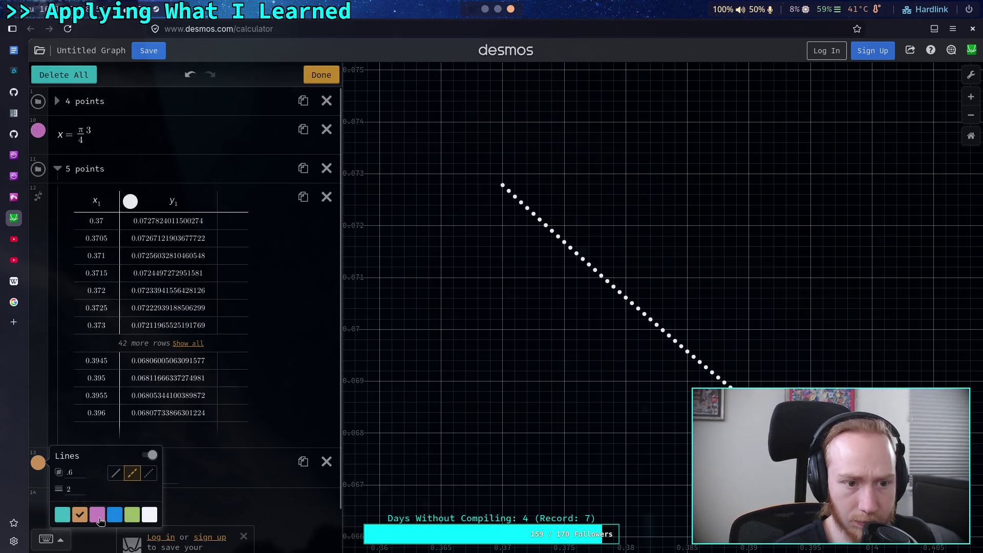
pyautogui.click(97, 514)
pyautogui.click(321, 75)
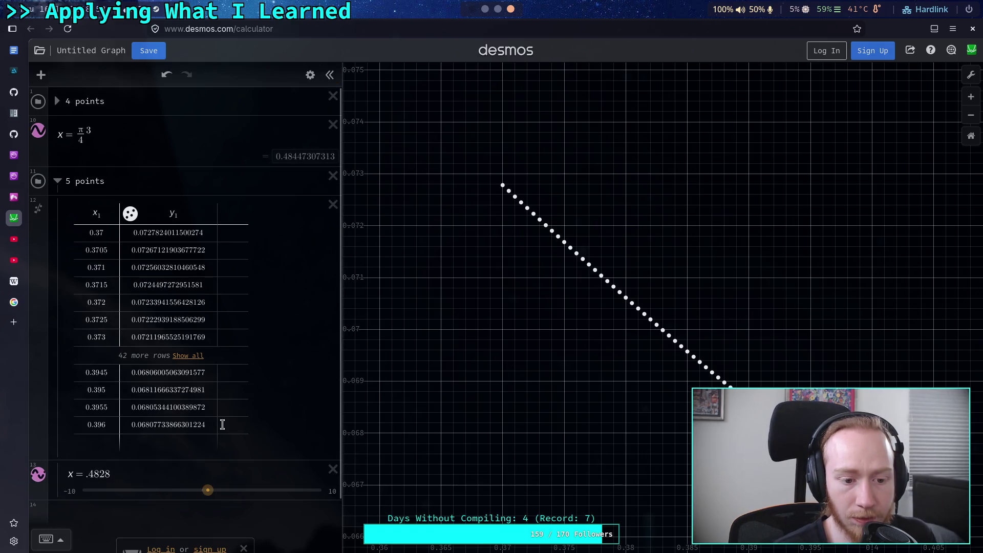
# Step: Change the copied line's value from .4828 to .3955
pyautogui.moveTo(113, 475); pyautogui.dragTo(92, 476)
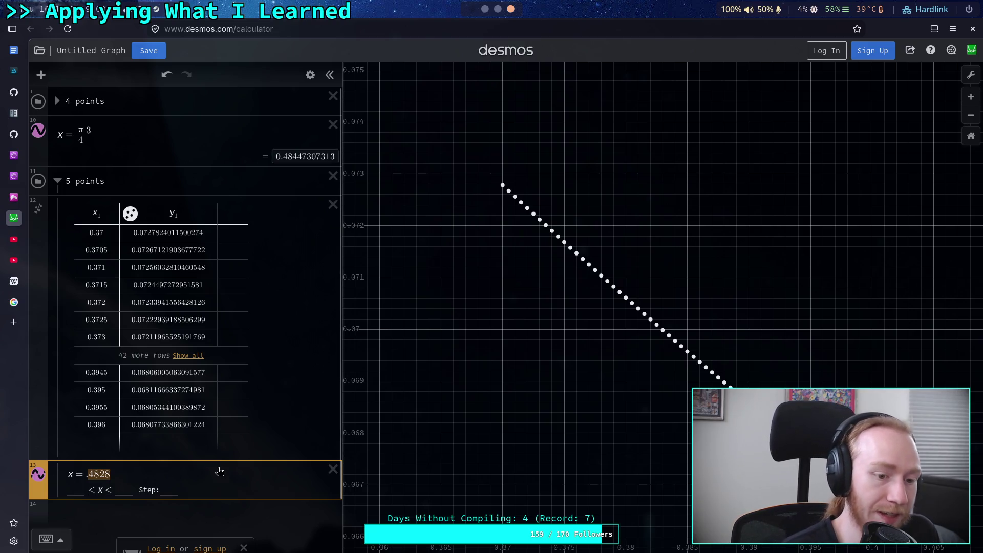
pyautogui.write('396')
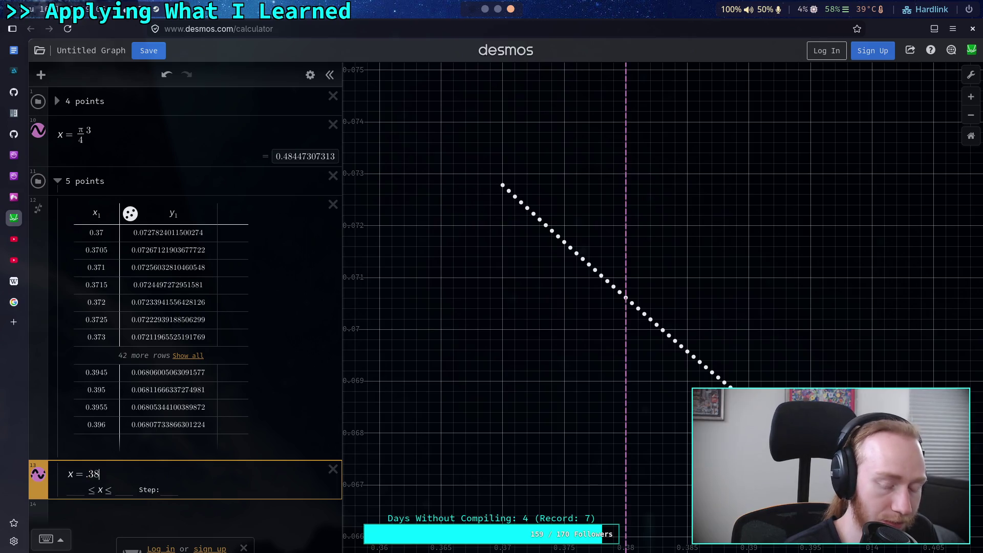
pyautogui.press('BackSpace')
pyautogui.write('55')
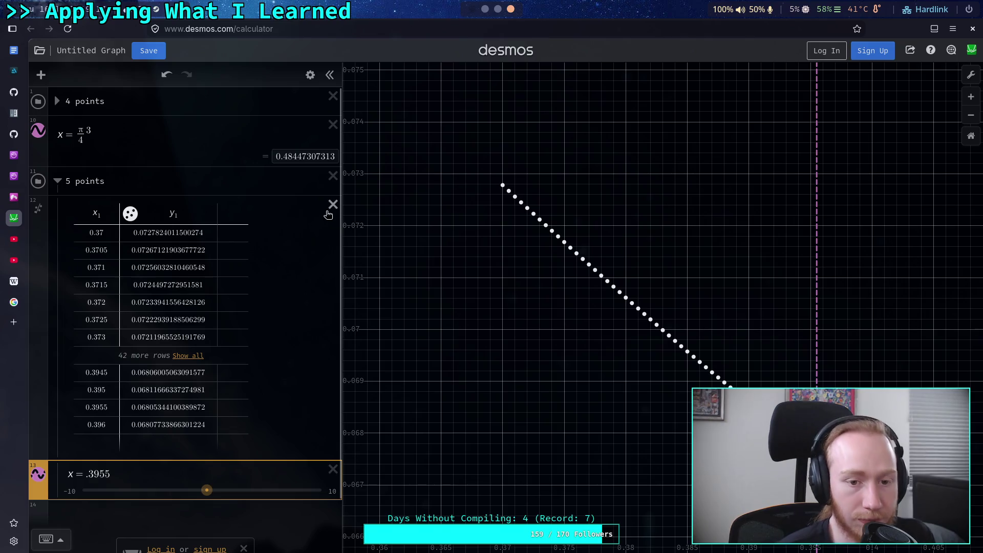
pyautogui.scroll(-2, 274, 366)
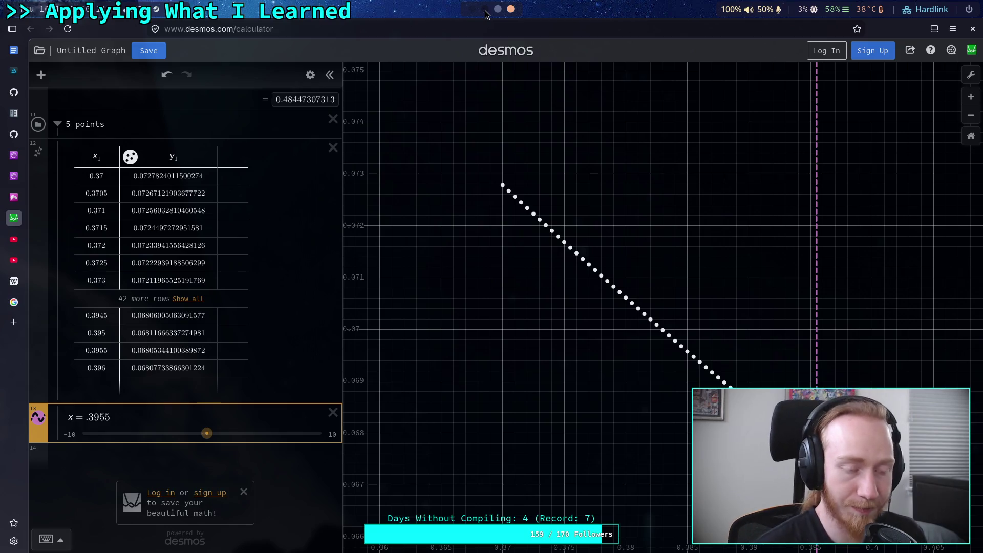
# Step: Return to the tmux python window showing the sweep output
pyautogui.press('super+4')
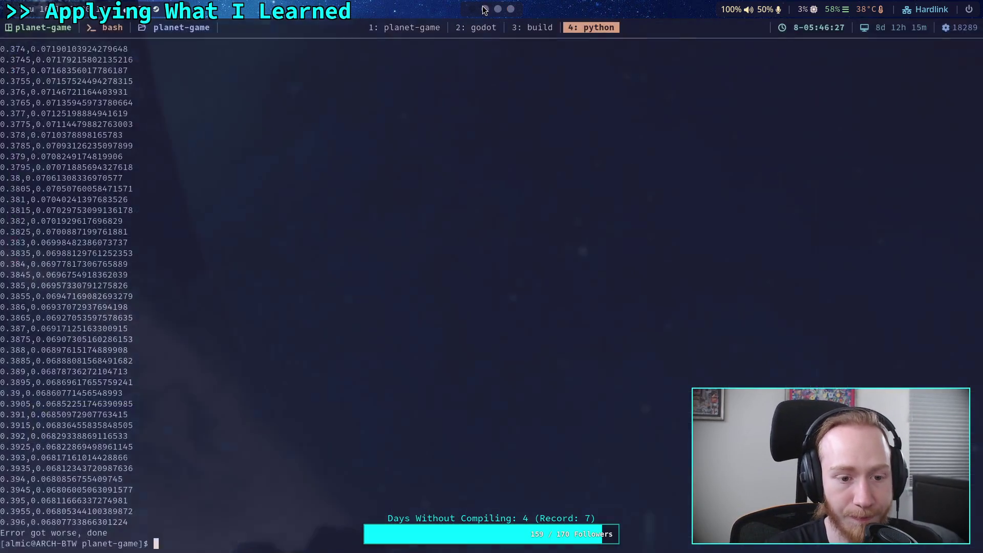
# Step: Recompile vector_scratch.py with py_compile and run the compiled .pyc sweep
pyautogui.press('Up')
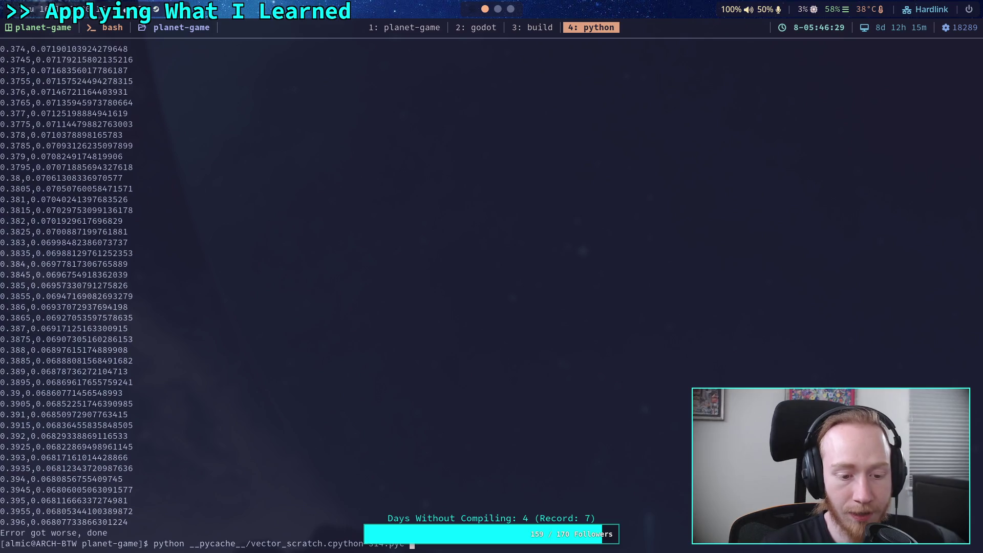
pyautogui.click(510, 8)
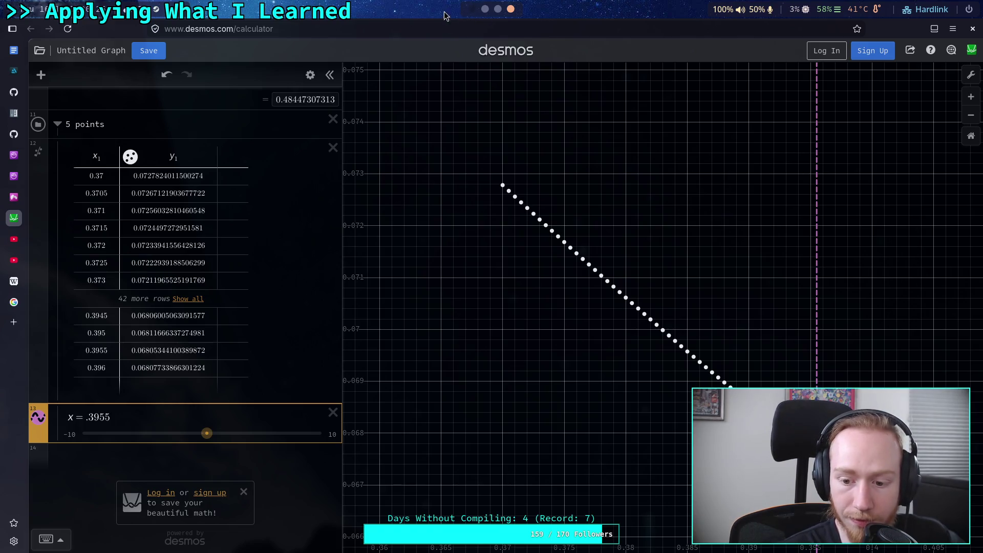
pyautogui.click(482, 9)
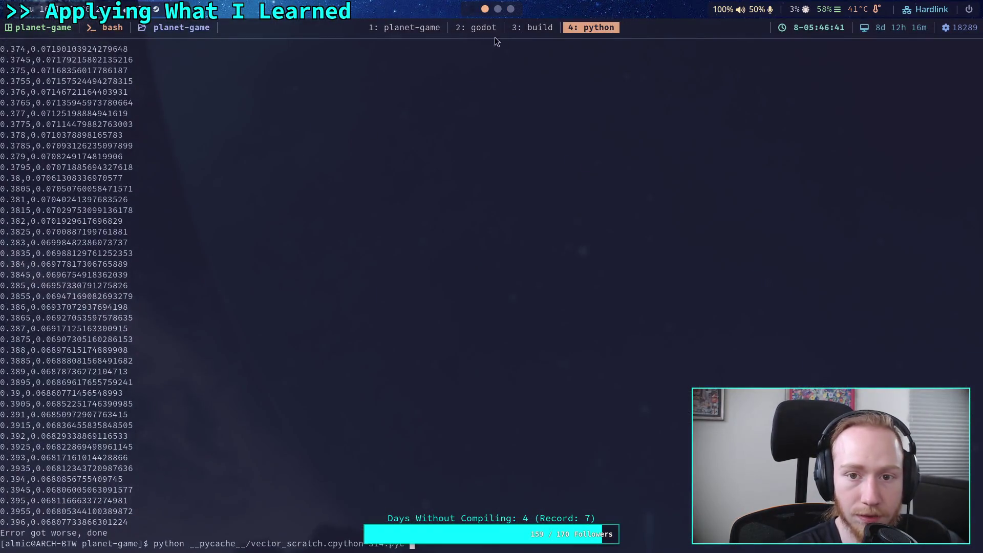
pyautogui.hotkey('ctrl', 'b')
pyautogui.press('1')
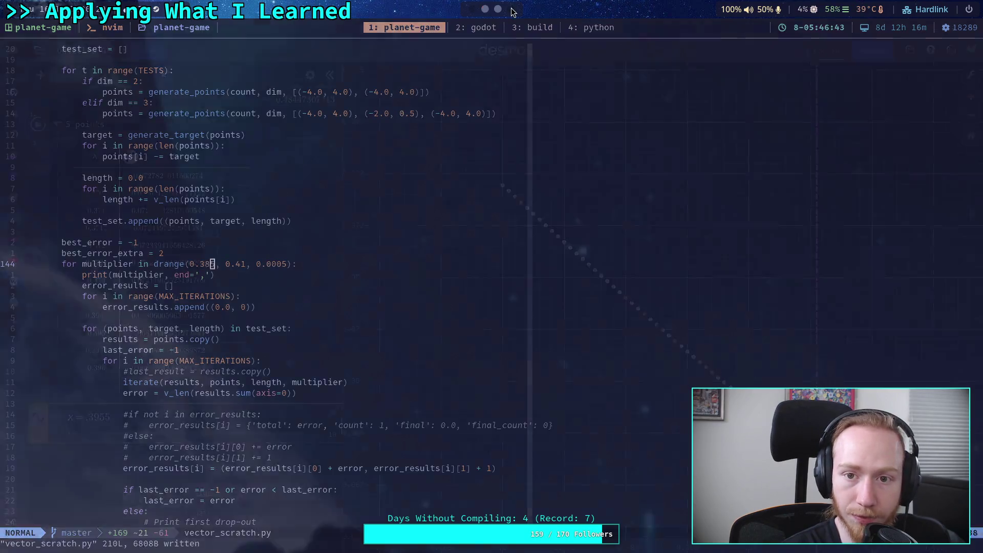
pyautogui.click(511, 9)
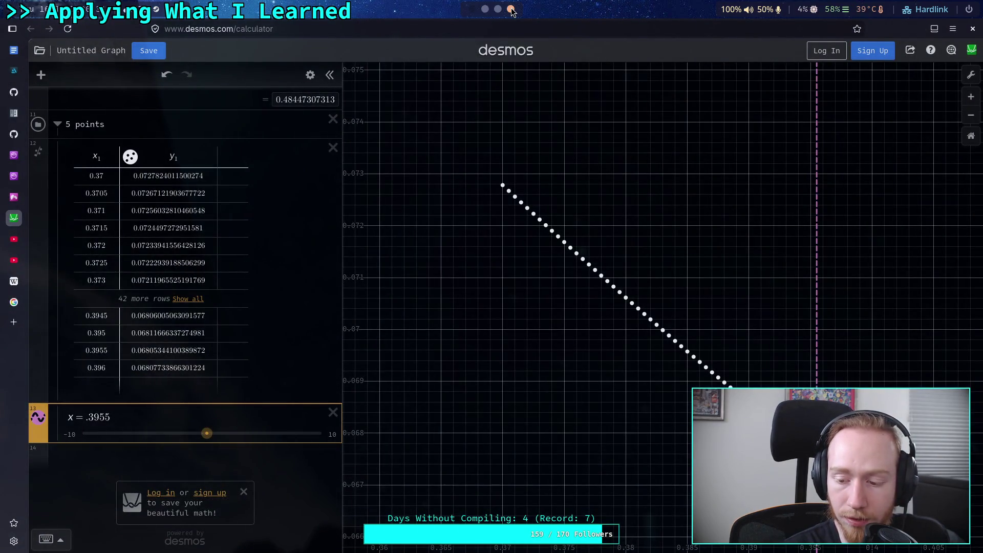
pyautogui.click(484, 9)
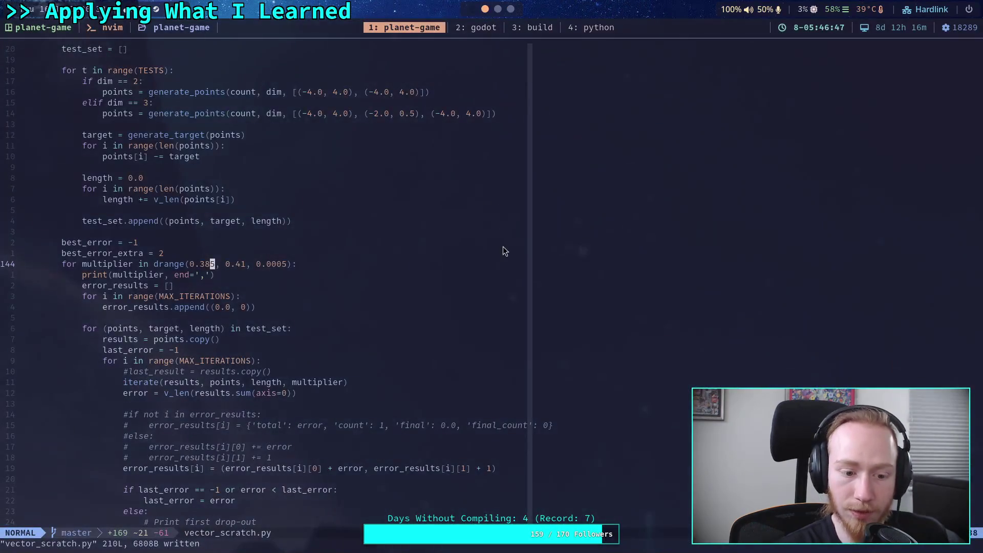
pyautogui.click(594, 27)
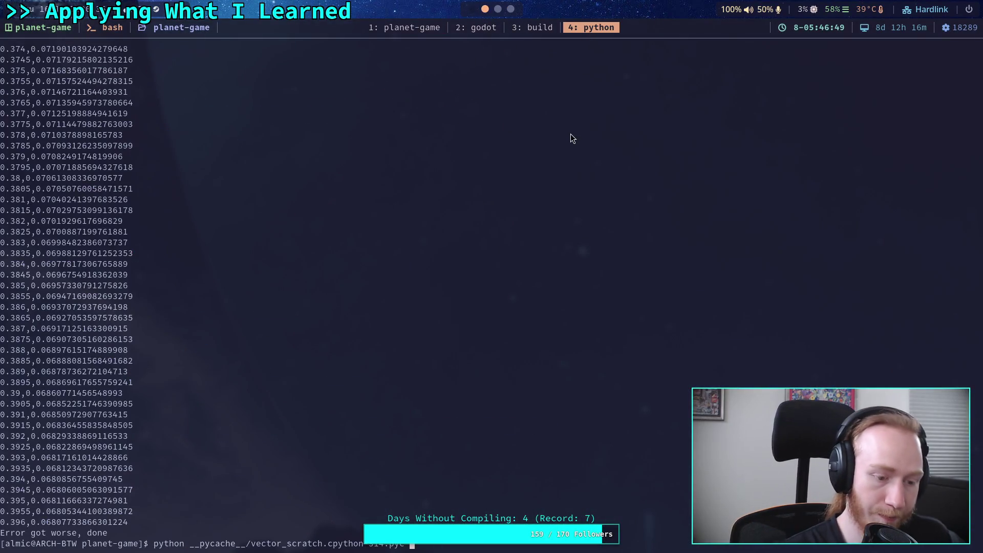
pyautogui.press('Up')
pyautogui.press('Return')
pyautogui.press('Up')
pyautogui.press('Up')
pyautogui.press('Return')
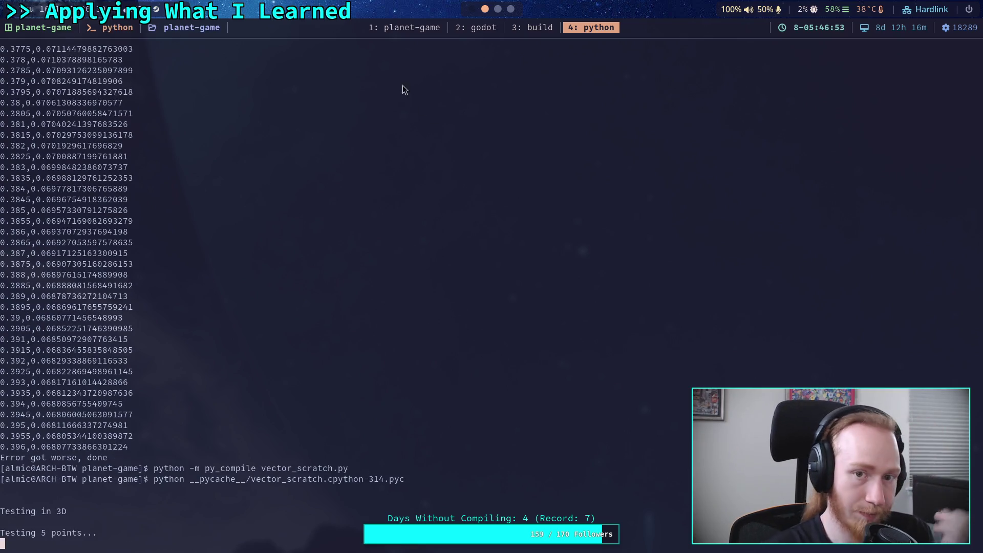
# Step: Copy the new 3D 5-point result lines from 0.385 to 0.392
pyautogui.click(407, 26)
pyautogui.click(592, 28)
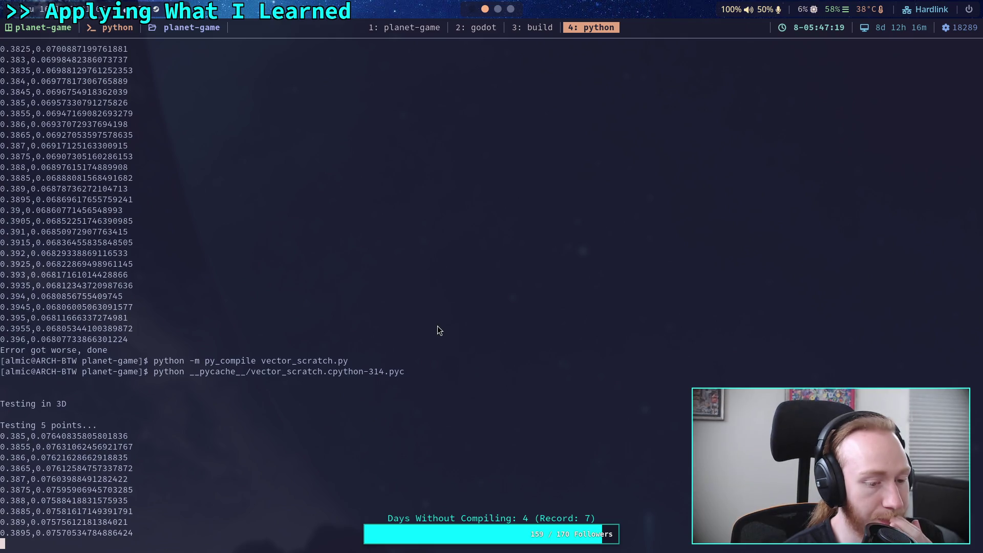
pyautogui.press('super+3')
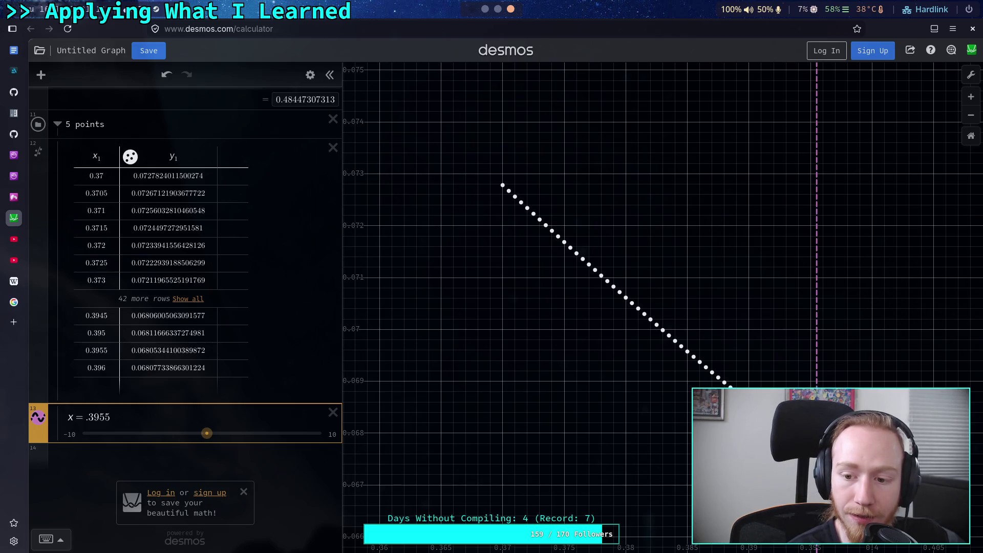
pyautogui.press('super+1')
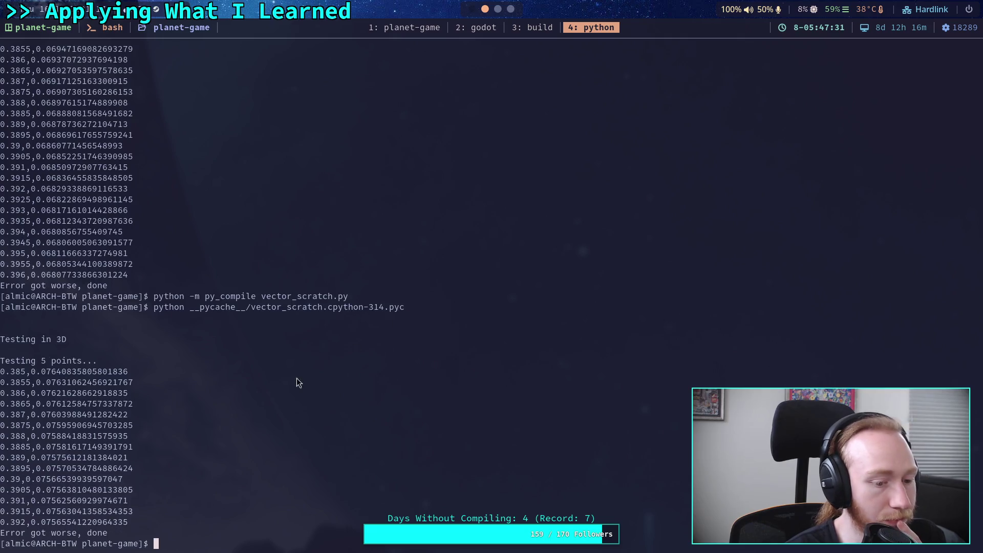
pyautogui.moveTo(1, 371)
pyautogui.mouseDown()
pyautogui.moveTo(67, 414)
pyautogui.moveTo(130, 527)
pyautogui.mouseUp()
pyautogui.click(130, 526)
# Step: Paste the new results below x = .3955 as an x2/y2 table from 0.385 to 0.392
pyautogui.click(510, 9)
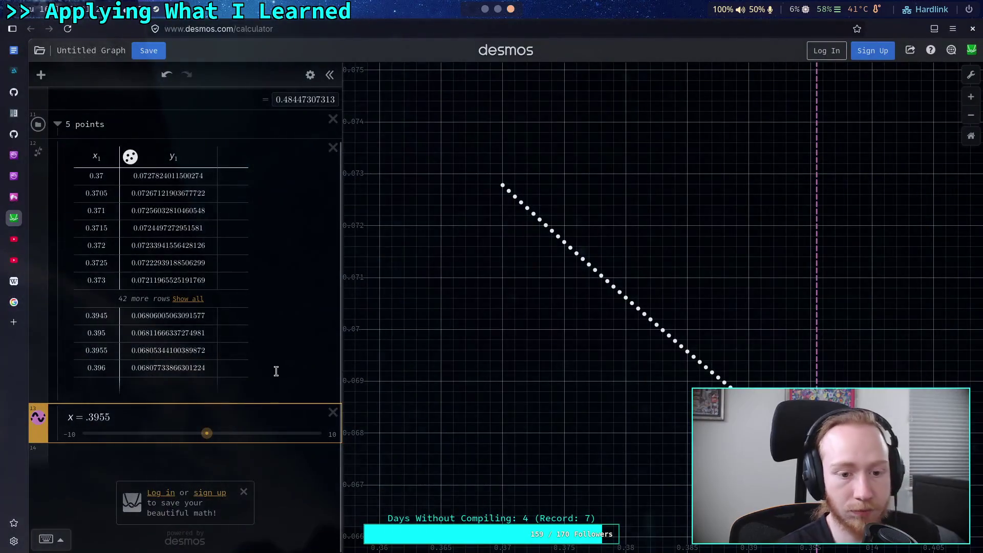
pyautogui.click(268, 410)
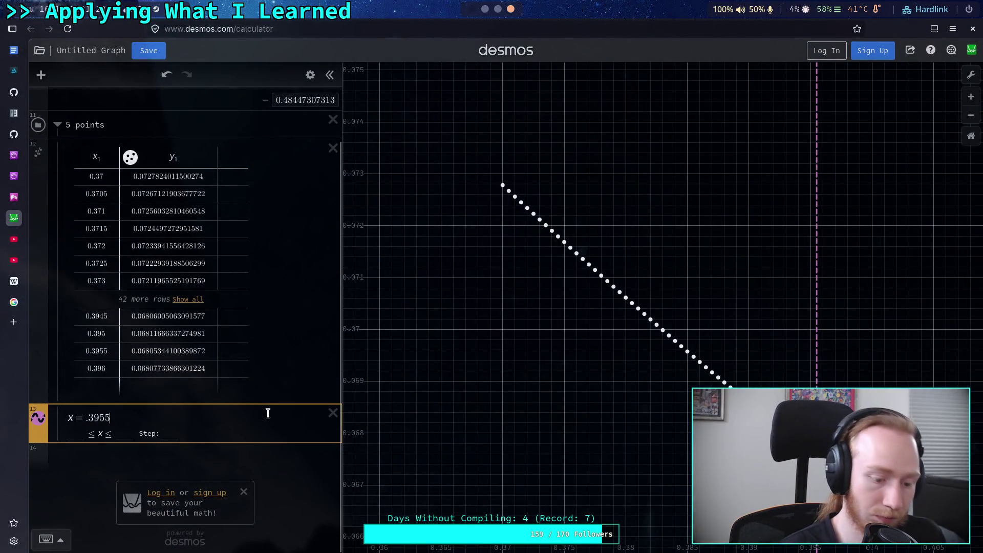
pyautogui.press('Return')
pyautogui.hotkey('ctrl', 'v')
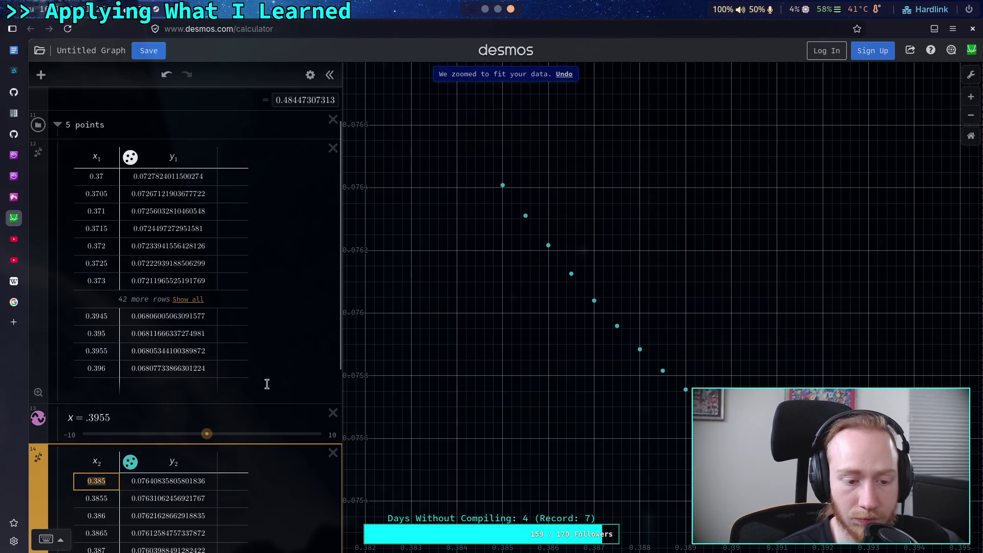
pyautogui.scroll(-3, 254, 518)
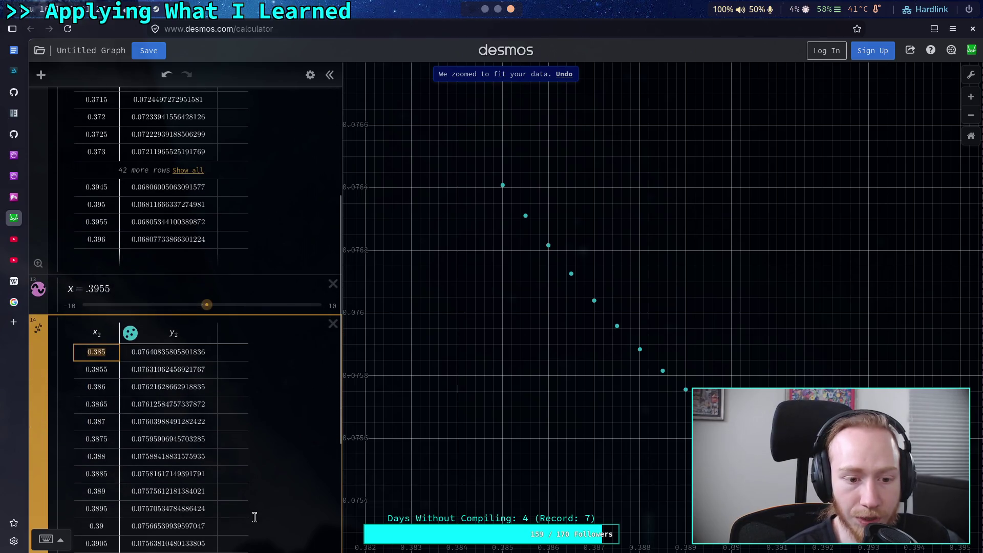
pyautogui.scroll(-2, 254, 517)
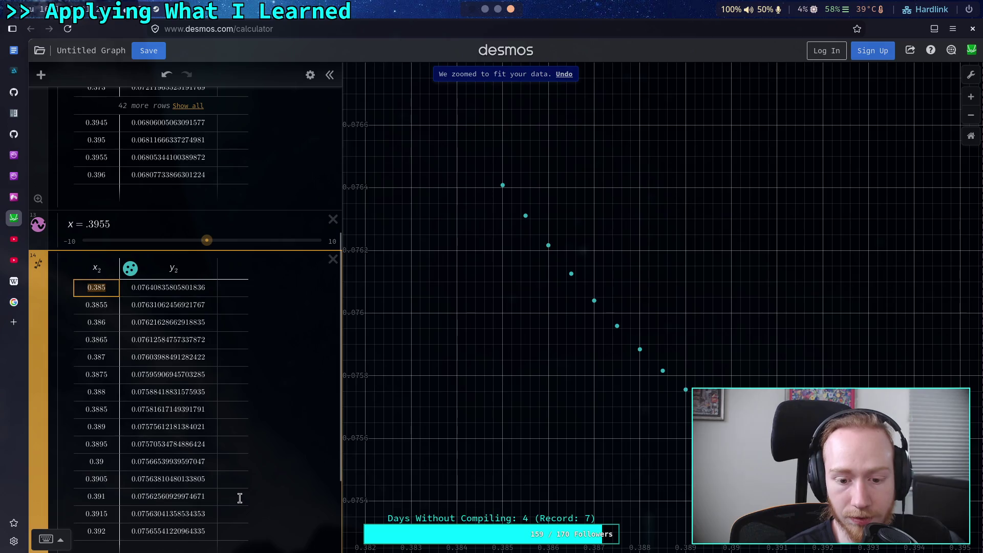
pyautogui.scroll(-2, 240, 495)
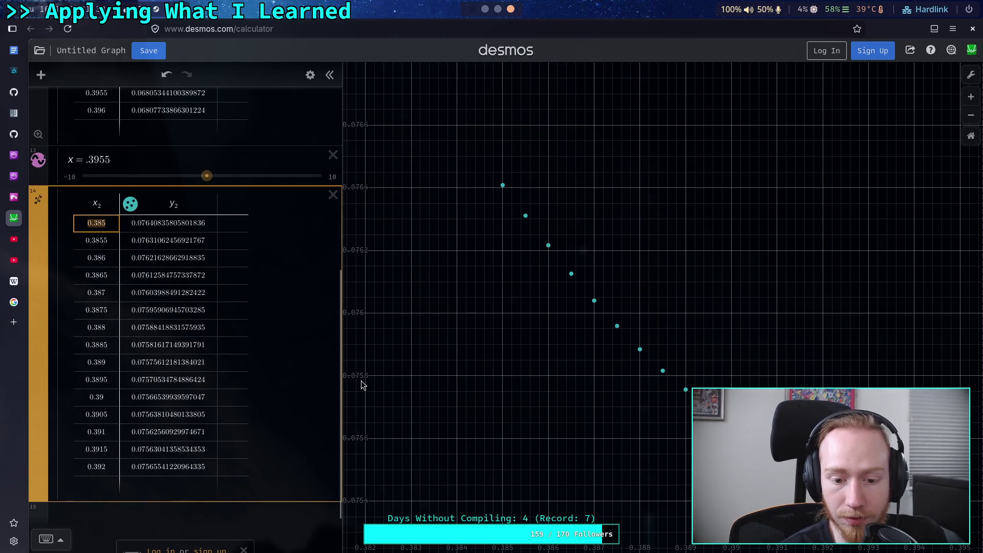
pyautogui.click(292, 262)
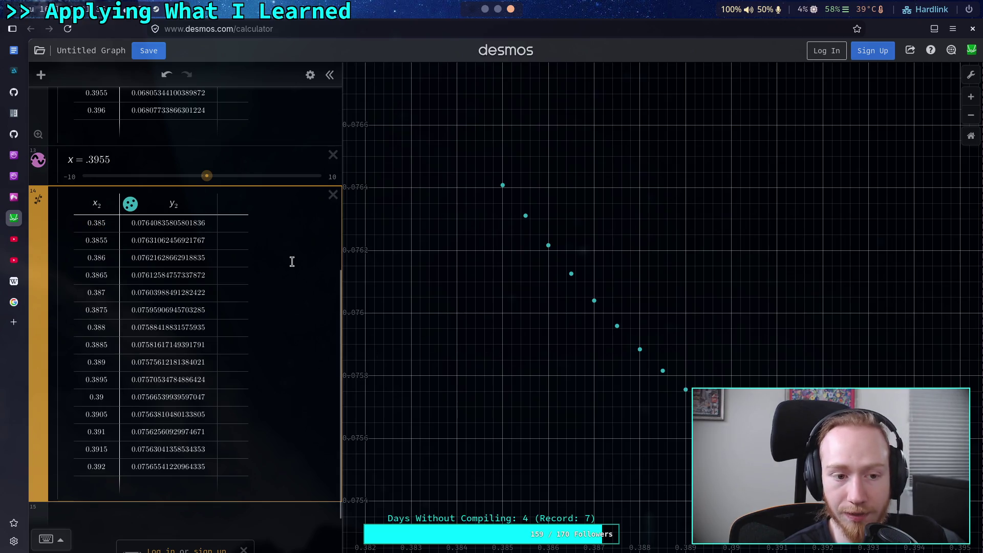
# Step: Uncheck Lock Viewport in the Desmos graph settings
pyautogui.click(971, 75)
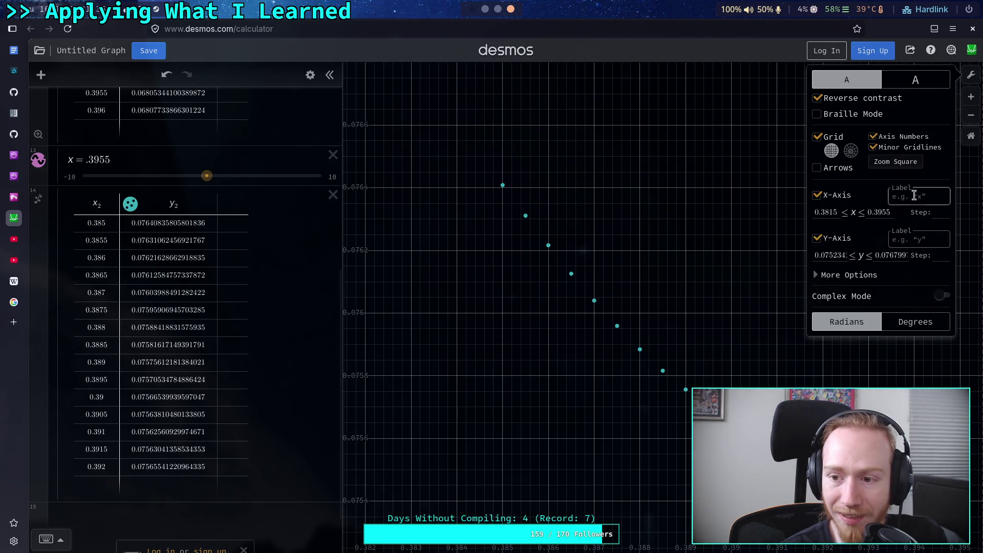
pyautogui.click(850, 277)
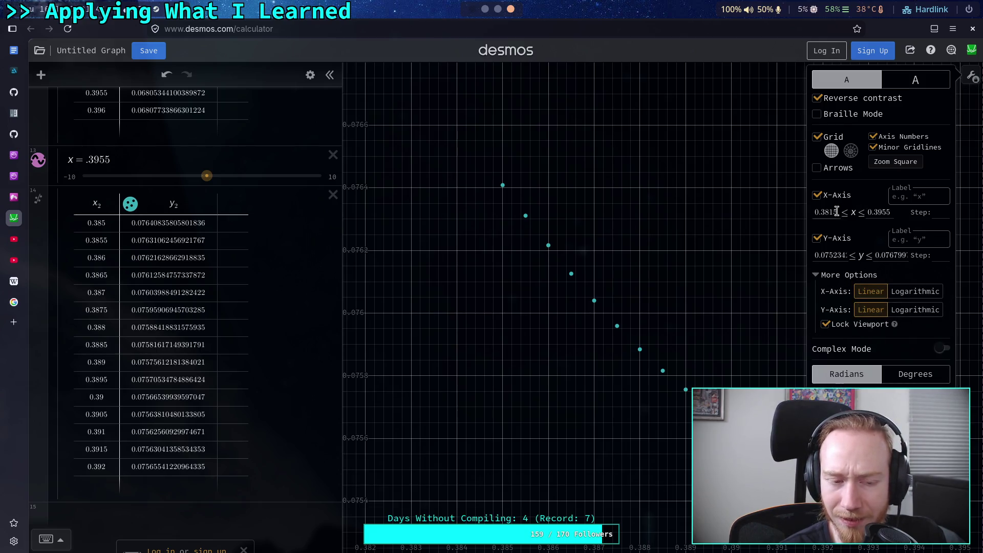
pyautogui.scroll(5, 244, 199)
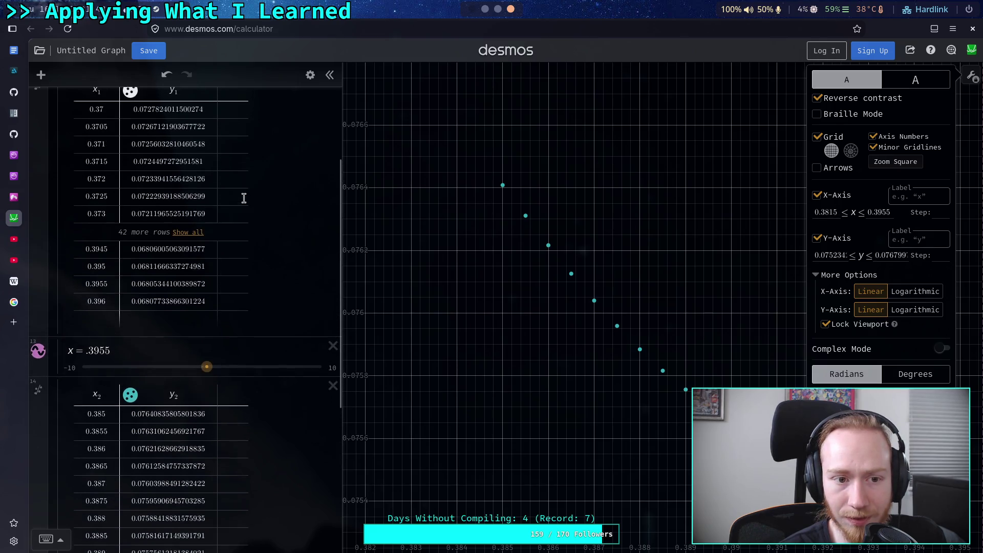
pyautogui.scroll(-6, 244, 198)
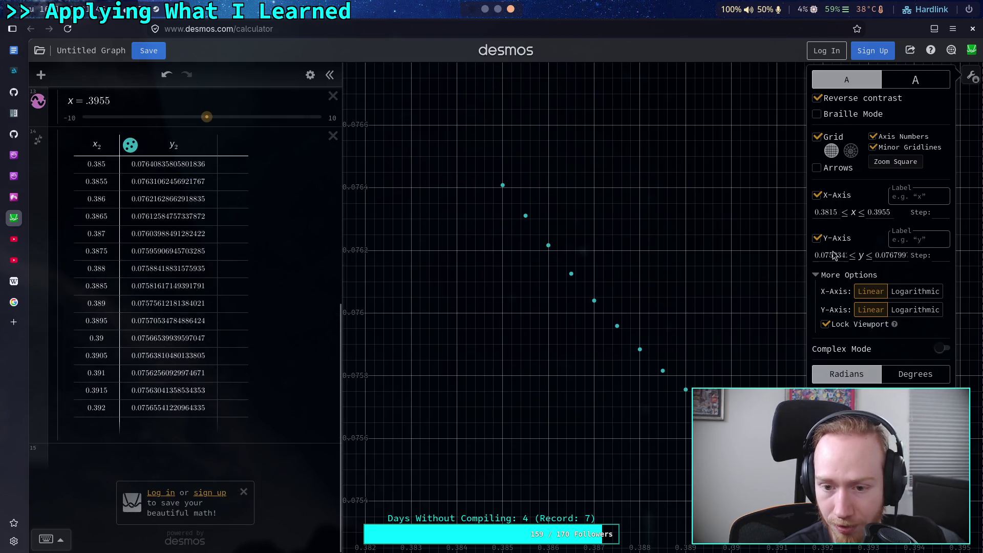
pyautogui.click(660, 274)
pyautogui.click(970, 76)
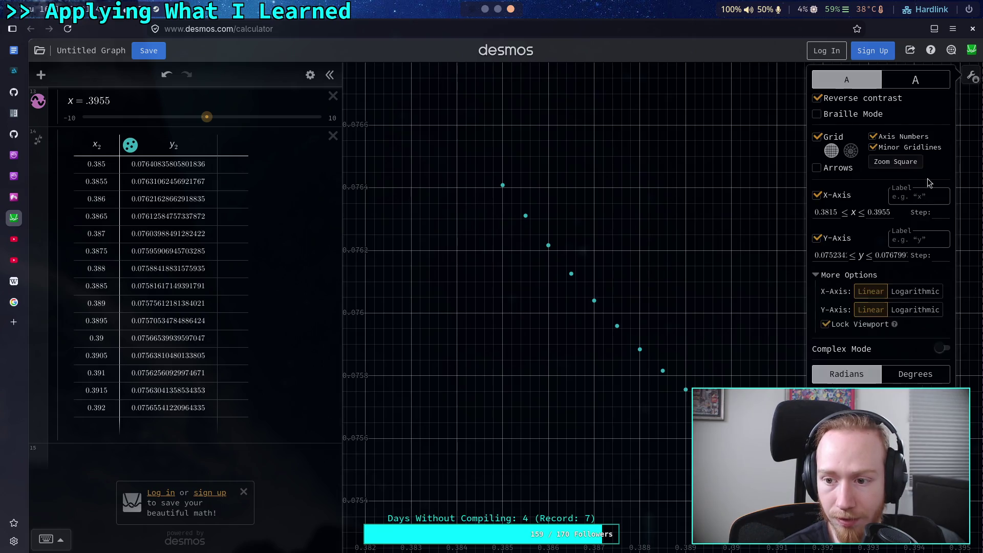
pyautogui.click(825, 324)
pyautogui.scroll(-5, 678, 315)
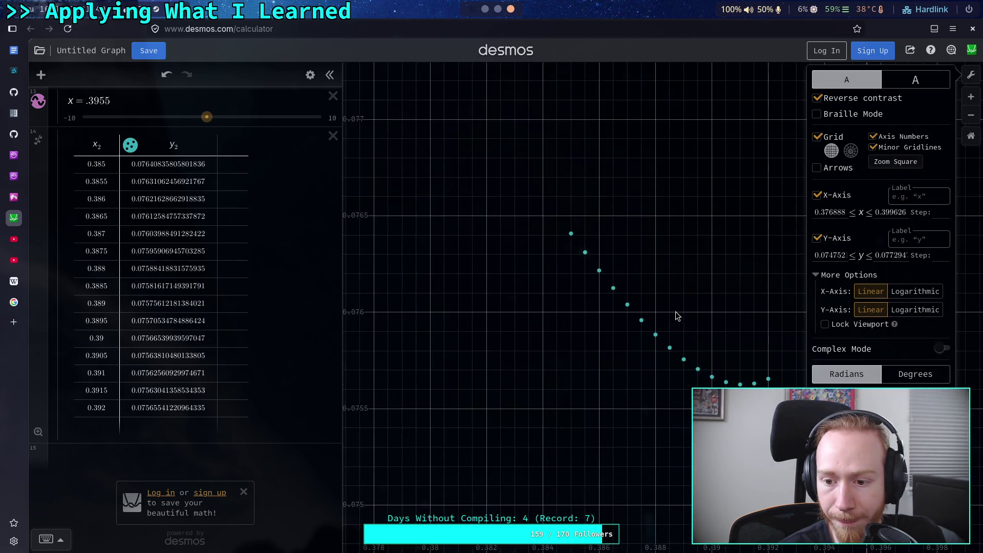
pyautogui.click(677, 287)
# Step: Zoom out and pan the graph so both point trails are visible
pyautogui.scroll(-10, 531, 191)
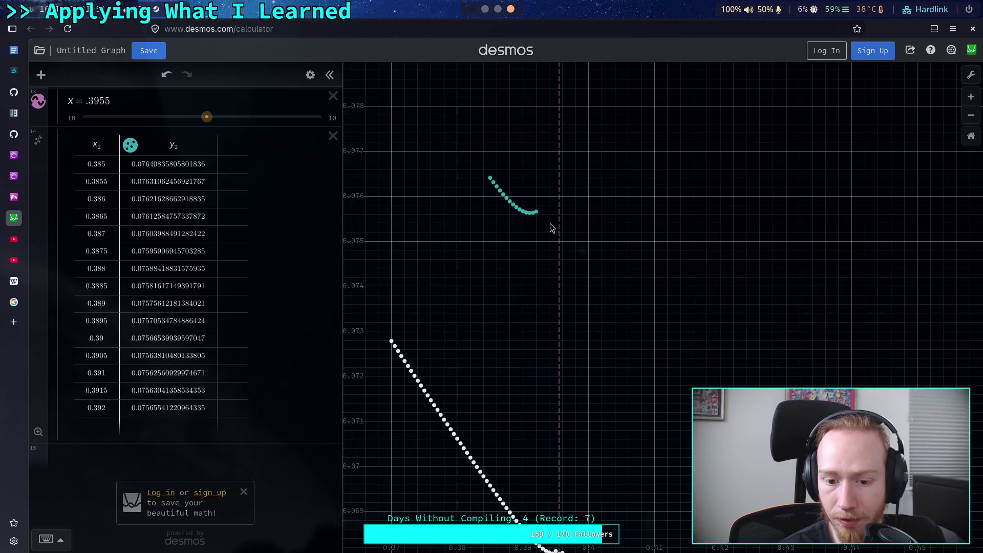
pyautogui.moveTo(574, 267)
pyautogui.mouseDown()
pyautogui.moveTo(625, 274)
pyautogui.moveTo(640, 258)
pyautogui.moveTo(625, 235)
pyautogui.moveTo(621, 246)
pyautogui.mouseUp()
pyautogui.scroll(2, 588, 275)
pyautogui.scroll(1, 639, 258)
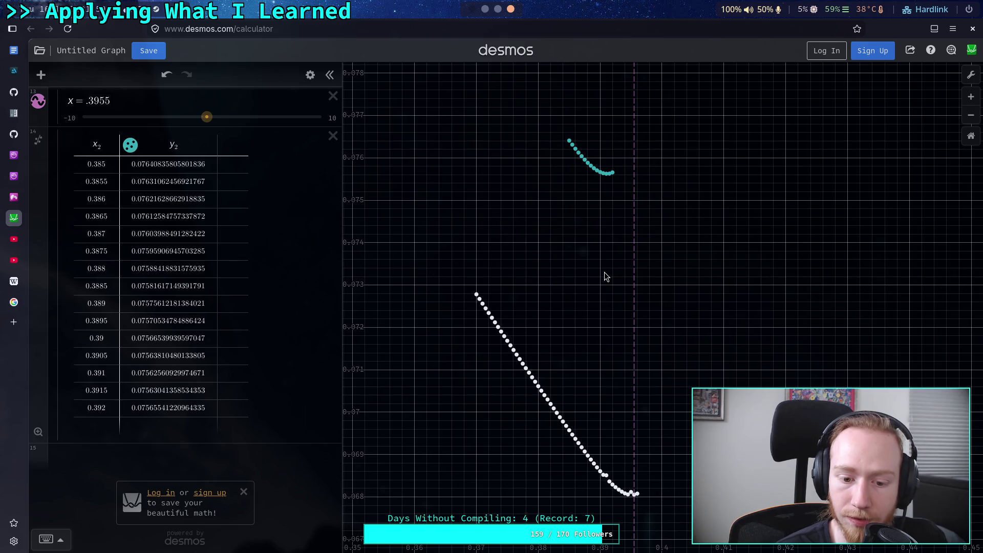
pyautogui.scroll(-2, 606, 276)
pyautogui.scroll(-3, 606, 276)
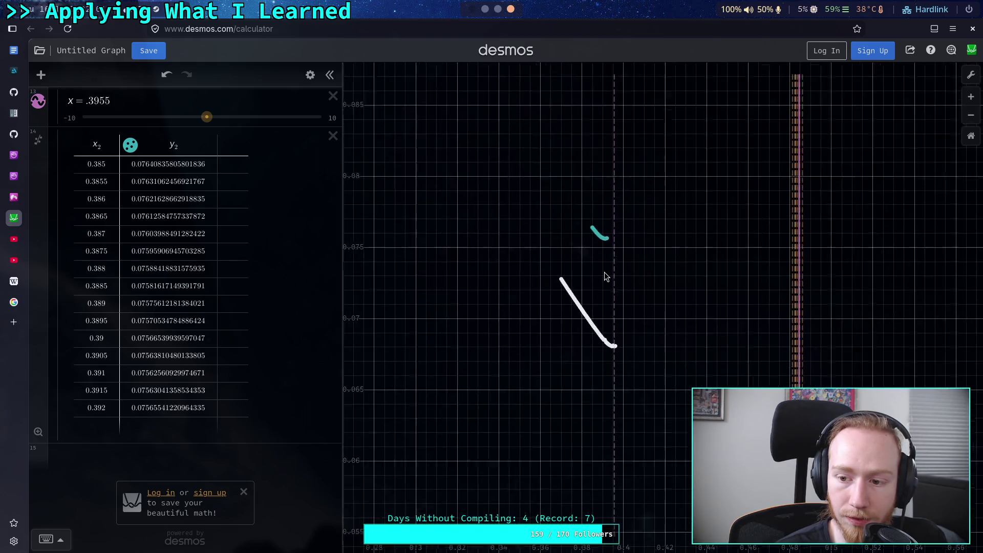
pyautogui.scroll(5, 606, 276)
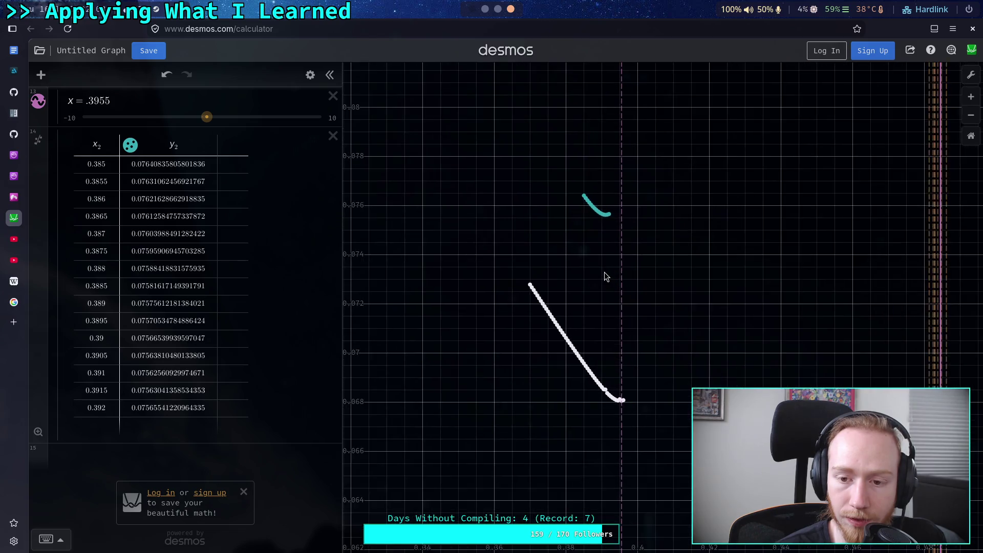
pyautogui.moveTo(615, 279); pyautogui.dragTo(642, 284)
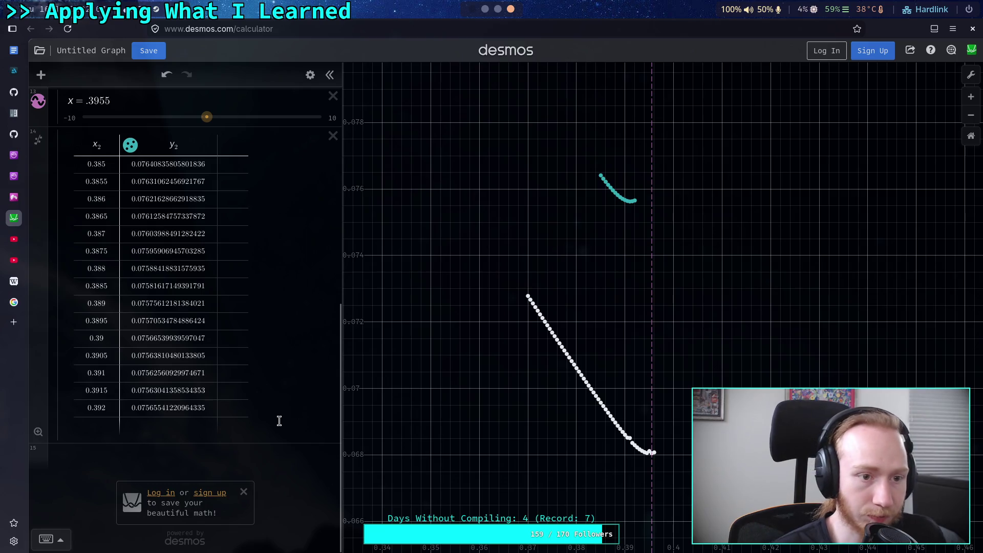
# Step: Duplicate the x = .3955 line and move the copy below the x2/y2 table
pyautogui.click(310, 74)
pyautogui.click(303, 101)
pyautogui.moveTo(44, 146); pyautogui.dragTo(46, 458)
pyautogui.click(139, 463)
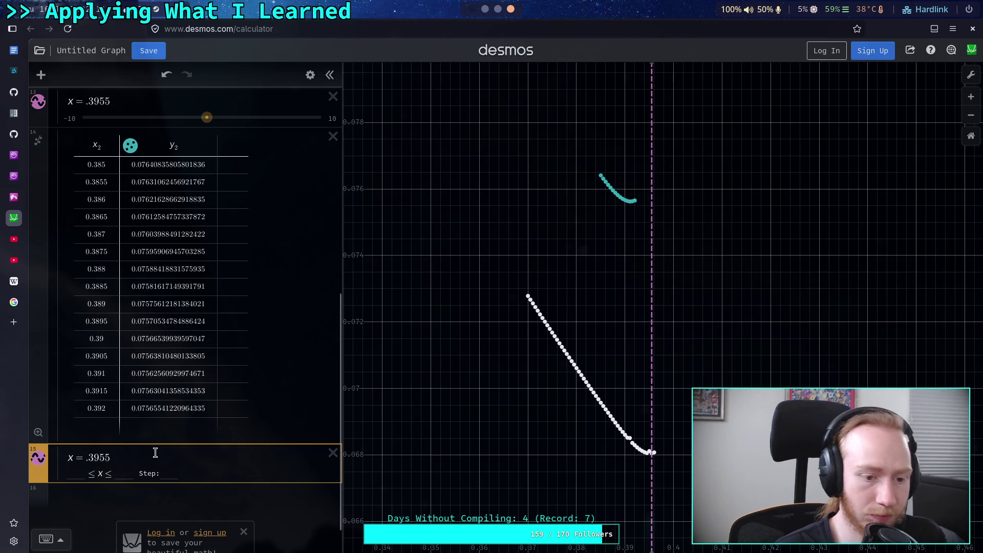
# Step: Edit the copied marker from .3955 to .391, at the new curve's lowest point
pyautogui.click(155, 452)
pyautogui.hotkey('shift', 'Left')
pyautogui.hotkey('shift', 'Left')
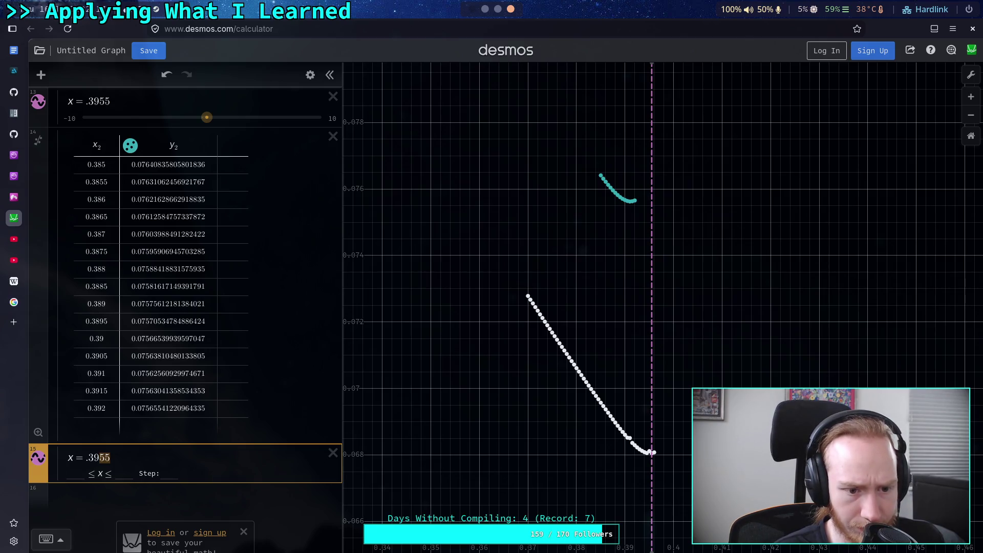
pyautogui.write('1')
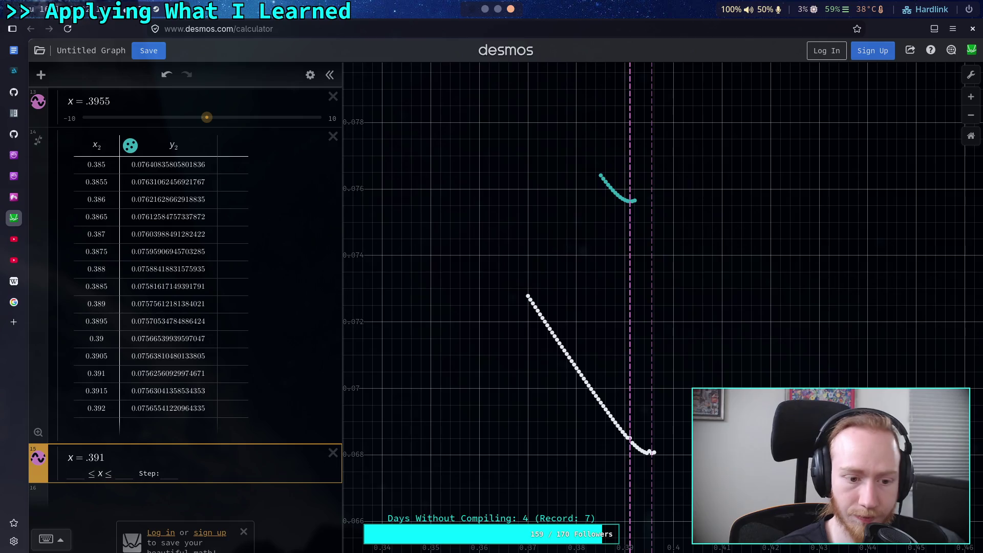
pyautogui.press('Escape')
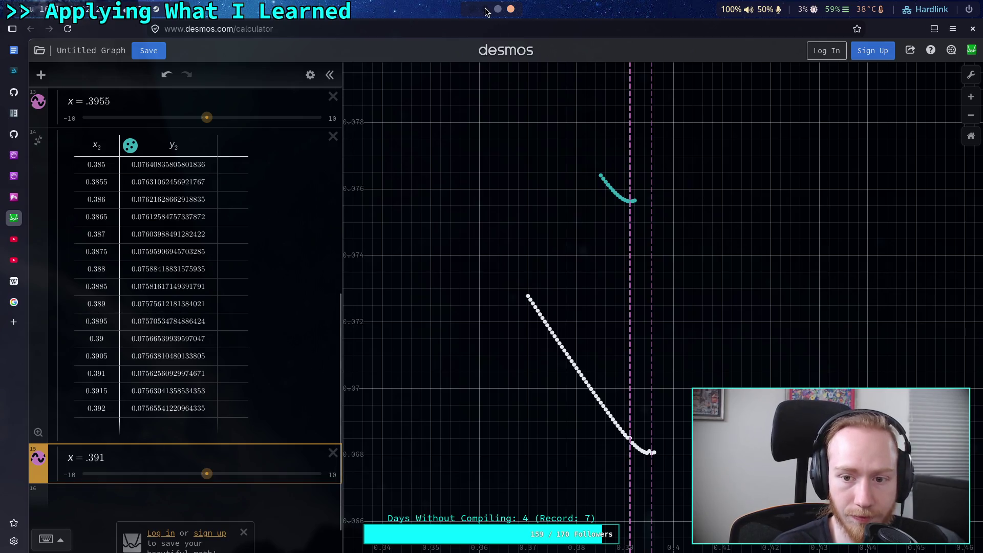
pyautogui.click(485, 9)
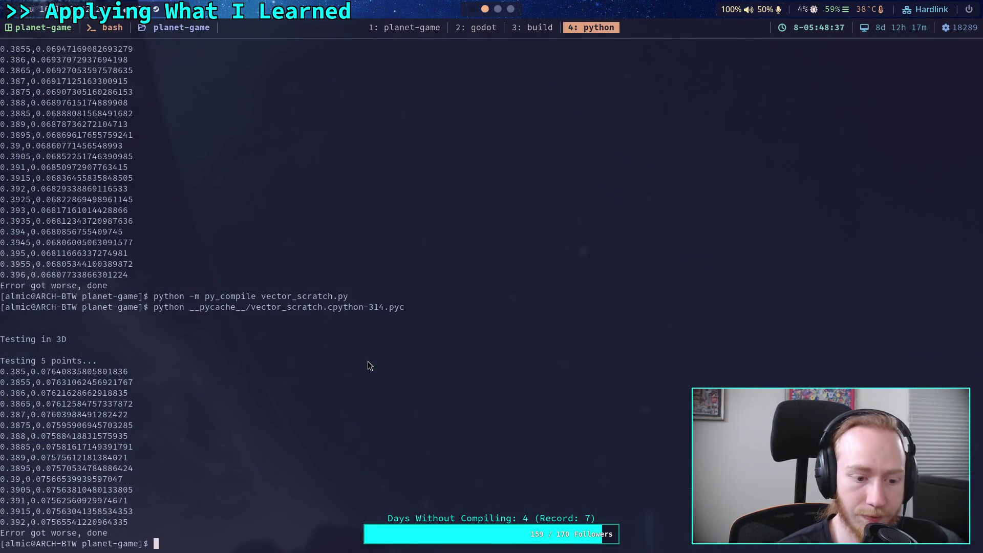
# Step: Rerun python __pycache__/vector_scratch.cpython-314.pyc for another 3D 5-point test
pyautogui.press('Up')
pyautogui.press('Return')
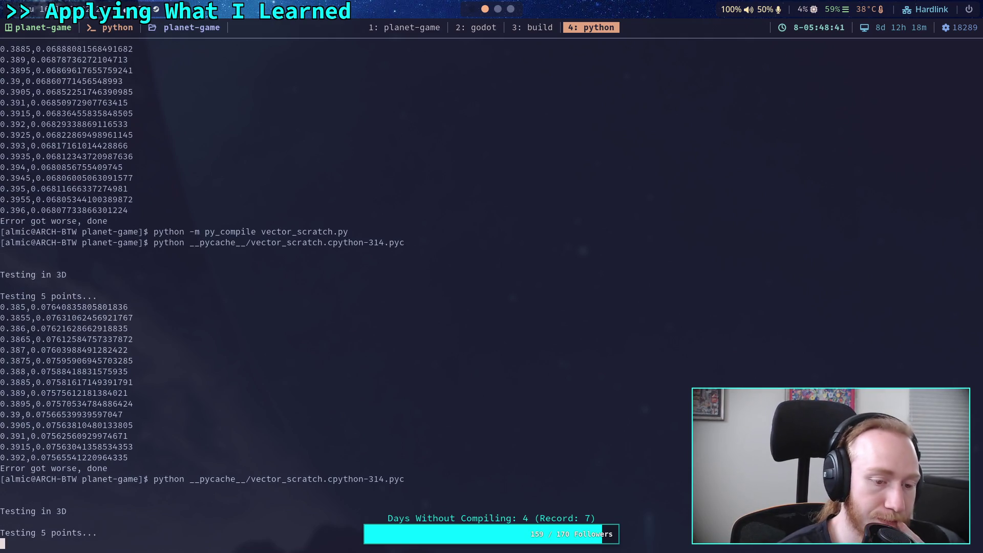
pyautogui.press('super+3')
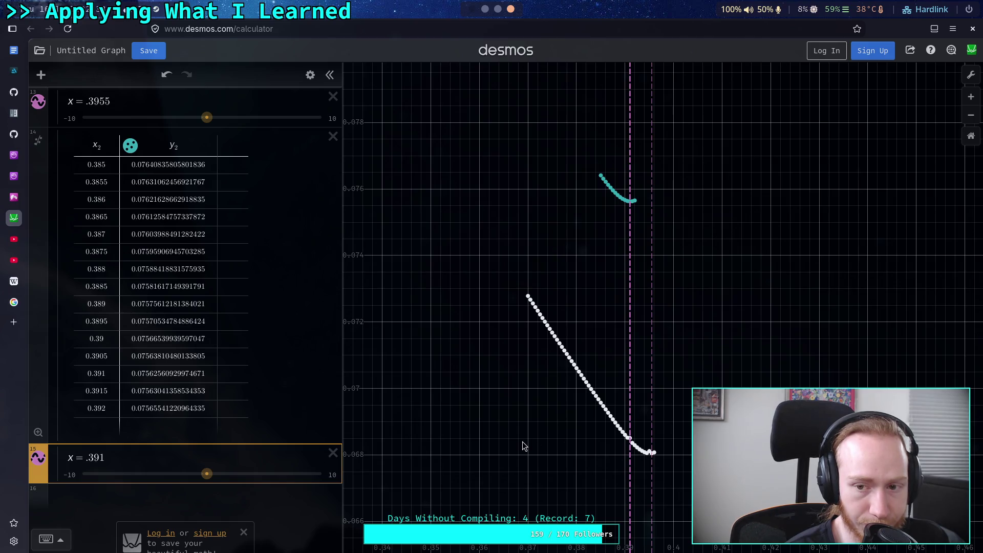
# Step: Zoom and pan the graph to shift the two point trails into view
pyautogui.scroll(-3, 488, 440)
pyautogui.scroll(1, 488, 440)
pyautogui.moveTo(607, 431)
pyautogui.mouseDown()
pyautogui.moveTo(509, 408)
pyautogui.moveTo(486, 413)
pyautogui.mouseUp()
pyautogui.scroll(1, 509, 408)
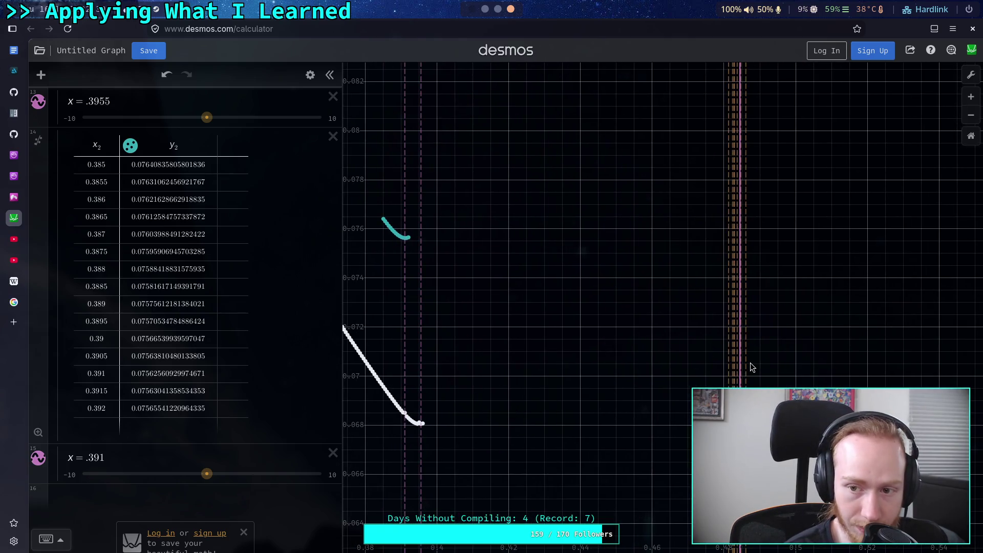
pyautogui.hscroll(-5, 612, 371)
pyautogui.scroll(3, 575, 379)
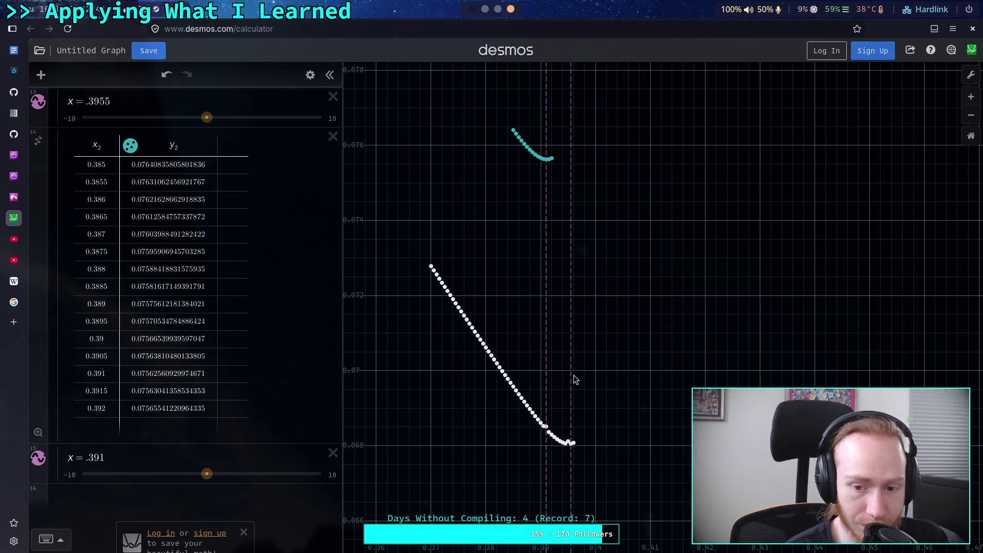
pyautogui.click(485, 9)
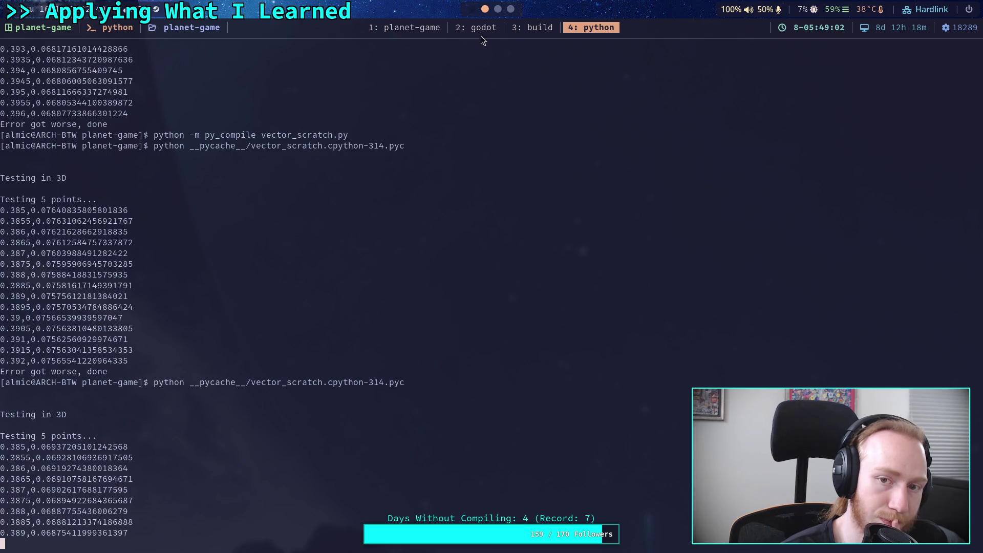
# Step: Zoom in and inspect where the x = .391 line meets the short x2/y2 trail
pyautogui.click(511, 9)
pyautogui.scroll(1, 516, 264)
pyautogui.scroll(1, 531, 208)
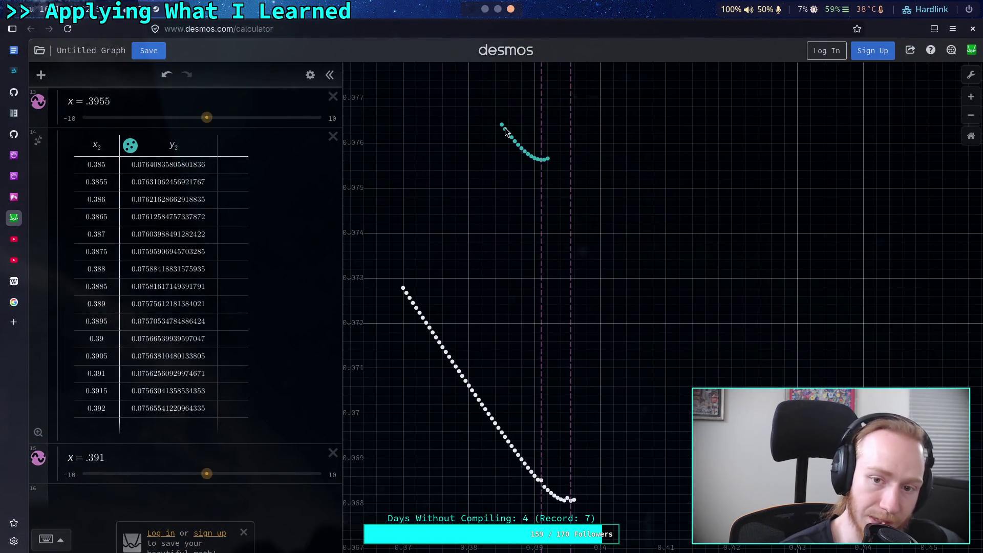
pyautogui.click(542, 216)
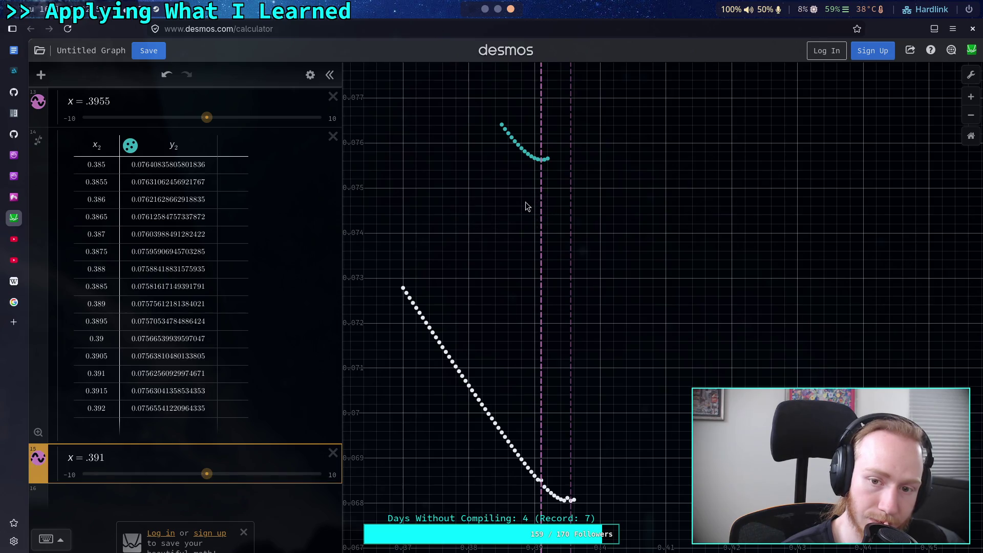
pyautogui.scroll(-2, 507, 197)
pyautogui.hscroll(2, 506, 197)
pyautogui.scroll(-2, 483, 196)
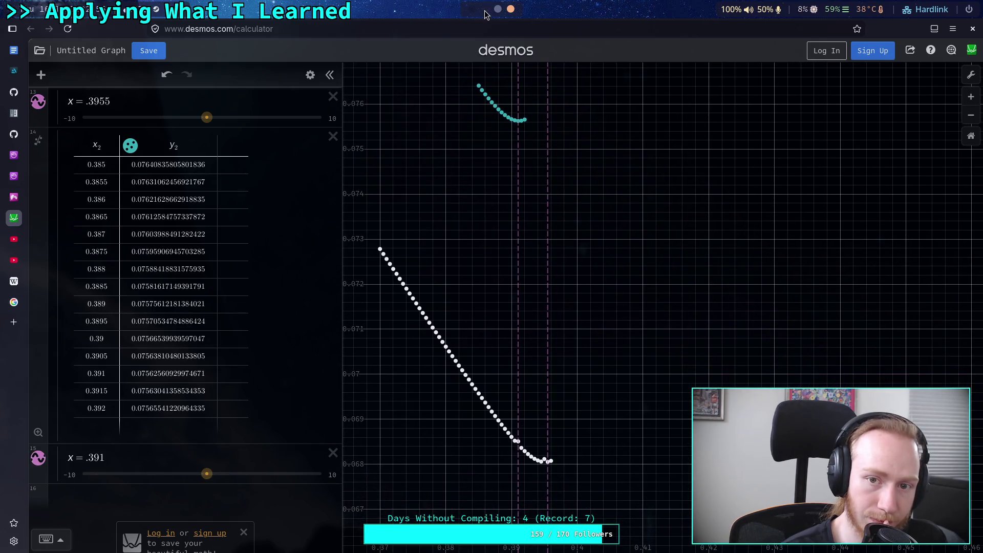
pyautogui.click(484, 9)
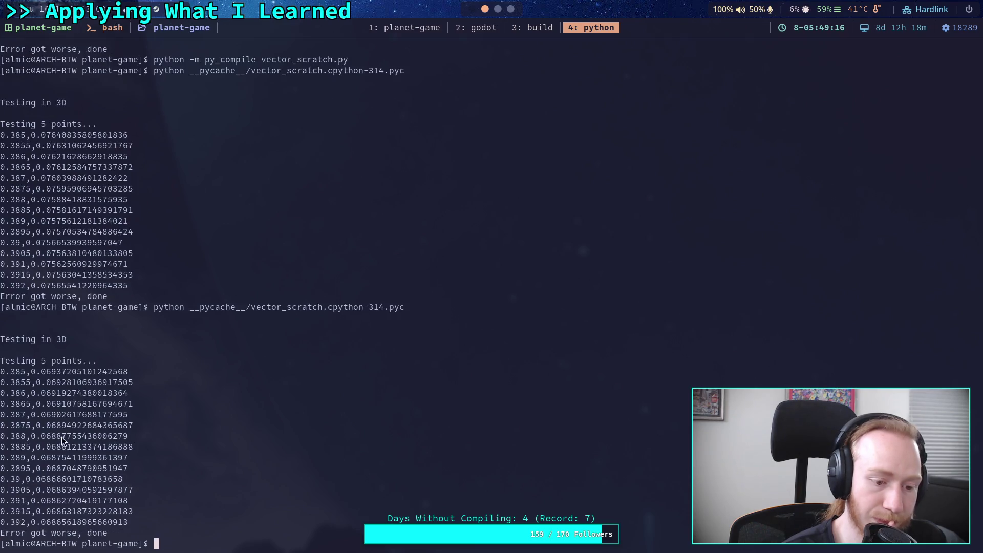
# Step: Copy the new run's points and paste them after x = .391 as an x3/y3 table
pyautogui.moveTo(1, 371); pyautogui.dragTo(129, 520)
pyautogui.click(510, 10)
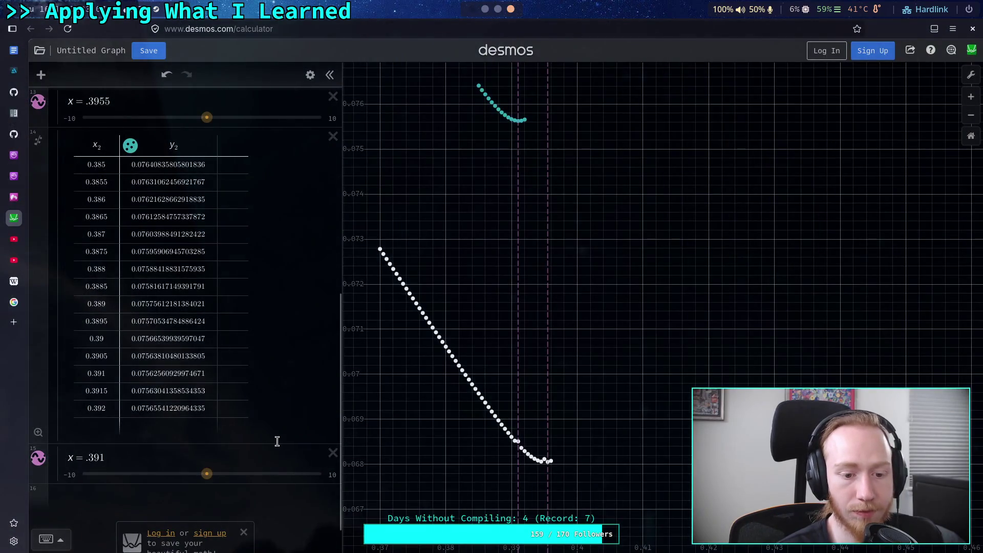
pyautogui.click(256, 455)
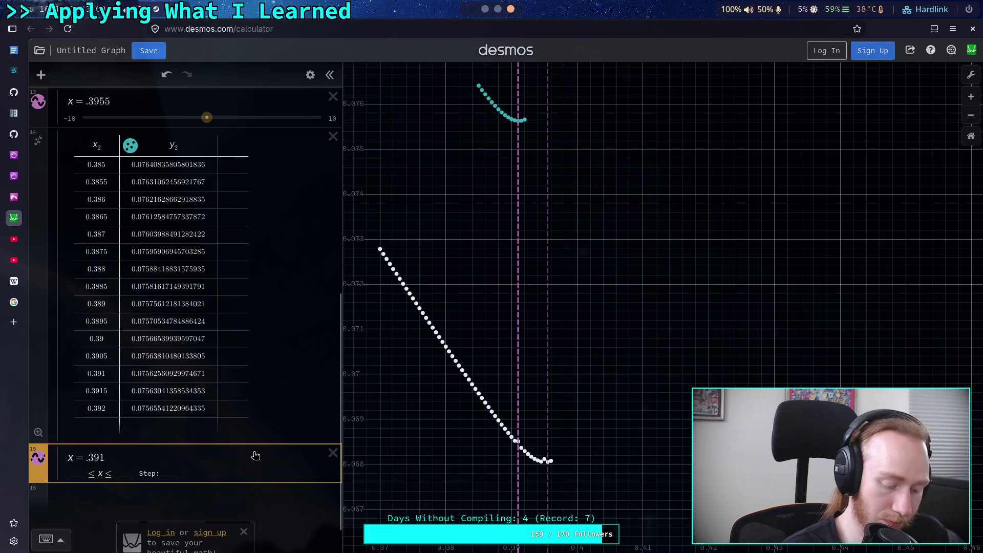
pyautogui.press('Return')
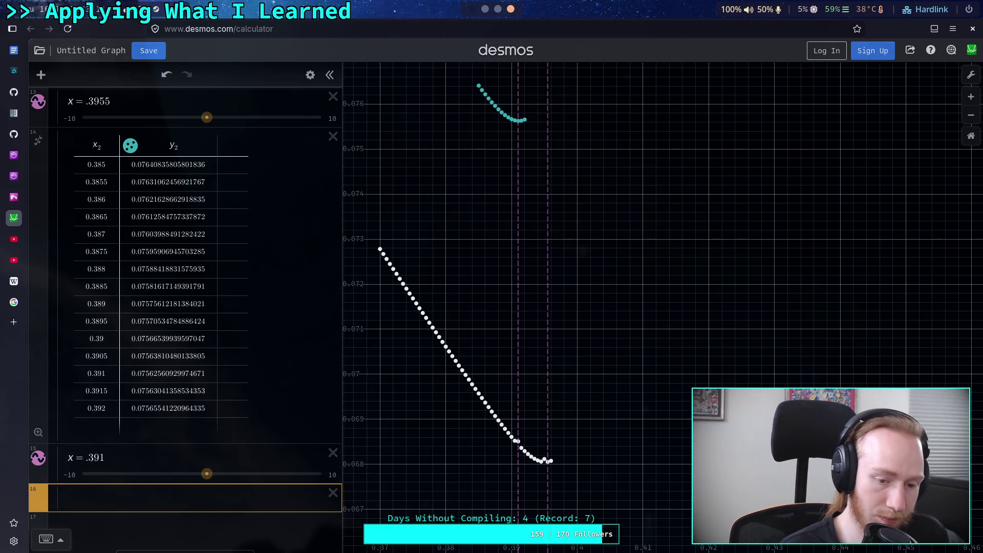
pyautogui.hotkey('ctrl', 'v')
pyautogui.scroll(-5, 236, 411)
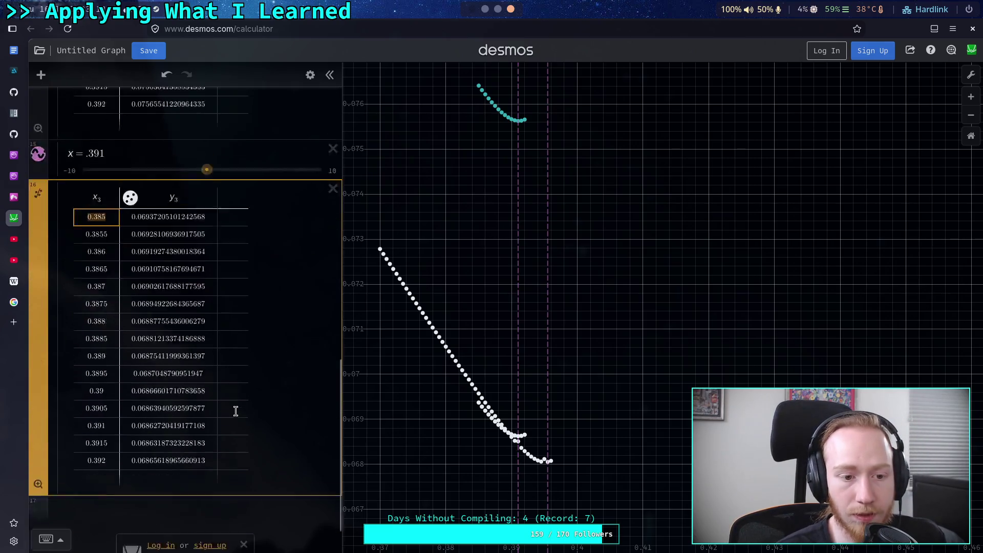
# Step: Duplicate the x = .391 line and move the copy below the x3/y3 table
pyautogui.click(311, 75)
pyautogui.click(303, 119)
pyautogui.moveTo(112, 150)
pyautogui.mouseDown()
pyautogui.moveTo(128, 470)
pyautogui.moveTo(119, 478)
pyautogui.mouseUp()
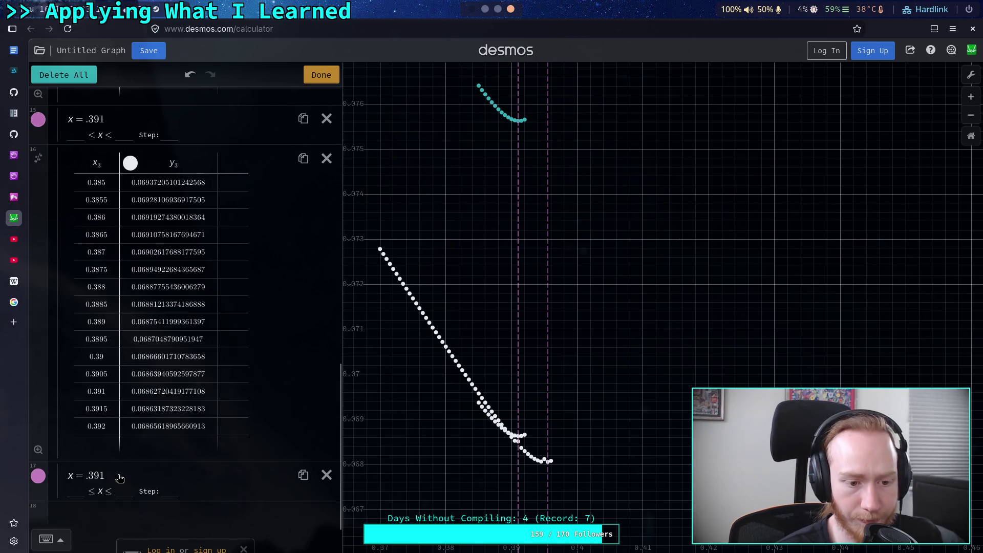
pyautogui.click(119, 478)
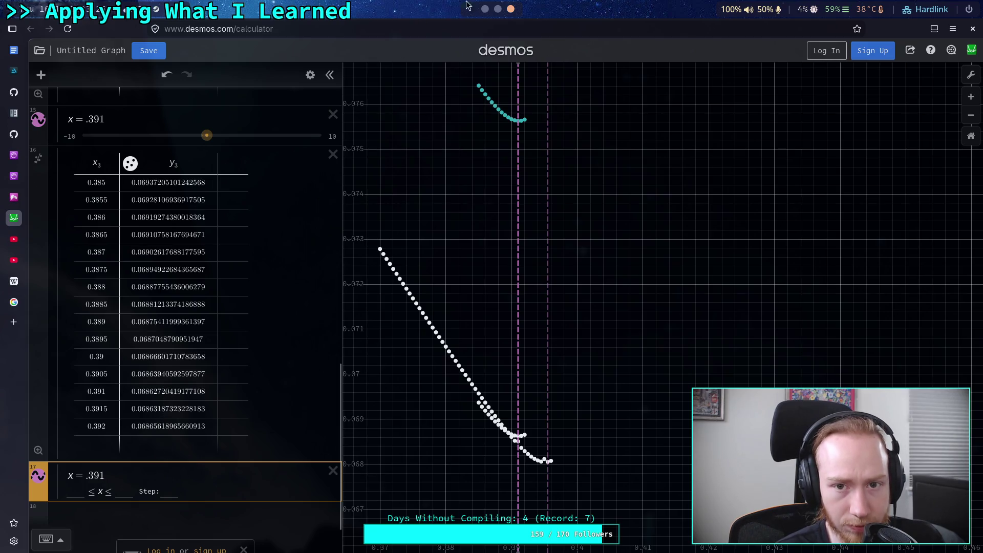
pyautogui.click(456, 294)
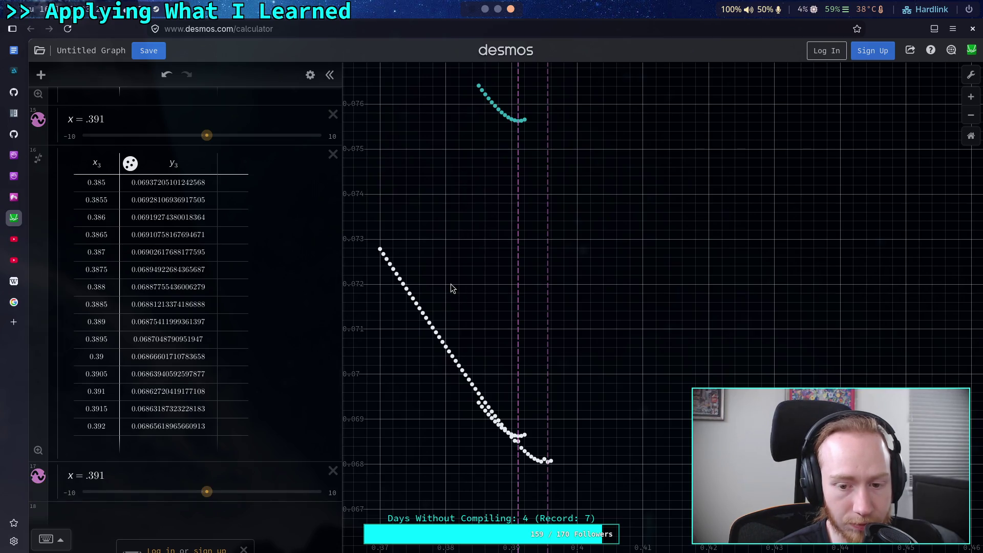
pyautogui.click(484, 9)
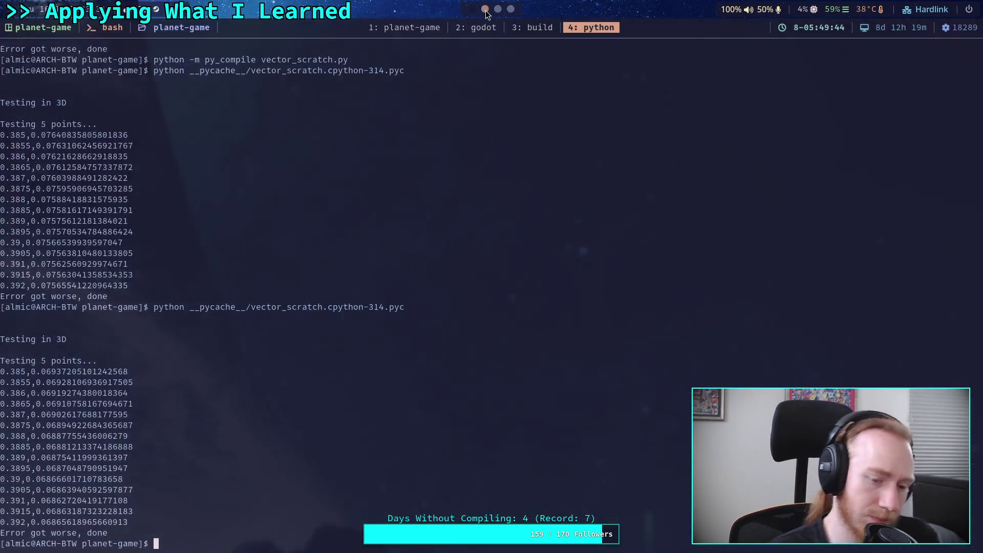
# Step: Rerun the compiled sweep script and glance at the Desmos graph before returning
pyautogui.press('Up')
pyautogui.press('Return')
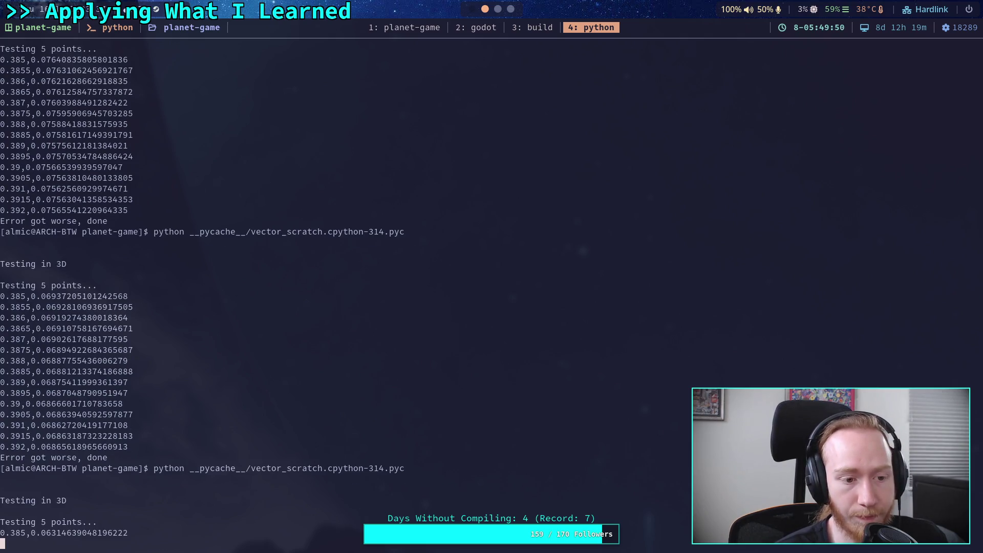
pyautogui.click(510, 9)
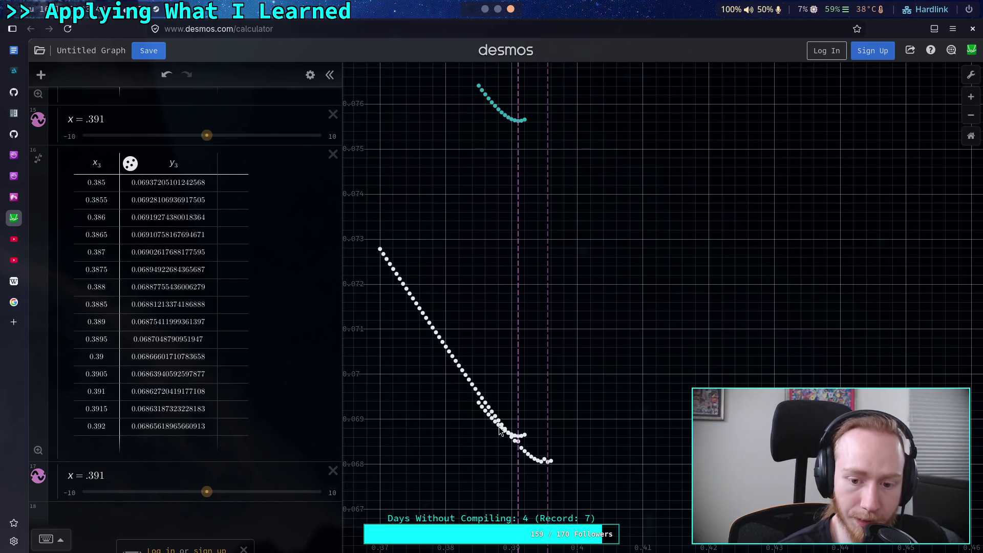
pyautogui.click(487, 11)
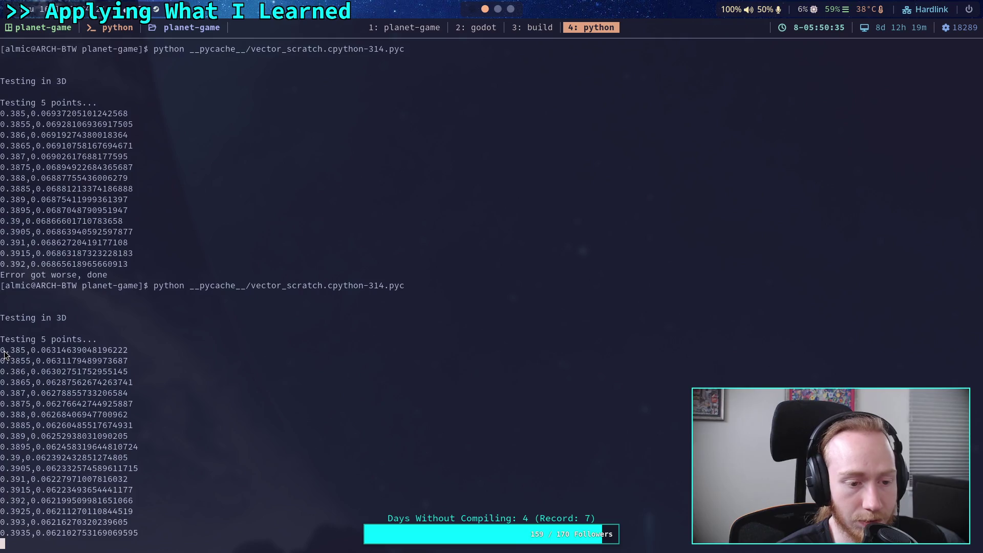
# Step: Copy the new 0.385–0.394 output and add an empty row below x = .391 in Desmos
pyautogui.moveTo(1, 328)
pyautogui.mouseDown()
pyautogui.moveTo(75, 502)
pyautogui.moveTo(129, 524)
pyautogui.mouseUp()
pyautogui.press('super+3')
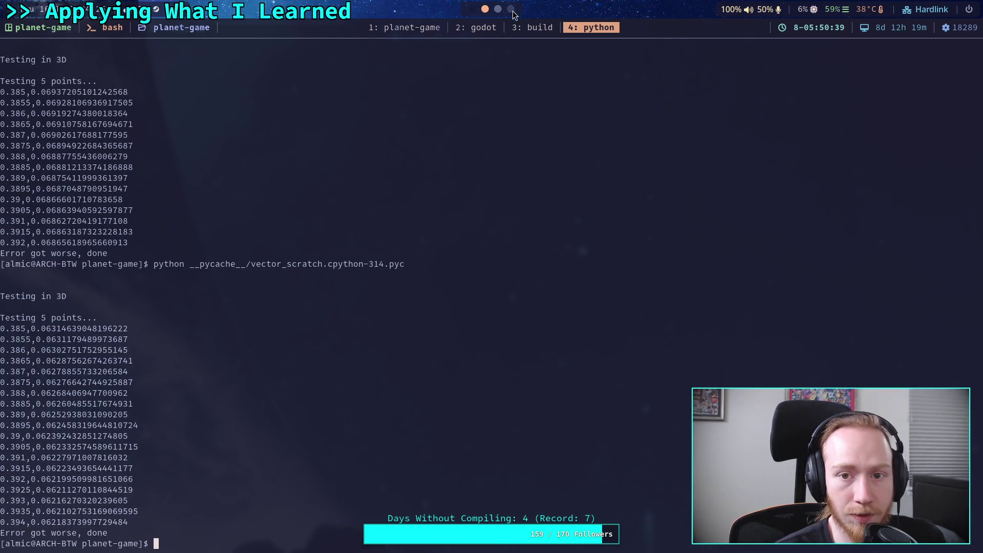
pyautogui.click(283, 480)
pyautogui.press('Return')
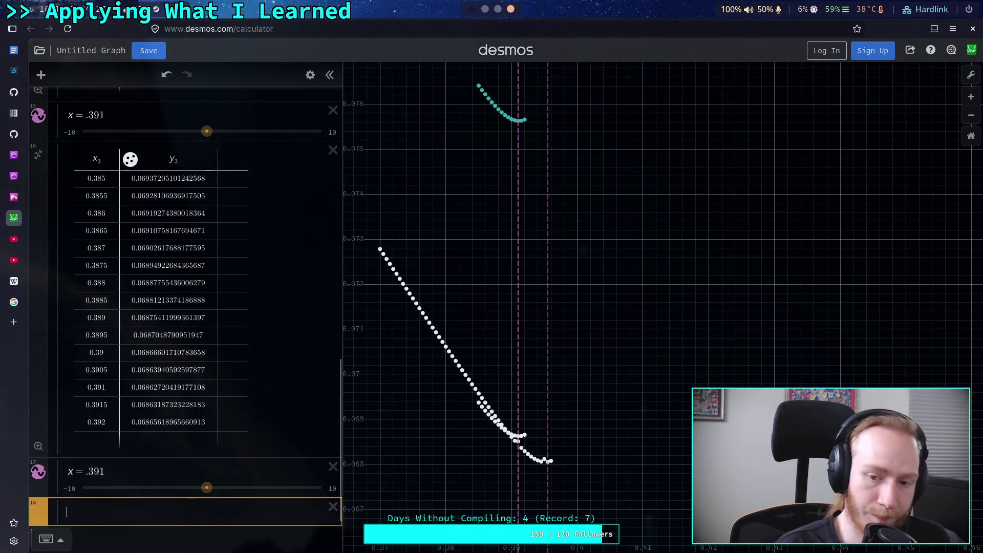
# Step: Paste the 0.385–0.394 results as a points table and centre the green points
pyautogui.hotkey('ctrl', 'v')
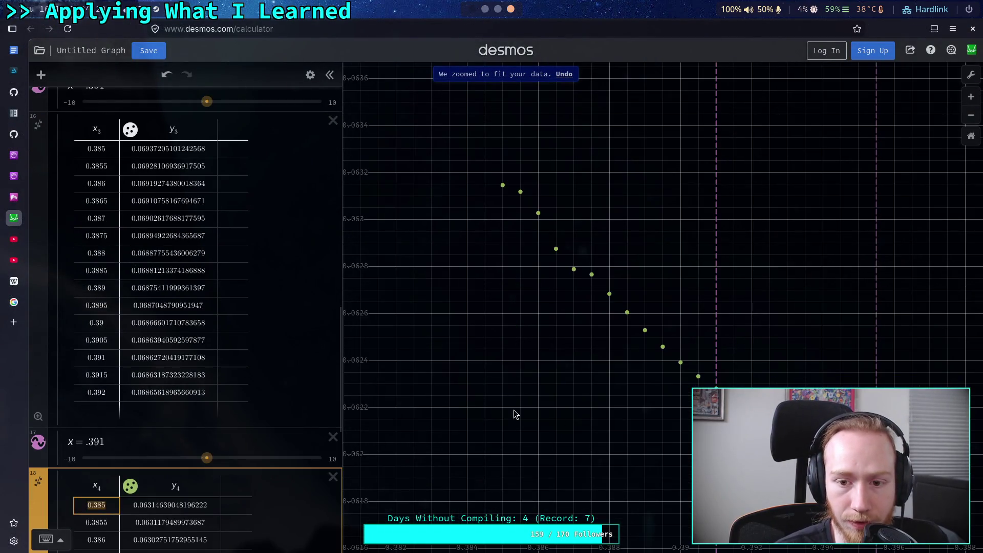
pyautogui.press('Escape')
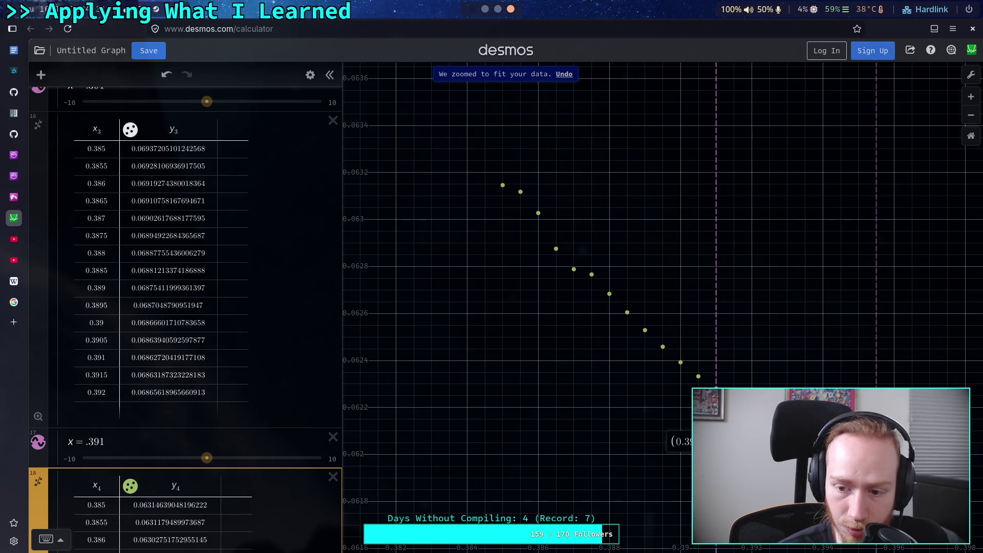
pyautogui.scroll(-5, 607, 416)
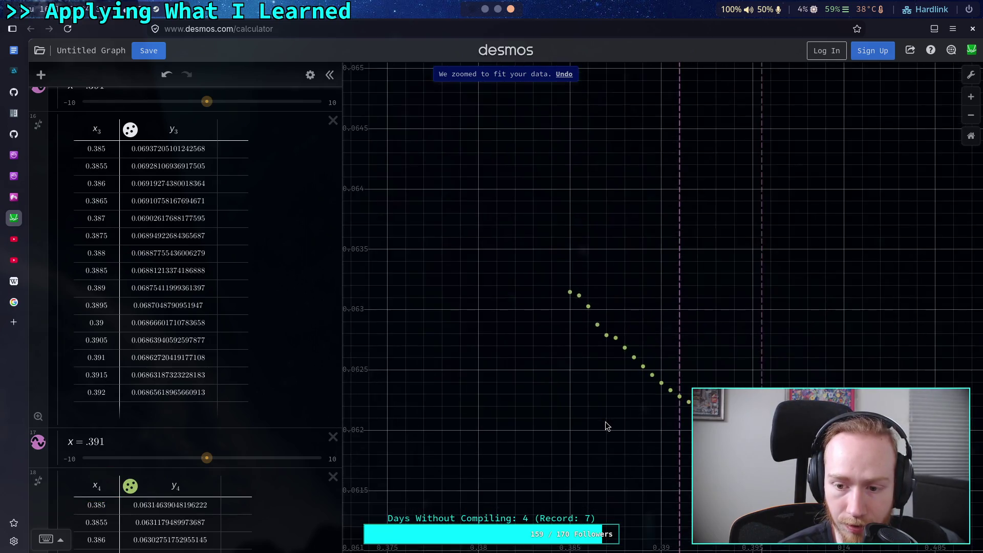
pyautogui.moveTo(655, 446); pyautogui.dragTo(616, 333)
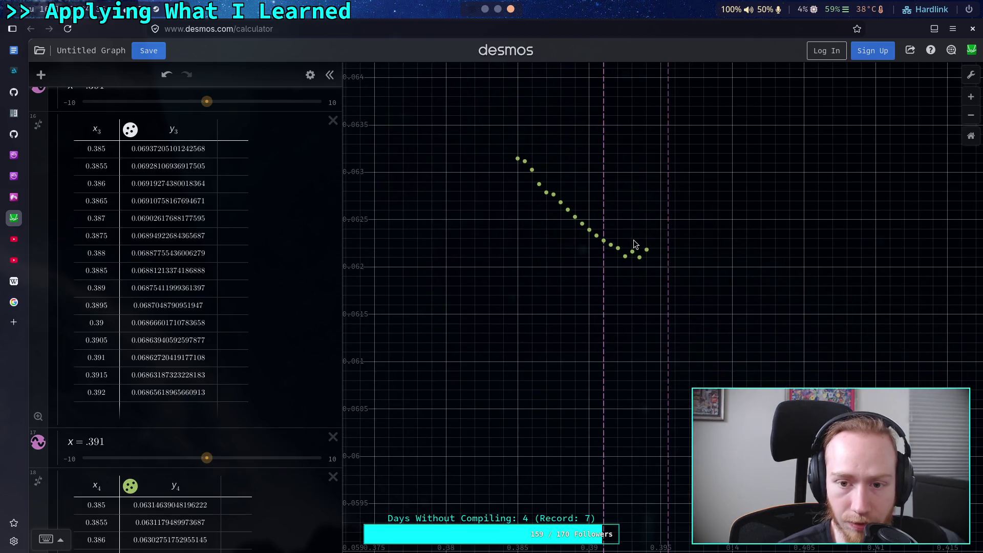
pyautogui.scroll(-4, 471, 323)
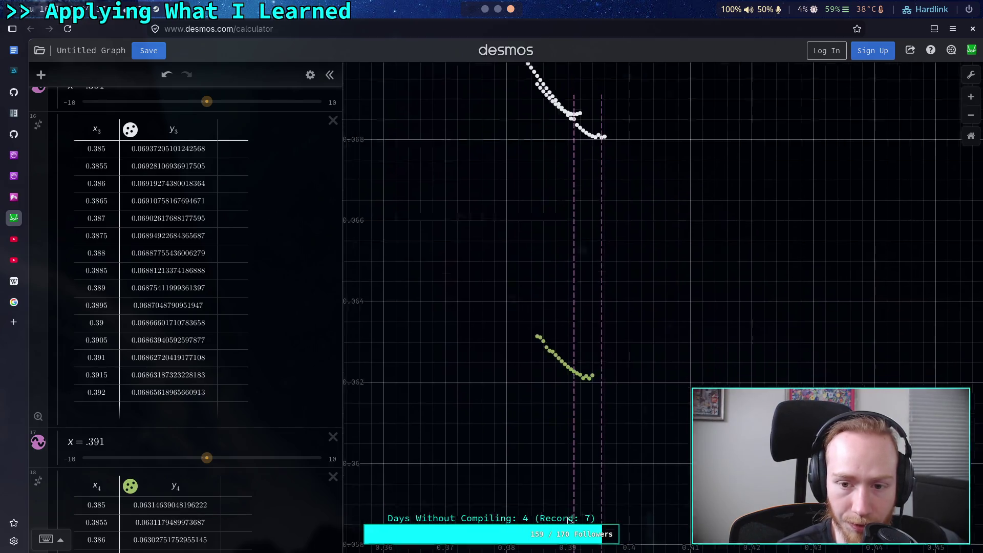
pyautogui.scroll(-4, 551, 491)
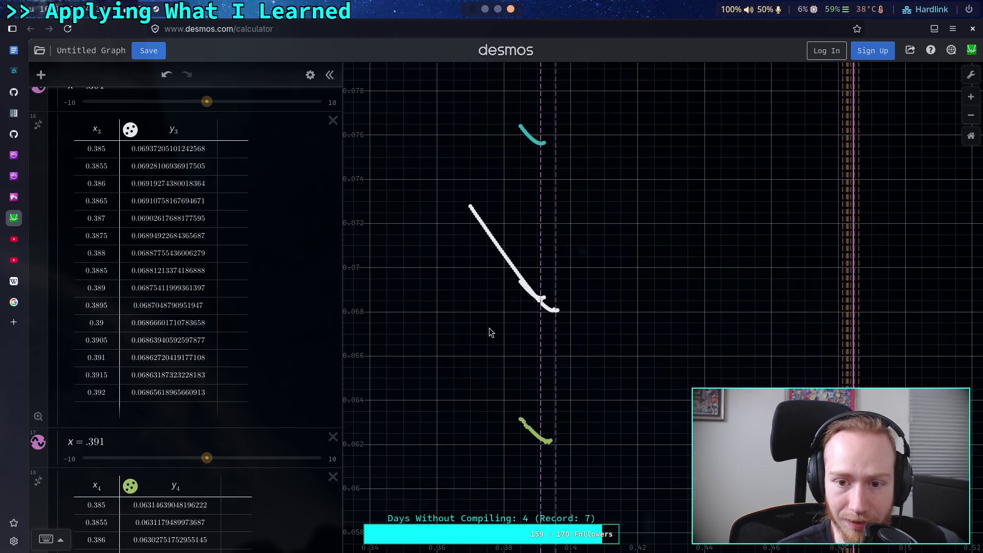
pyautogui.scroll(4, 549, 331)
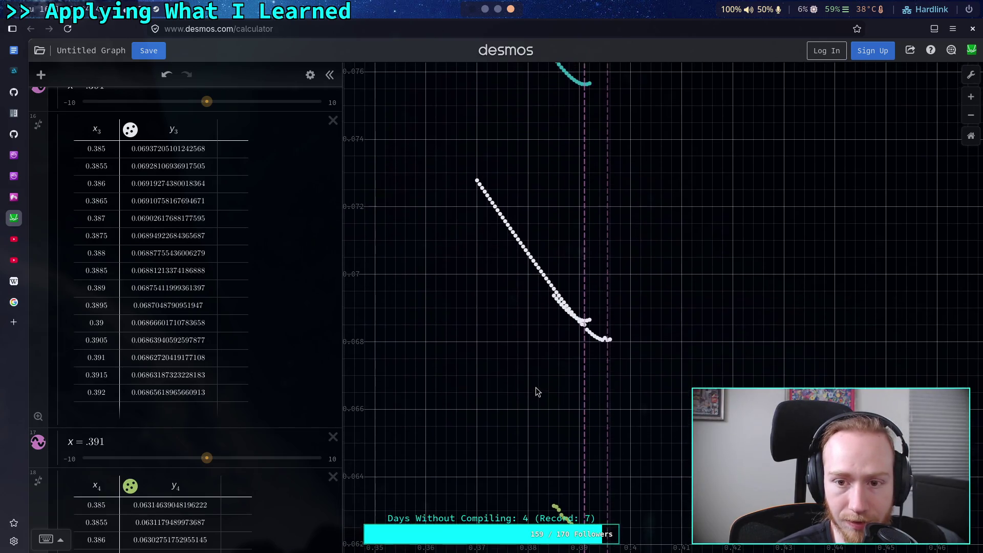
pyautogui.scroll(-2, 535, 386)
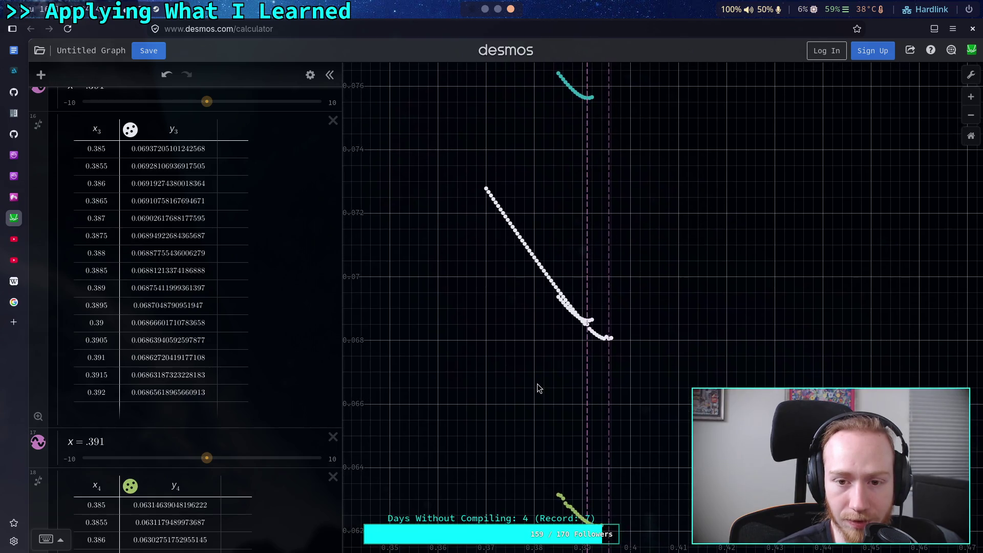
pyautogui.scroll(-3, 549, 327)
pyautogui.scroll(2, 575, 404)
pyautogui.scroll(5, 563, 410)
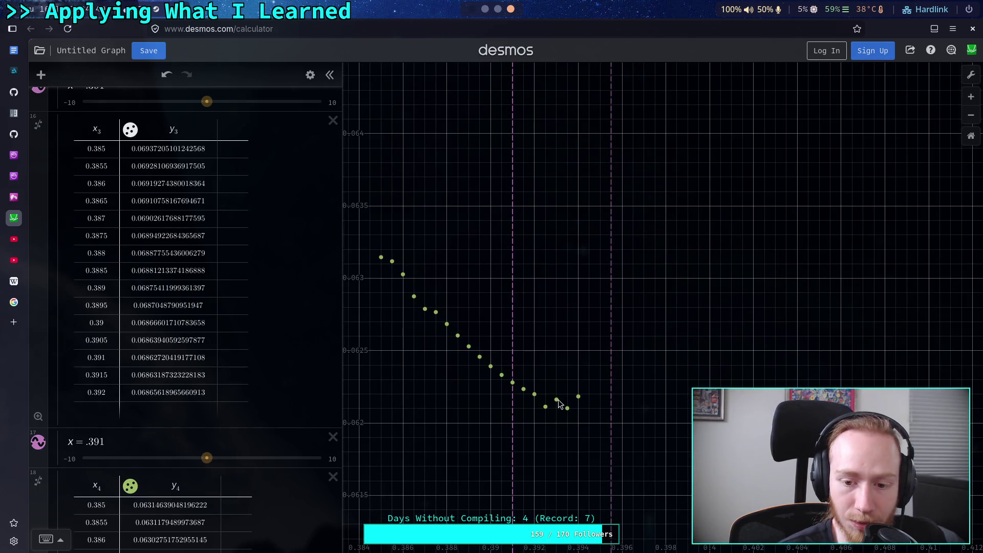
# Step: Inspect the coordinates of the lowest green sweep points
pyautogui.click(556, 400)
pyautogui.click(548, 406)
pyautogui.click(566, 408)
pyautogui.scroll(1, 558, 420)
pyautogui.scroll(-2, 559, 422)
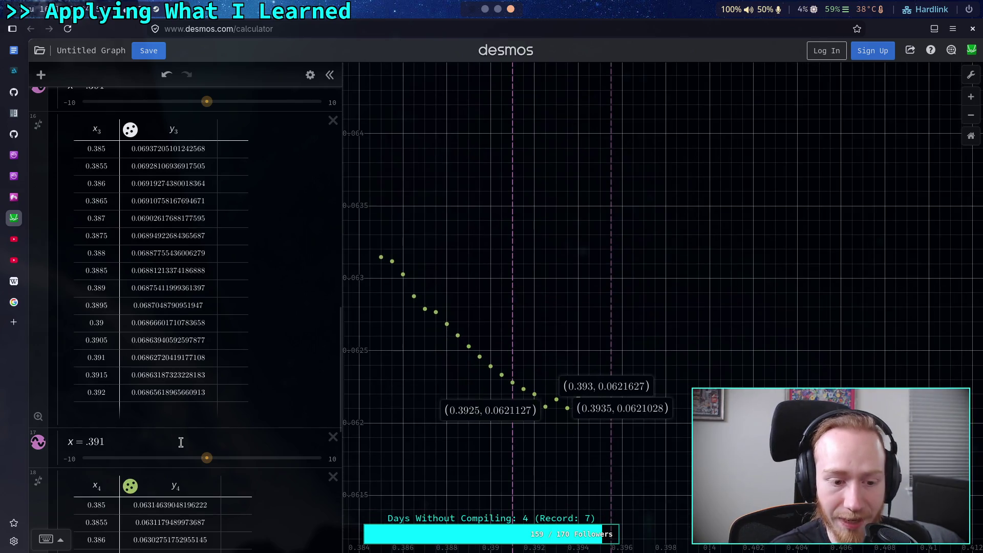
pyautogui.scroll(-5, 231, 430)
# Step: Duplicate the x = .391 marker below the new table and compare the lowest points
pyautogui.click(309, 76)
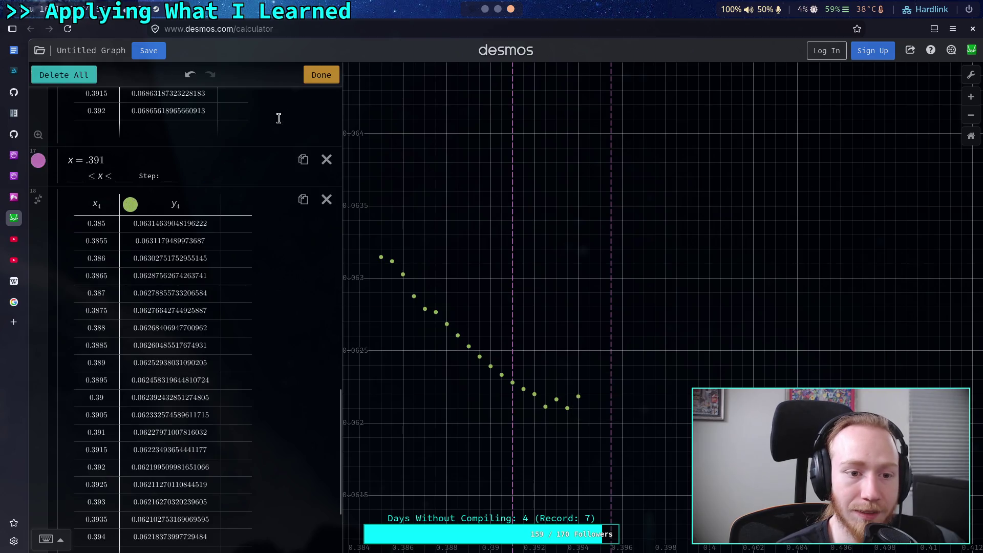
pyautogui.click(303, 159)
pyautogui.moveTo(57, 218)
pyautogui.mouseDown()
pyautogui.moveTo(51, 532)
pyautogui.moveTo(87, 493)
pyautogui.moveTo(149, 377)
pyautogui.mouseUp()
pyautogui.scroll(-2, 150, 378)
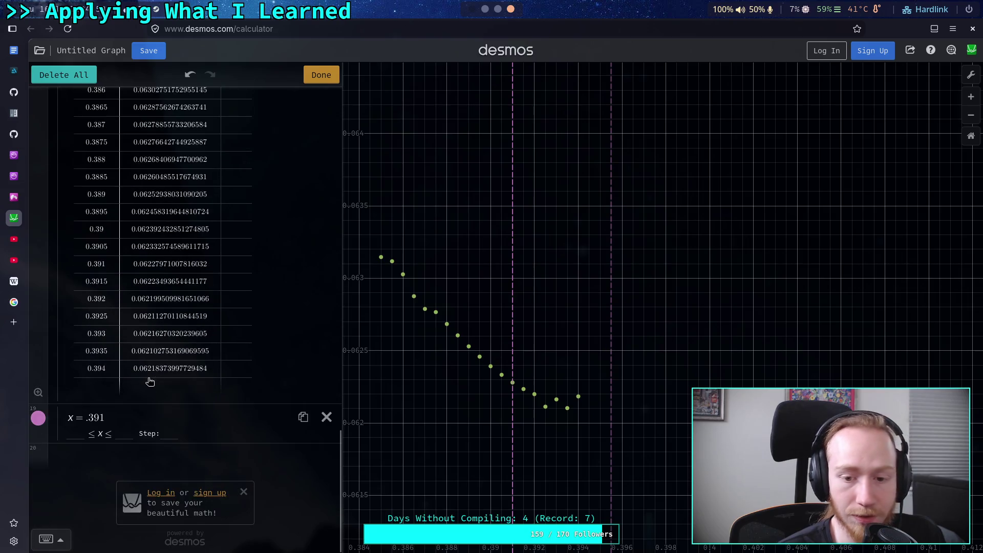
pyautogui.click(567, 410)
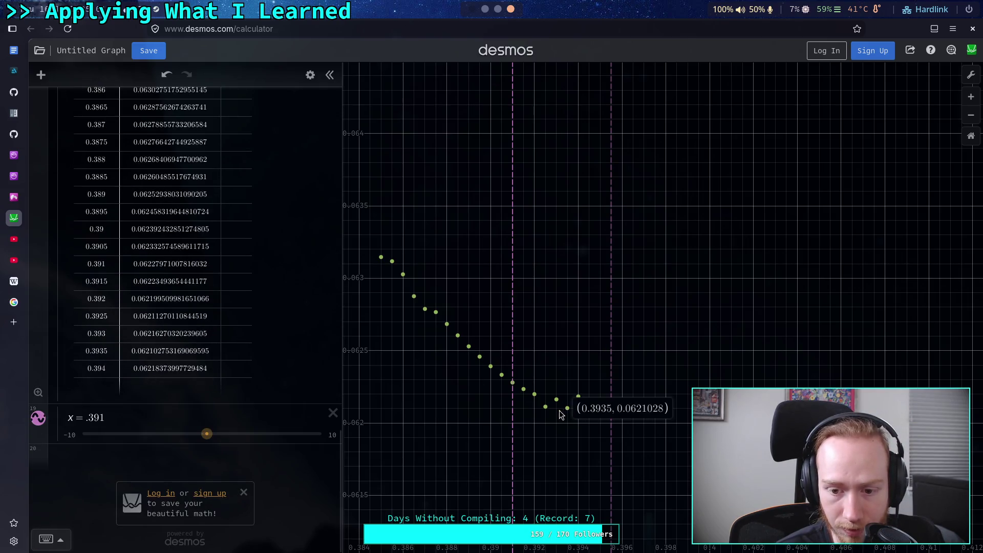
pyautogui.click(547, 409)
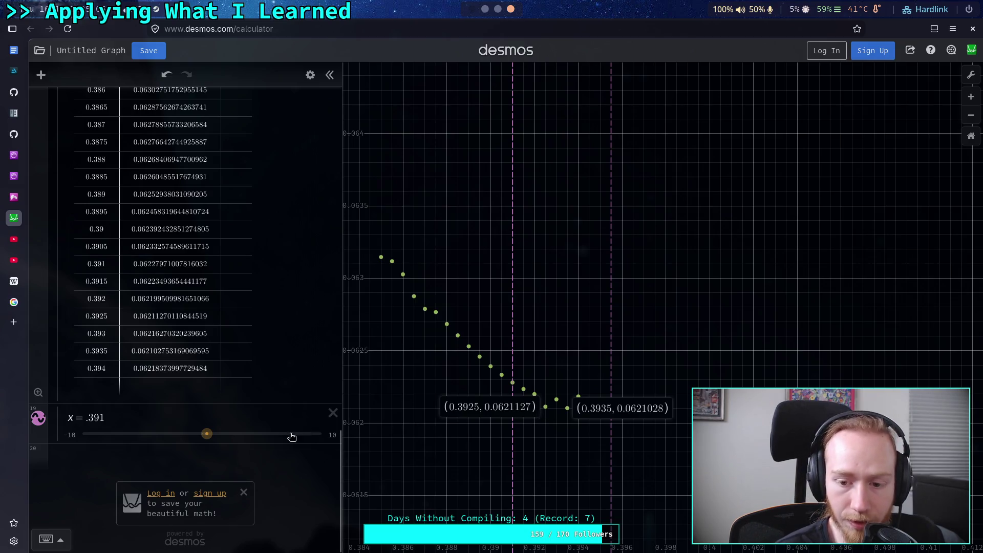
# Step: Change the copied marker to x = .3935 and frame both point series
pyautogui.click(152, 414)
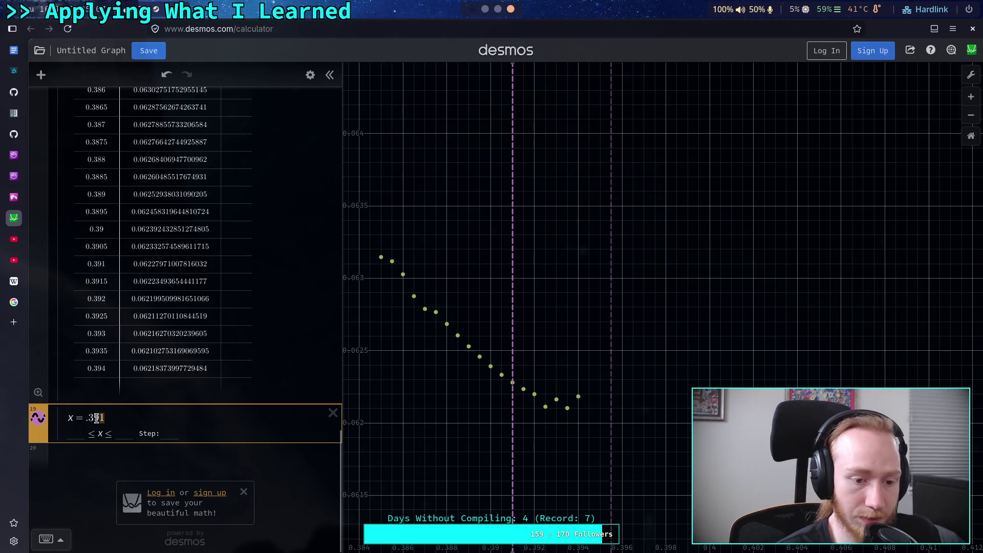
pyautogui.write('35')
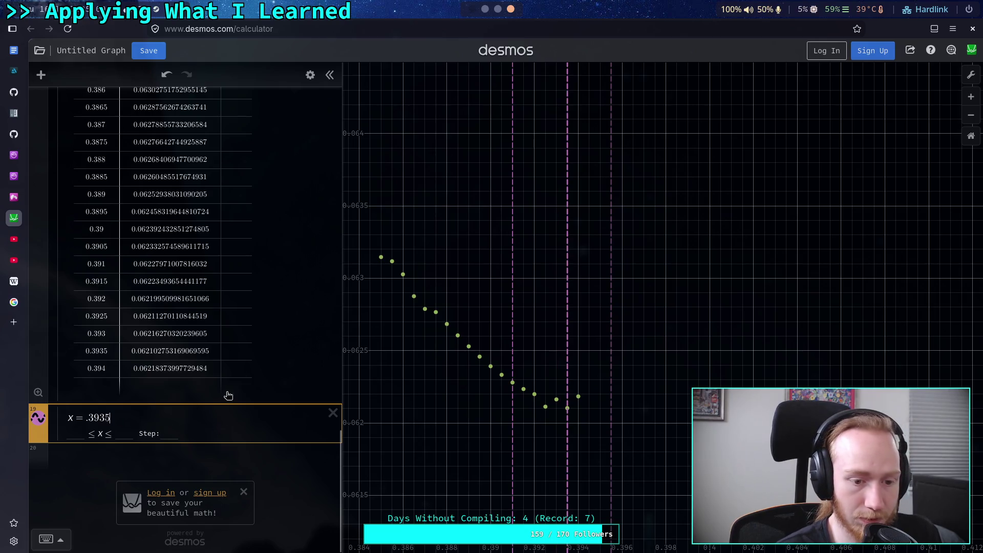
pyautogui.click(276, 465)
pyautogui.scroll(6, 271, 358)
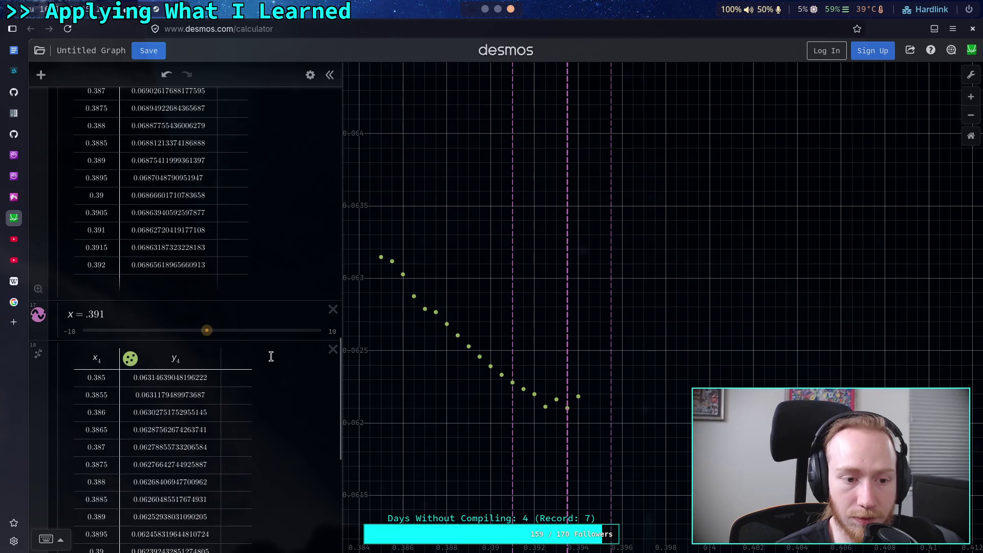
pyautogui.scroll(-5, 491, 343)
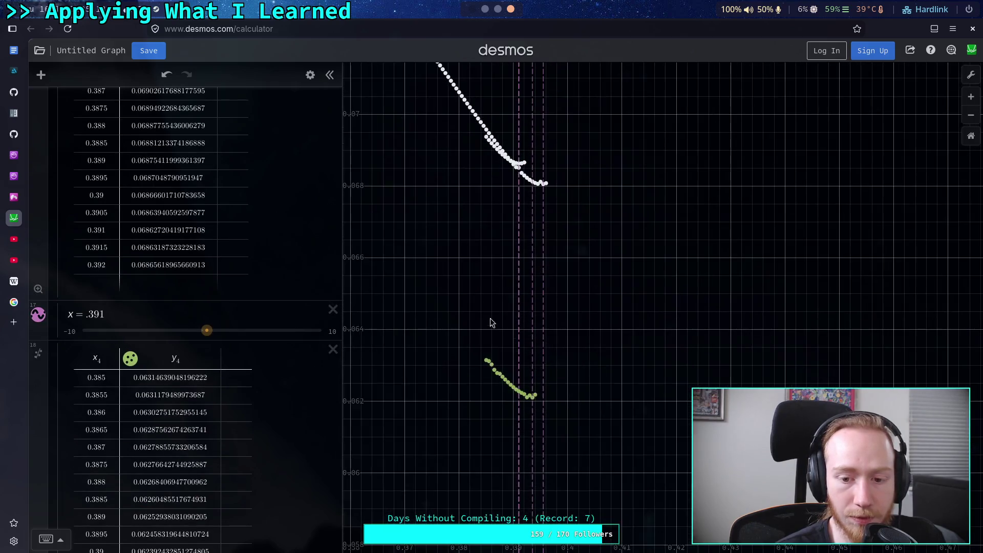
pyautogui.scroll(3, 505, 359)
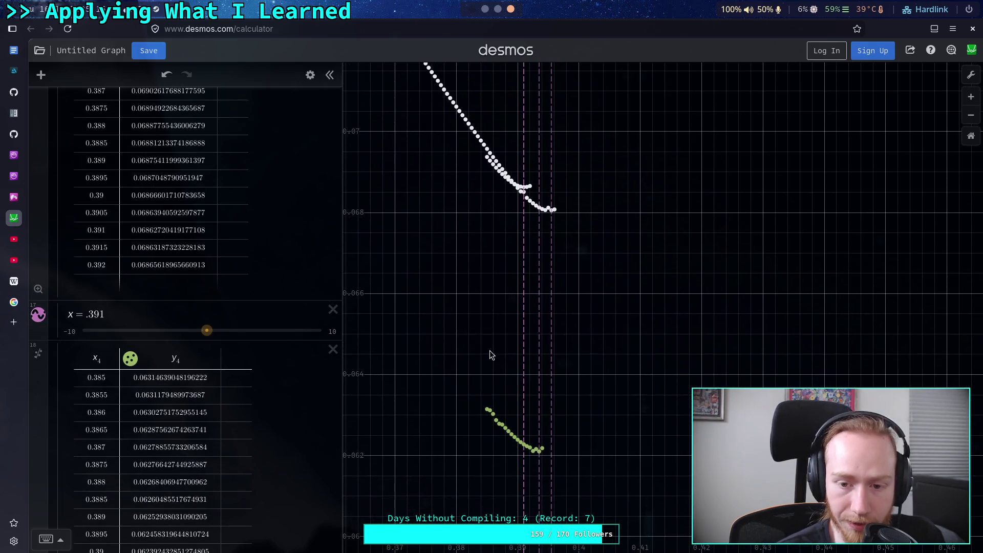
pyautogui.moveTo(487, 272)
pyautogui.mouseDown()
pyautogui.moveTo(499, 294)
pyautogui.moveTo(490, 204)
pyautogui.moveTo(496, 315)
pyautogui.moveTo(491, 262)
pyautogui.mouseUp()
pyautogui.moveTo(502, 484)
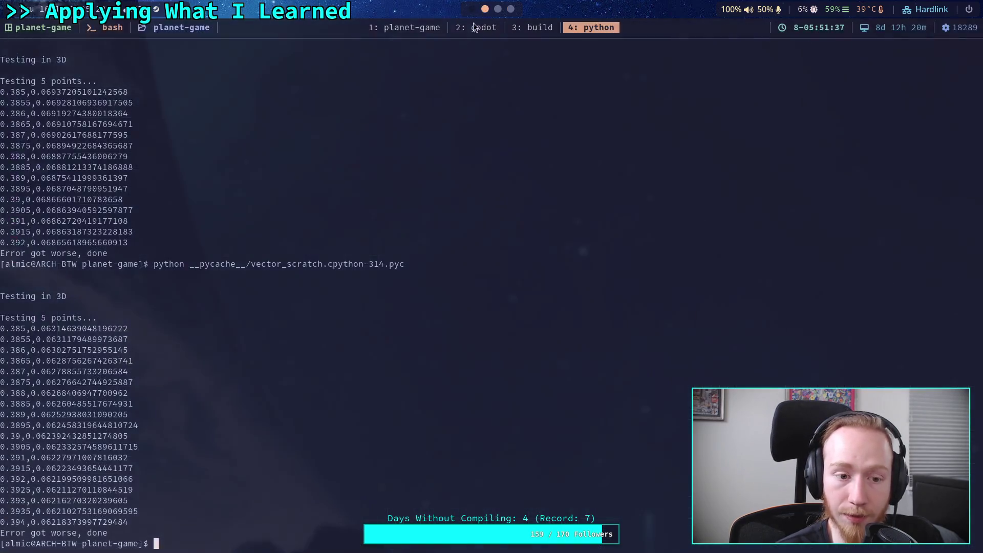
pyautogui.click(484, 9)
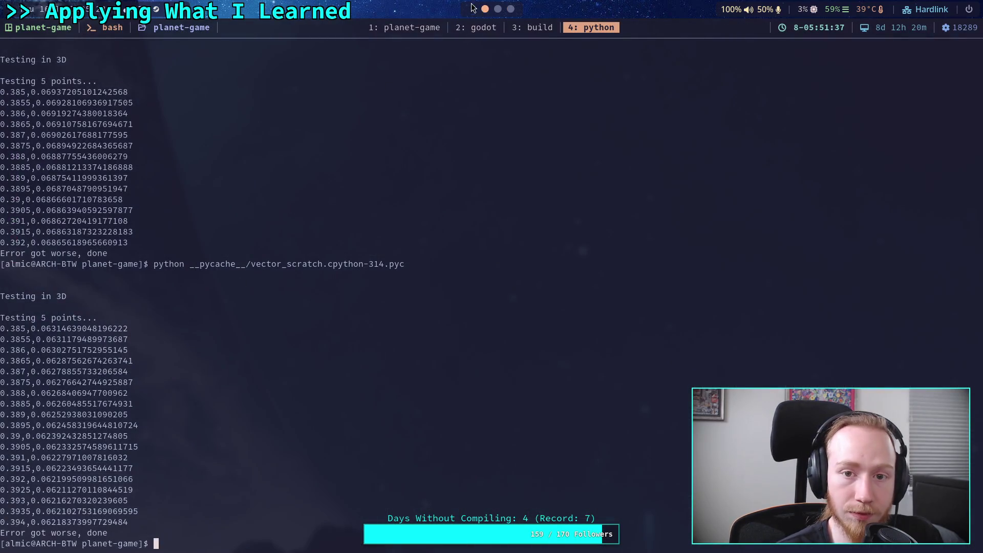
# Step: Change the sweep start in vector_scratch.py from 0.385 to 0.388 and save
pyautogui.click(404, 29)
pyautogui.press('a')
pyautogui.press('BackSpace')
pyautogui.write('8')
pyautogui.press('Escape')
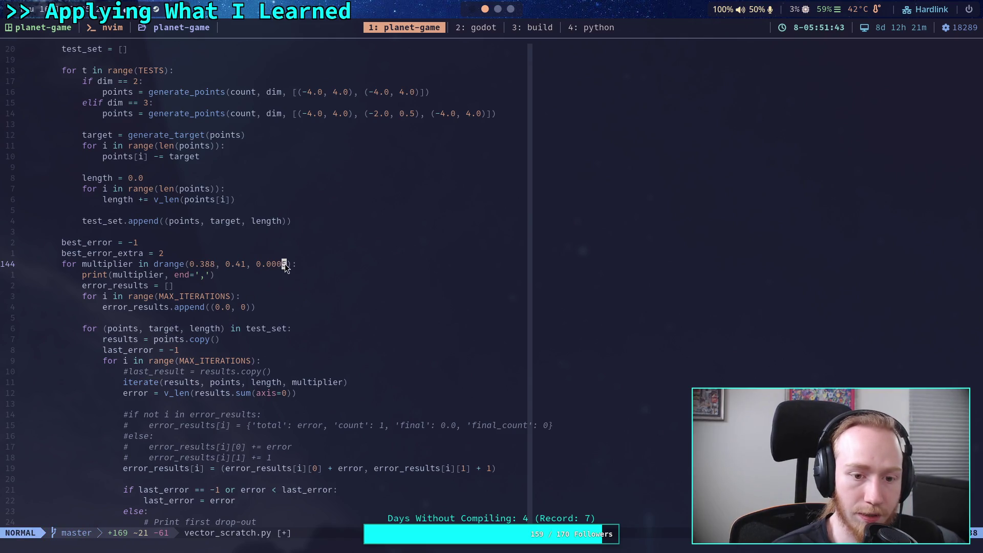
pyautogui.write(':w')
pyautogui.press('Return')
# Step: Recompile the script with py_compile and rerun the .pyc, then return to Desmos
pyautogui.click(584, 30)
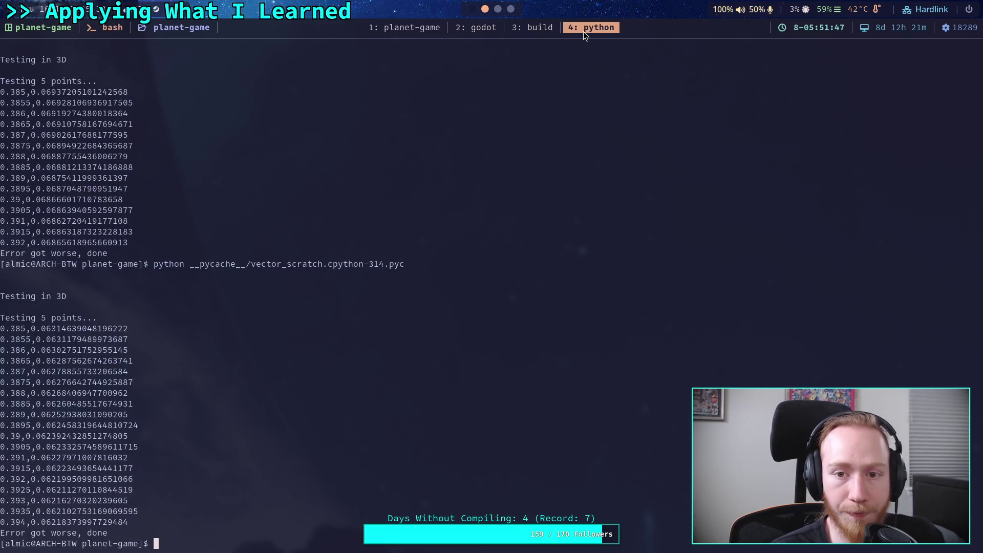
pyautogui.press('Up')
pyautogui.press('Up')
pyautogui.press('Return')
pyautogui.press('Up')
pyautogui.press('Up')
pyautogui.press('Return')
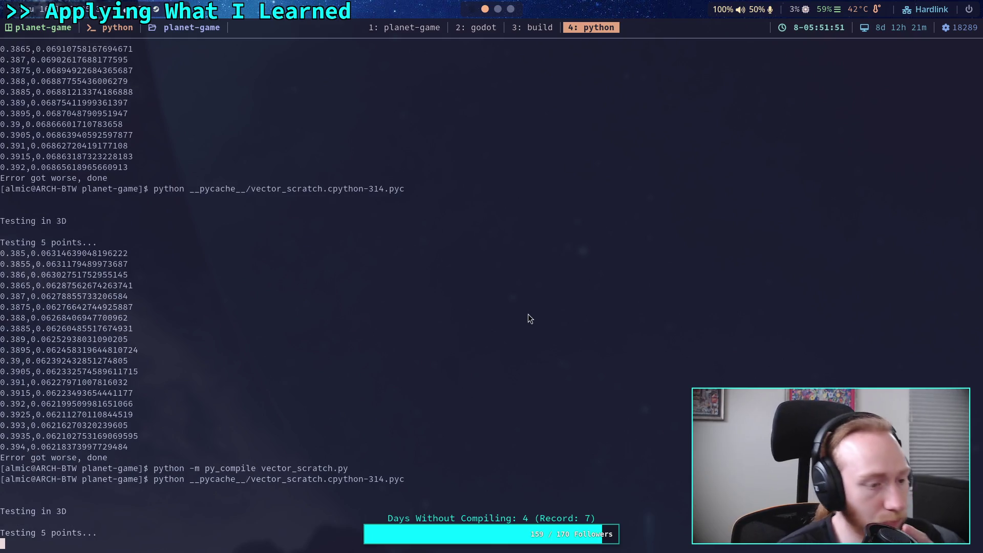
pyautogui.click(503, 23)
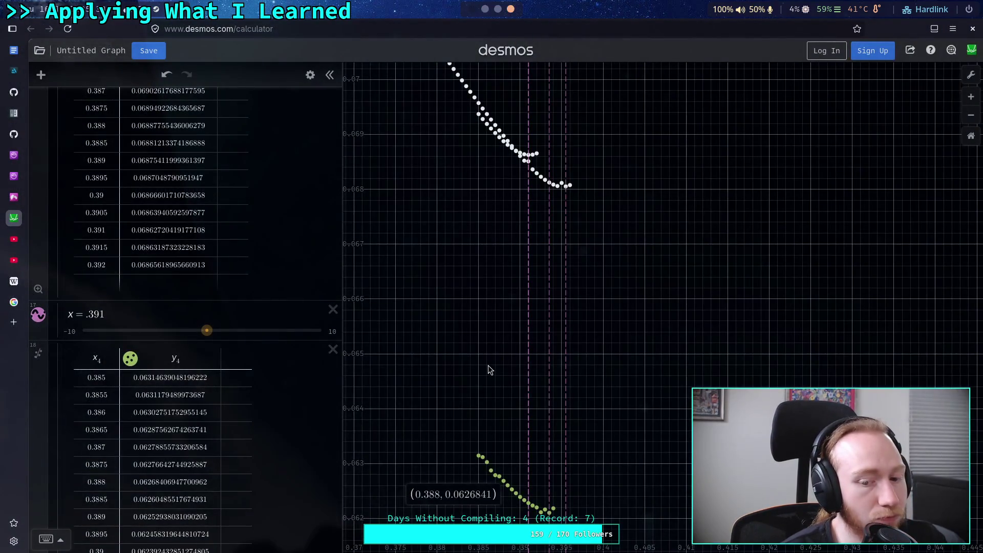
# Step: Copy the rerun's 0.388–0.393 result lines from tmux and return to Desmos below the marker
pyautogui.scroll(-5, 489, 366)
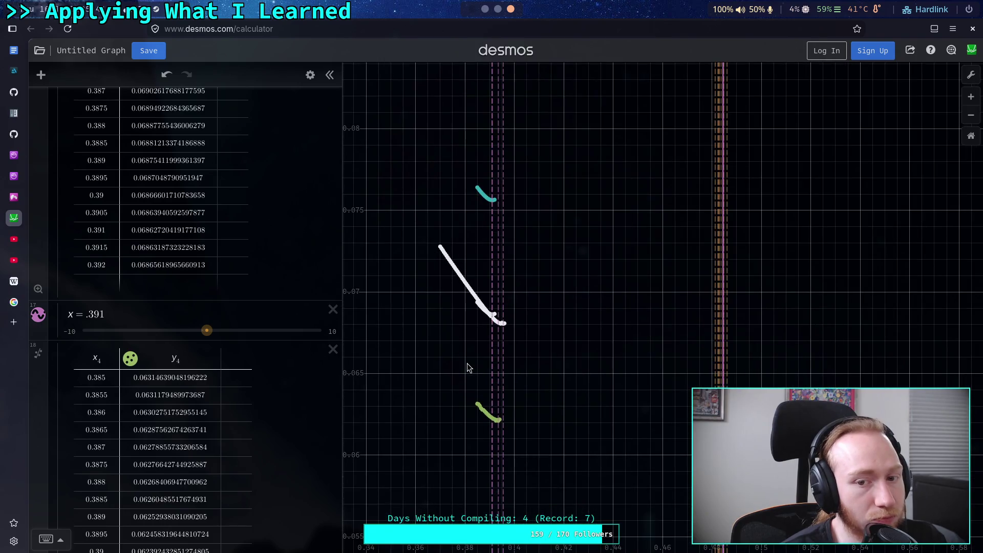
pyautogui.scroll(-3, 467, 363)
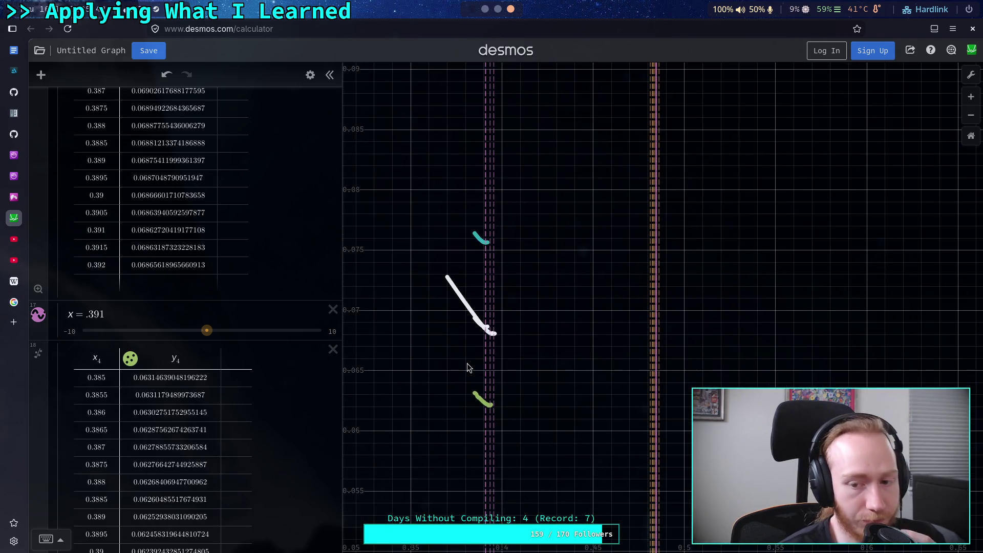
pyautogui.scroll(5, 467, 363)
pyautogui.scroll(-3, 491, 343)
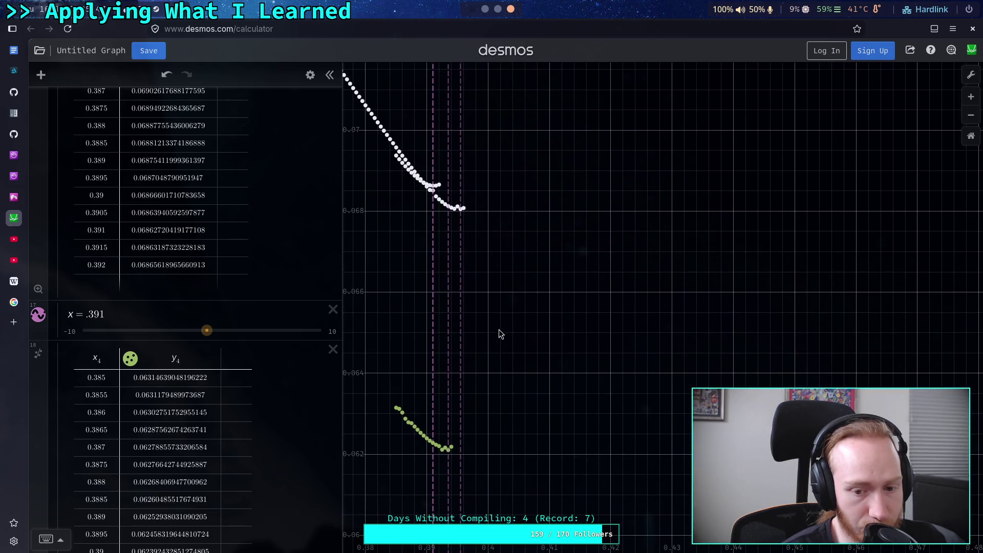
pyautogui.click(485, 9)
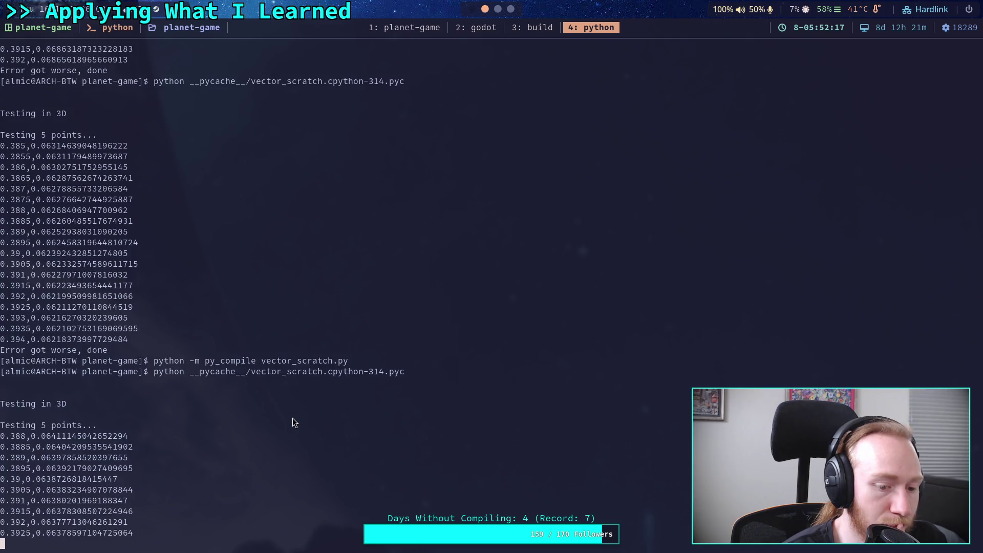
pyautogui.moveTo(2, 411)
pyautogui.mouseDown()
pyautogui.moveTo(20, 447)
pyautogui.moveTo(121, 524)
pyautogui.moveTo(133, 517)
pyautogui.mouseUp()
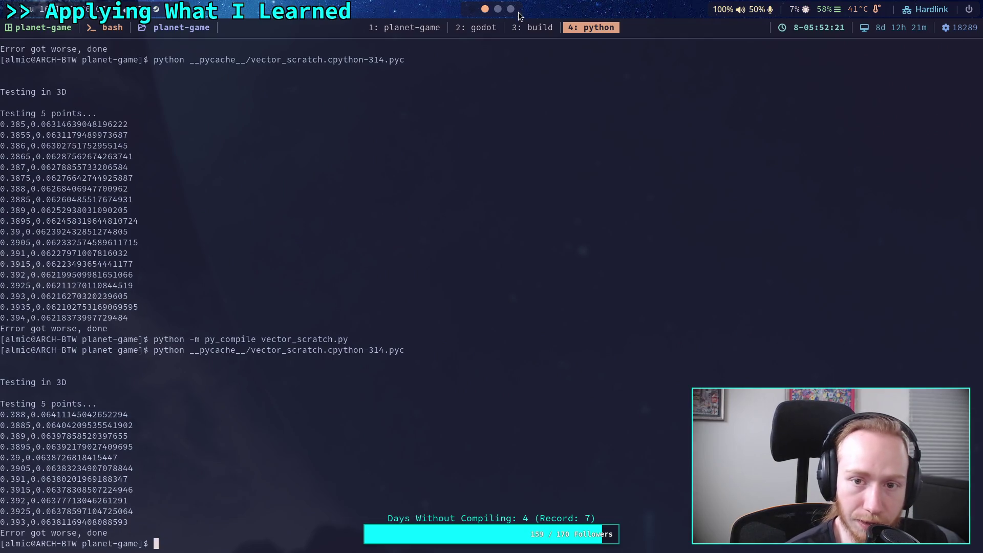
pyautogui.hotkey('alt', 'Tab')
pyautogui.scroll(3, 250, 374)
pyautogui.click(248, 417)
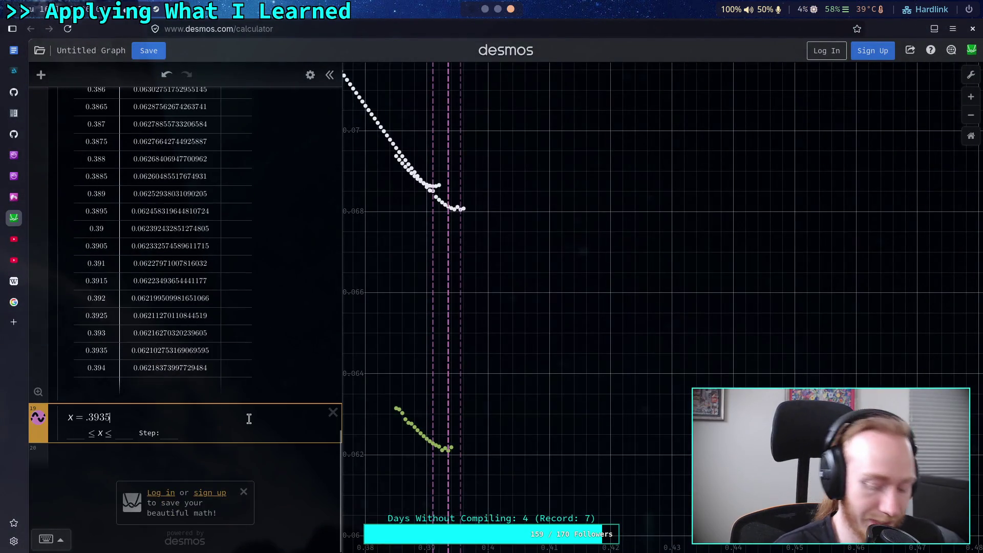
# Step: Paste the 0.388–0.393 results as a table and check the lowest magenta point
pyautogui.press('Down')
pyautogui.hotkey('ctrl', 'v')
pyautogui.scroll(5, 463, 407)
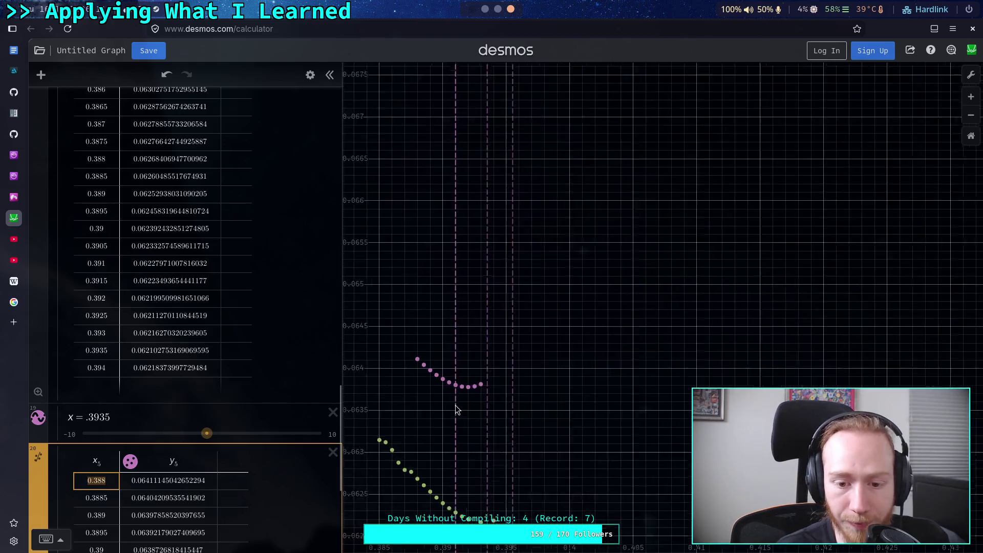
pyautogui.moveTo(471, 408)
pyautogui.mouseDown()
pyautogui.moveTo(517, 367)
pyautogui.moveTo(526, 331)
pyautogui.mouseUp()
pyautogui.click(523, 317)
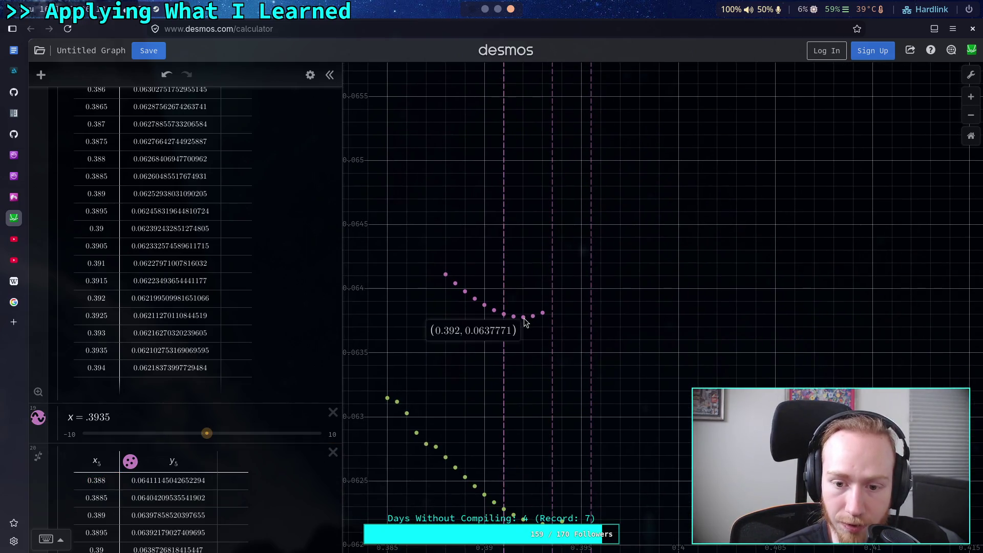
pyautogui.scroll(-5, 205, 405)
pyautogui.click(308, 433)
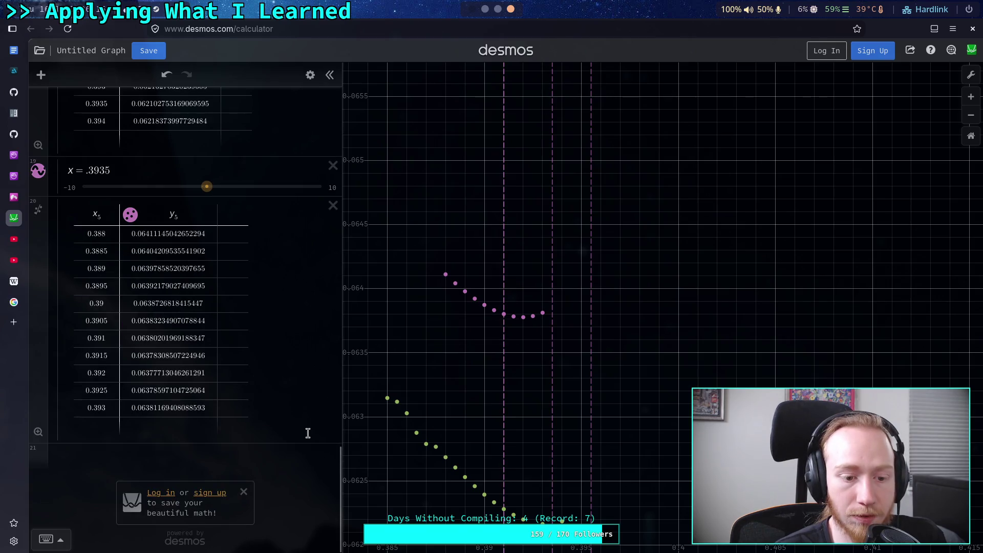
# Step: Duplicate the x = .3935 marker below the new table and change it to x = .392
pyautogui.click(310, 74)
pyautogui.click(303, 169)
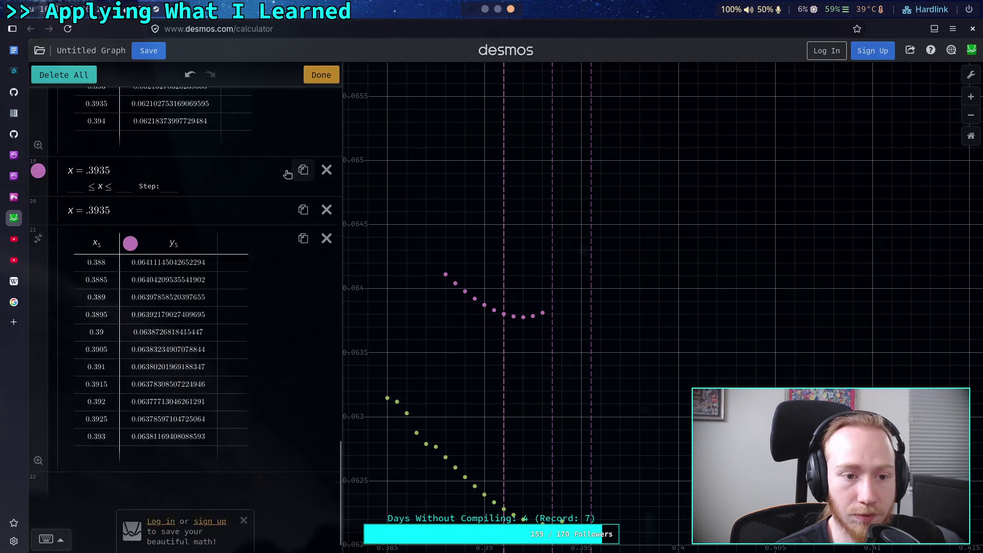
pyautogui.moveTo(54, 208)
pyautogui.mouseDown()
pyautogui.moveTo(51, 307)
pyautogui.moveTo(142, 346)
pyautogui.mouseUp()
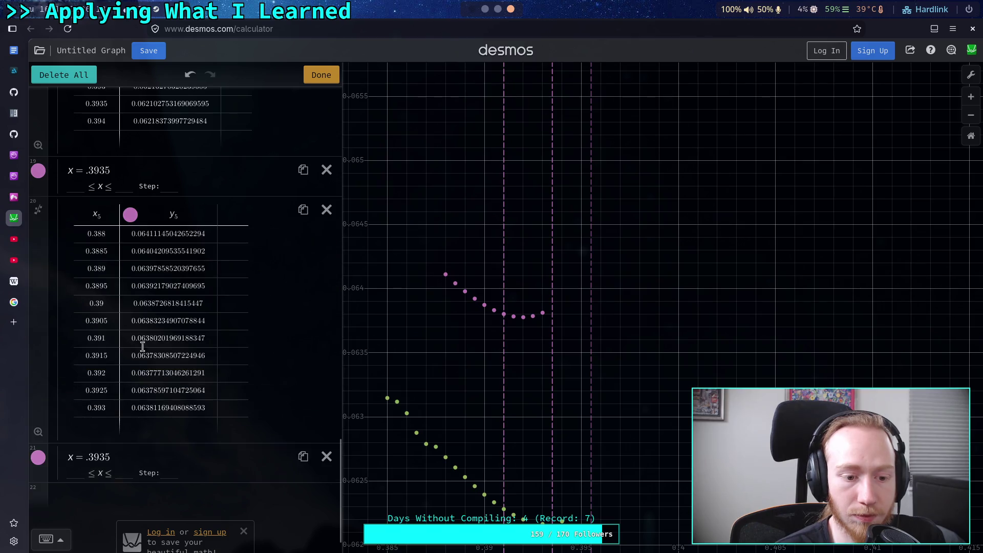
pyautogui.click(321, 75)
pyautogui.click(526, 322)
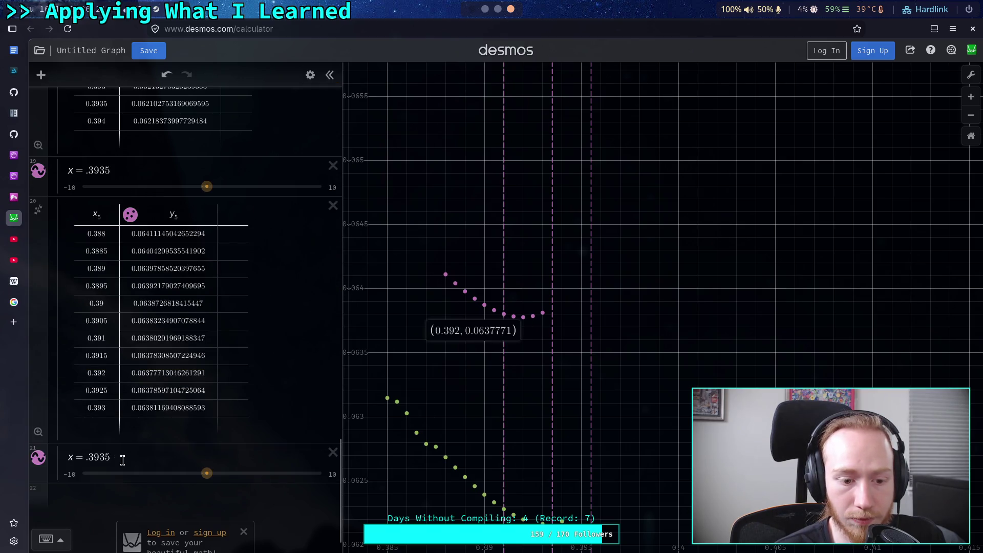
pyautogui.click(121, 457)
pyautogui.click(526, 322)
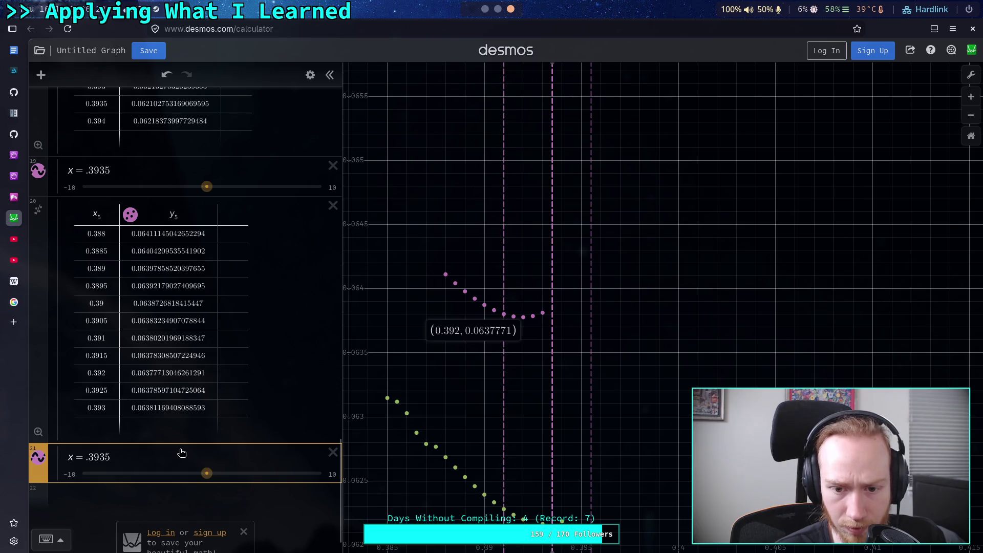
pyautogui.click(115, 460)
pyautogui.press('BackSpace')
pyautogui.press('BackSpace')
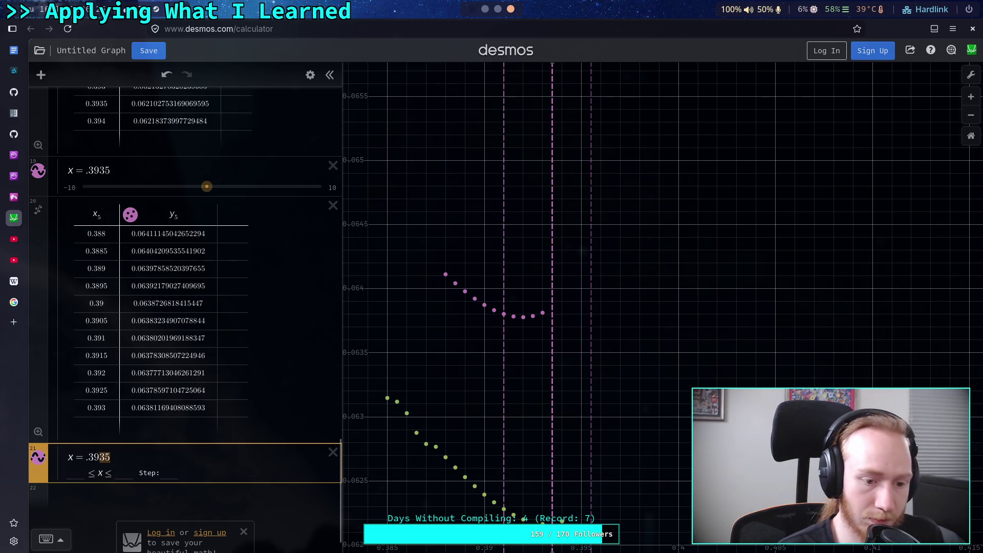
pyautogui.write('2')
pyautogui.click(481, 392)
# Step: Compare the sweep curves close up and select the empty row below x = .392
pyautogui.scroll(-5, 413, 361)
pyautogui.scroll(-5, 412, 364)
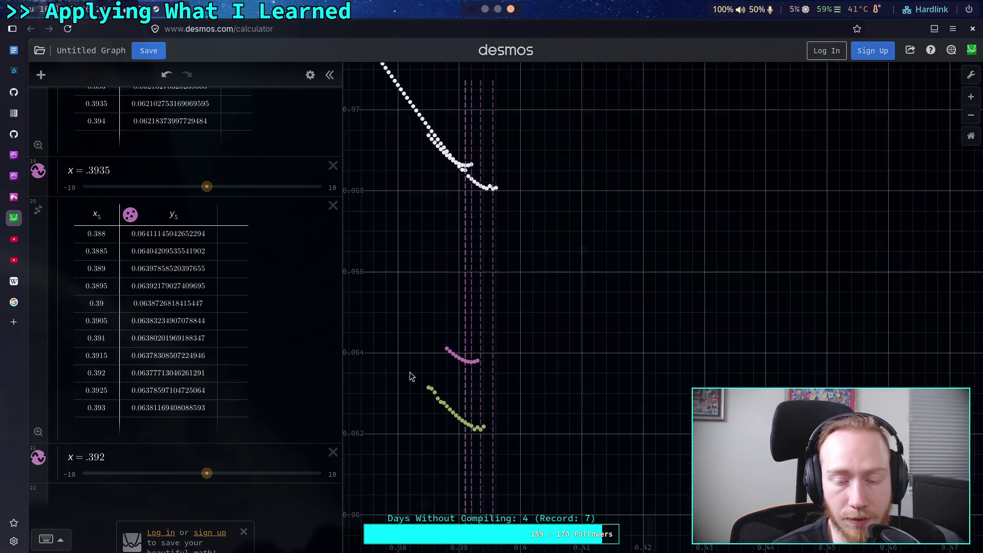
pyautogui.scroll(5, 525, 393)
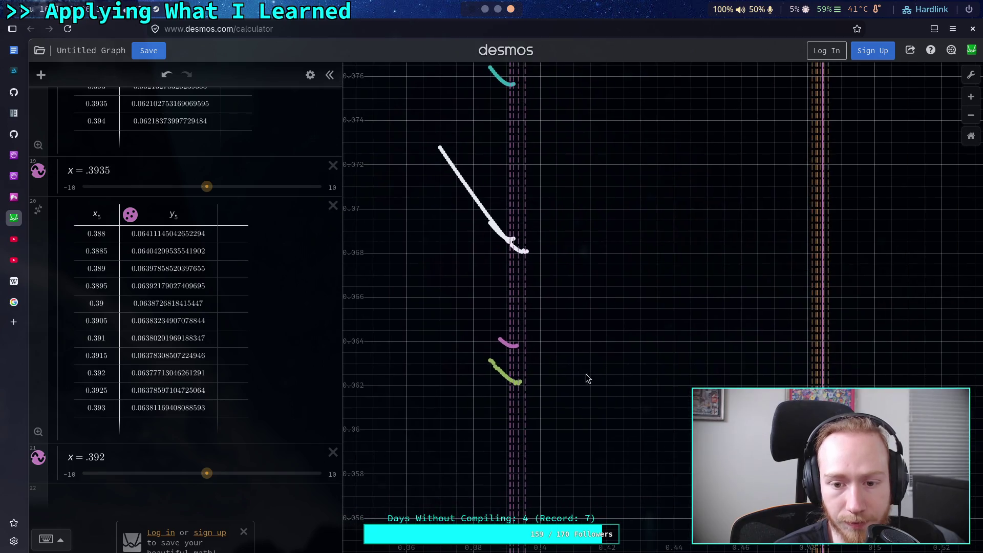
pyautogui.scroll(-5, 559, 377)
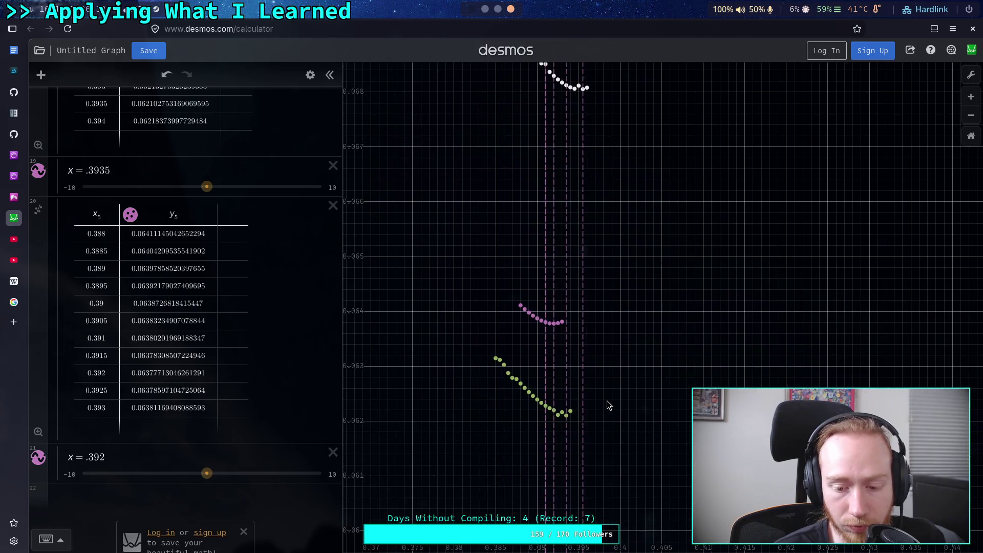
pyautogui.scroll(5, 597, 388)
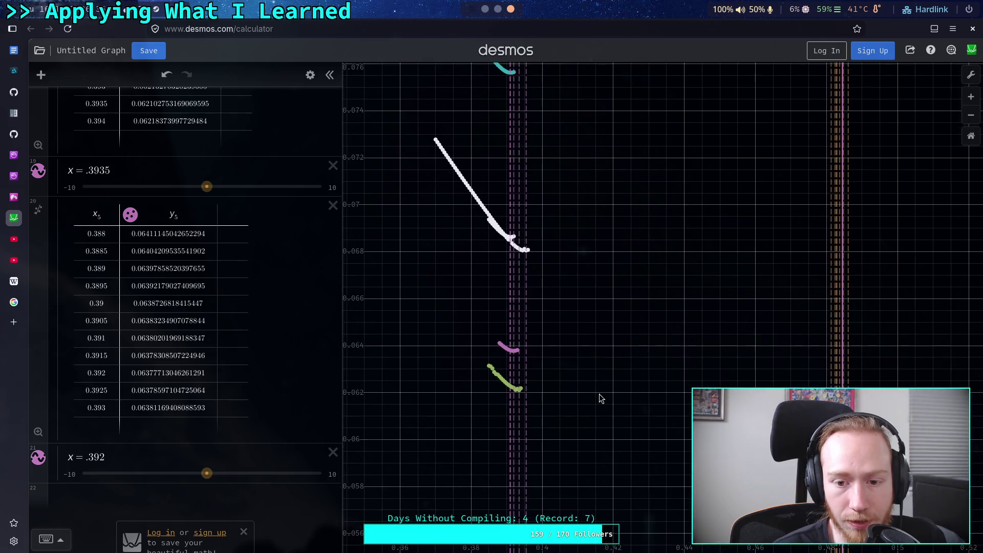
pyautogui.scroll(5, 477, 387)
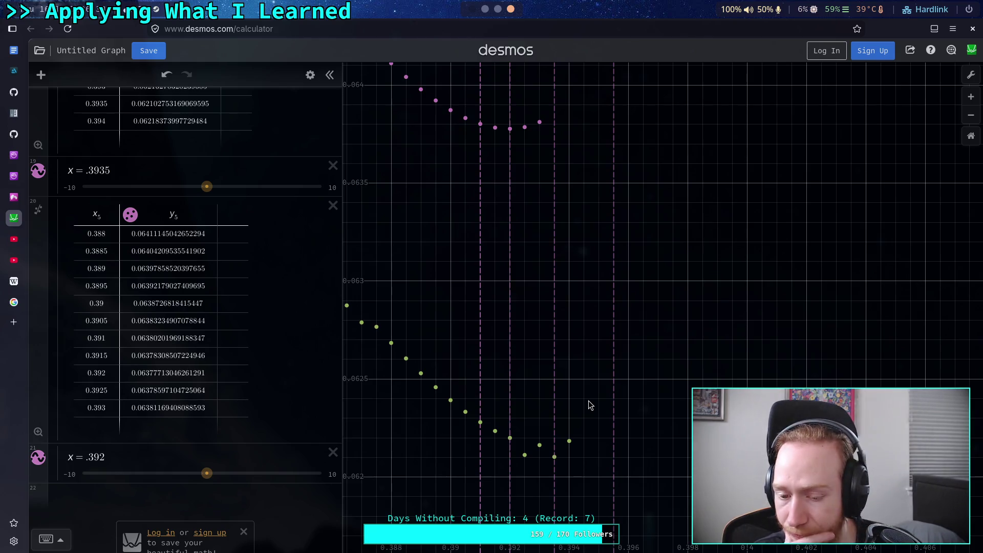
pyautogui.scroll(-10, 591, 405)
pyautogui.scroll(5, 555, 402)
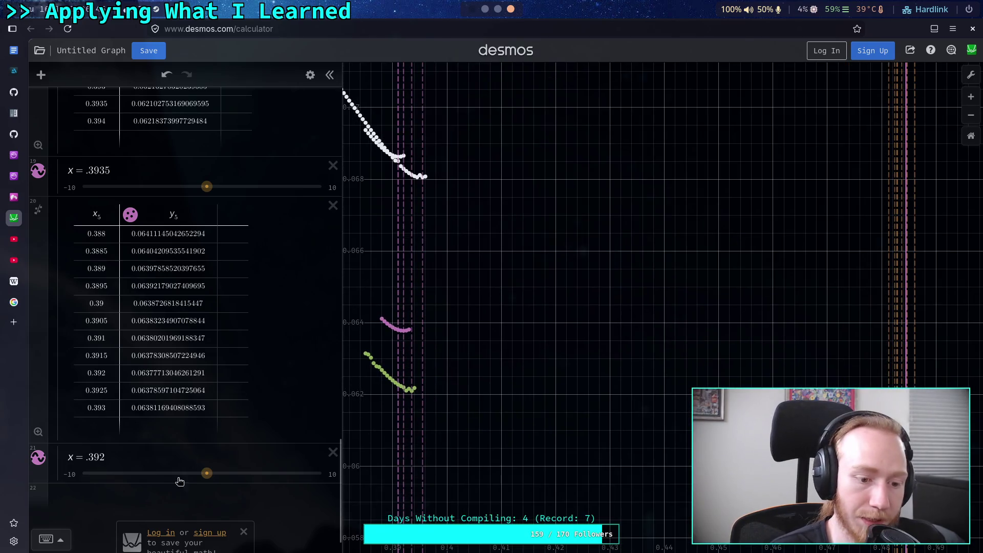
pyautogui.click(150, 499)
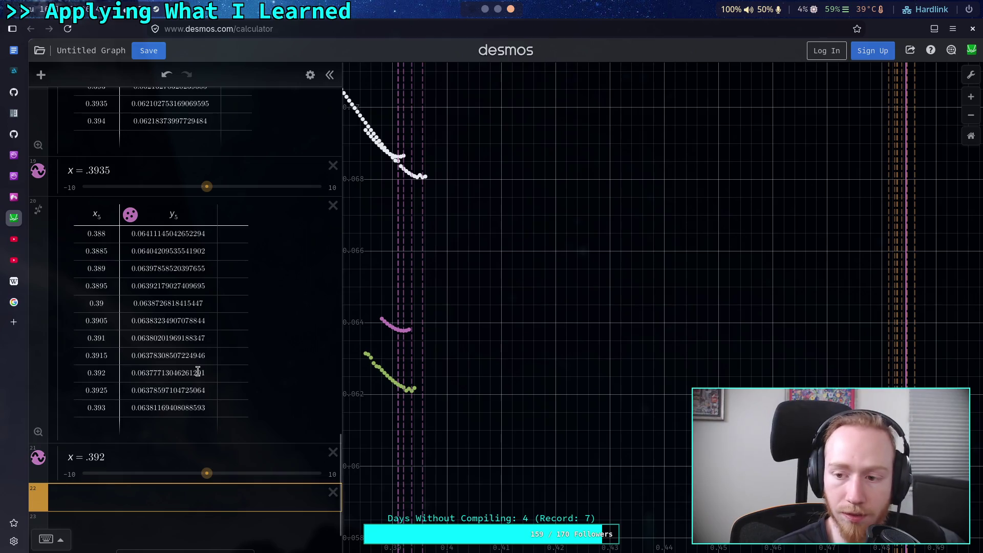
# Step: Enter the calculation .484 − .3935, which evaluates to 0.0905
pyautogui.scroll(12, 154, 364)
pyautogui.scroll(10, 146, 357)
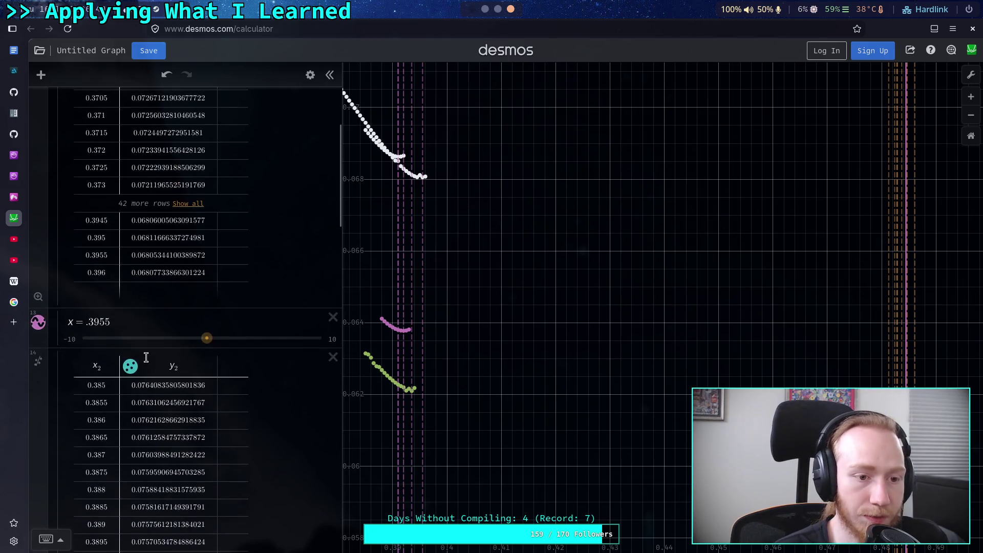
pyautogui.scroll(-20, 229, 387)
pyautogui.scroll(-2, 210, 415)
pyautogui.write('.484')
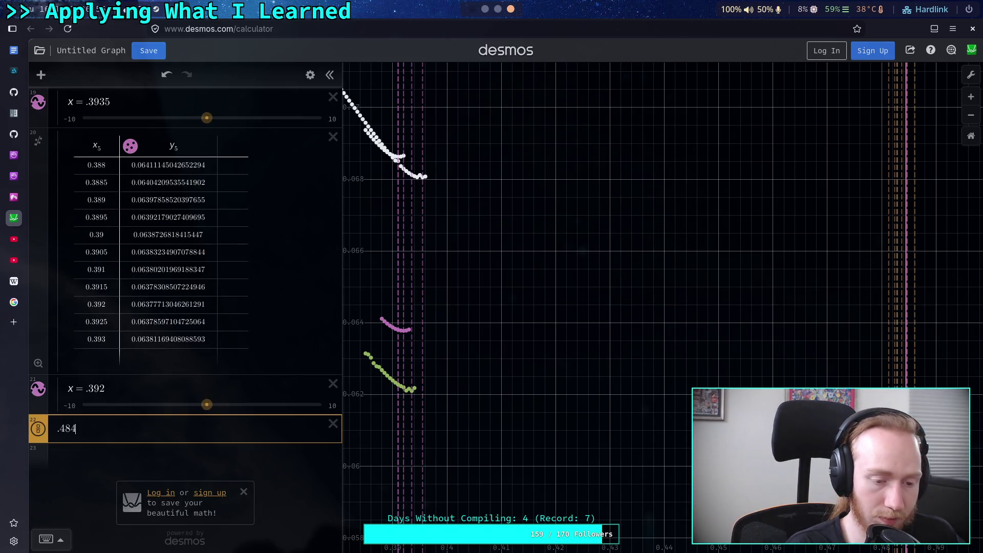
pyautogui.write('-')
pyautogui.write(' .39')
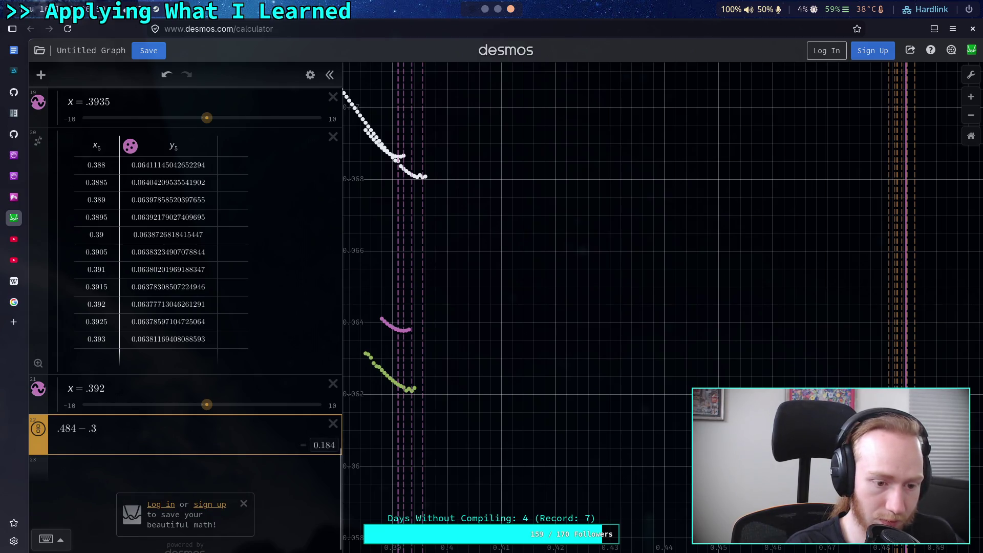
pyautogui.scroll(2, 356, 411)
pyautogui.scroll(3, 357, 411)
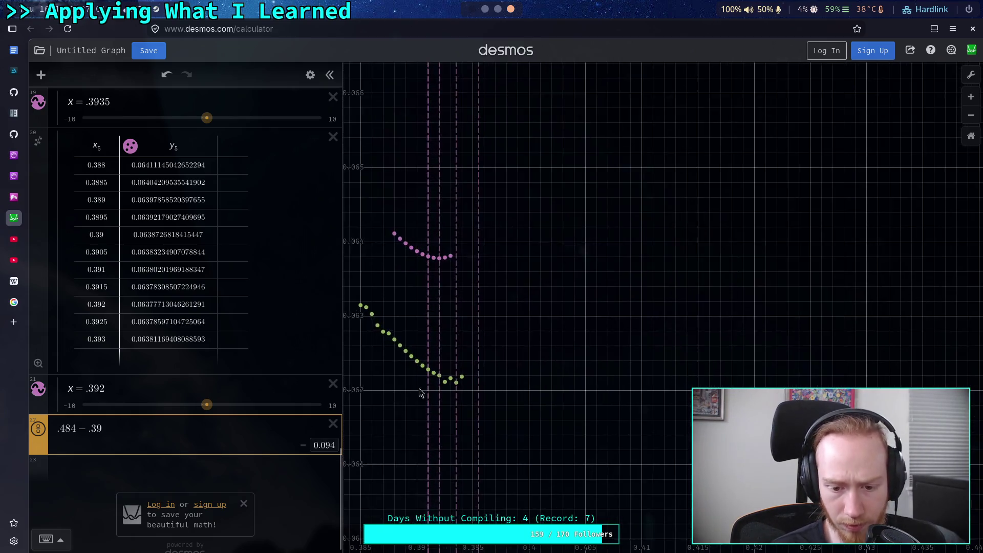
pyautogui.scroll(2, 433, 404)
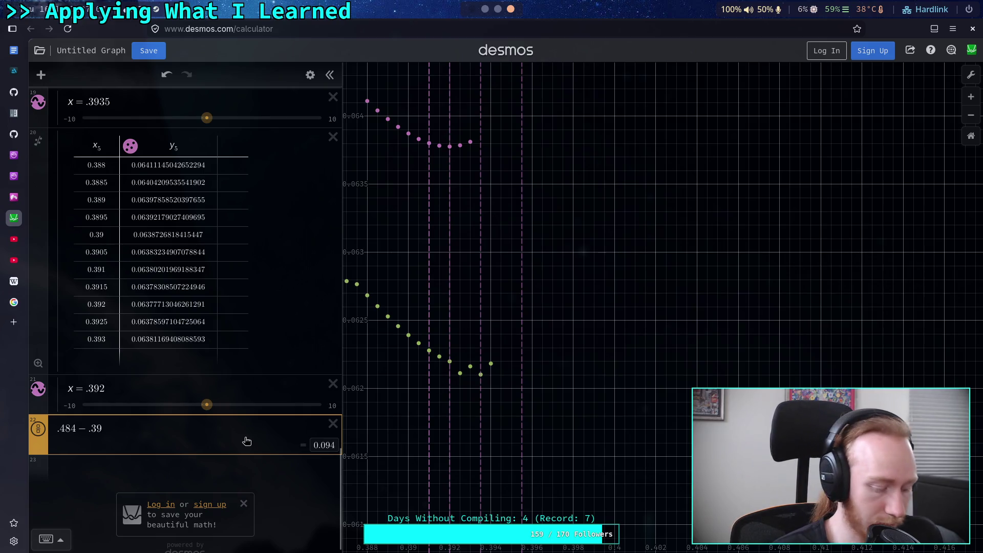
pyautogui.write('35')
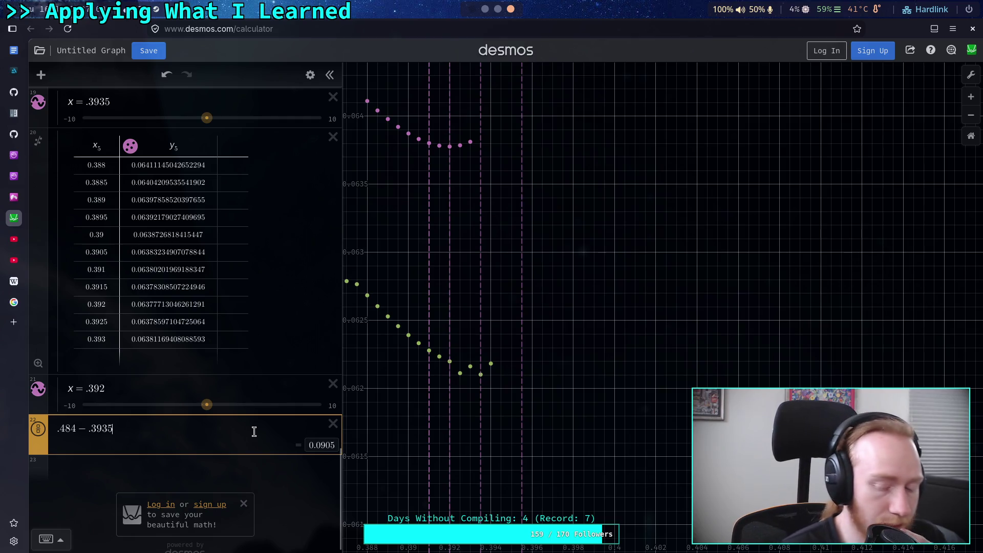
pyautogui.scroll(-10, 363, 364)
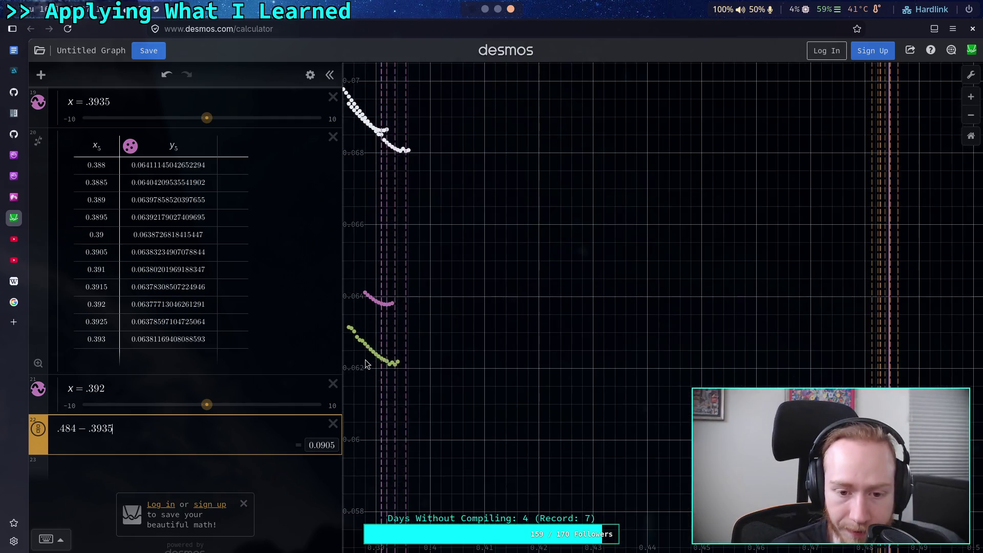
pyautogui.scroll(-5, 365, 364)
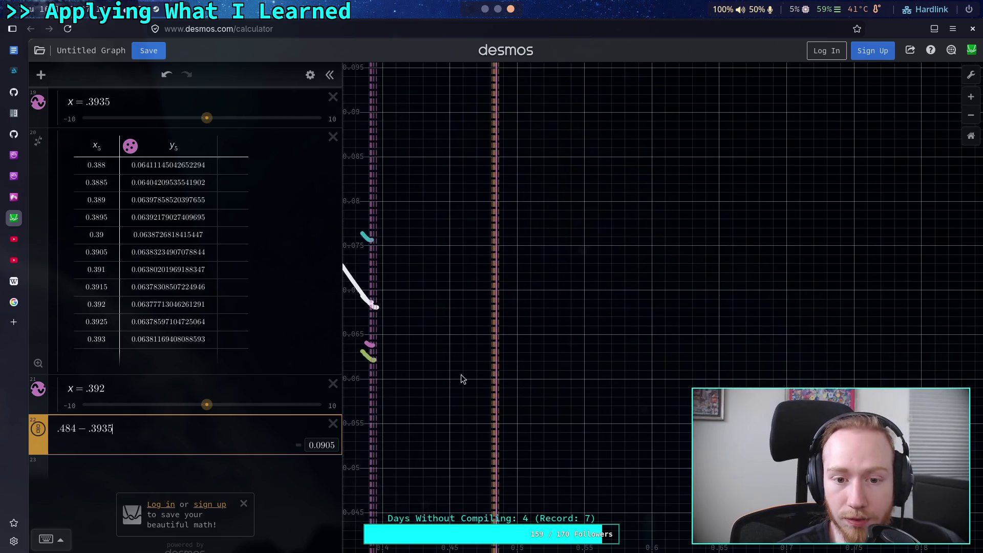
pyautogui.moveTo(457, 380); pyautogui.dragTo(530, 380)
pyautogui.scroll(3, 440, 368)
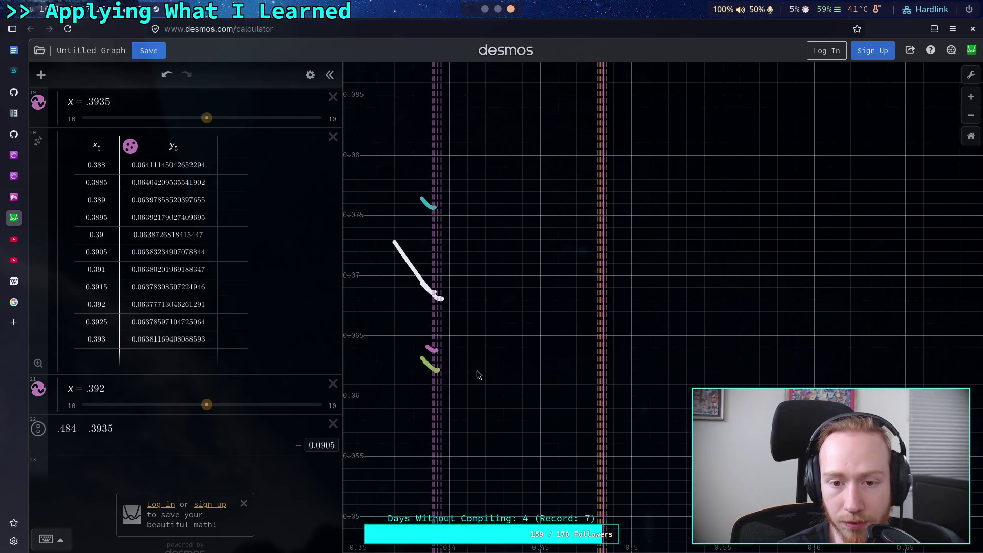
pyautogui.scroll(2, 452, 378)
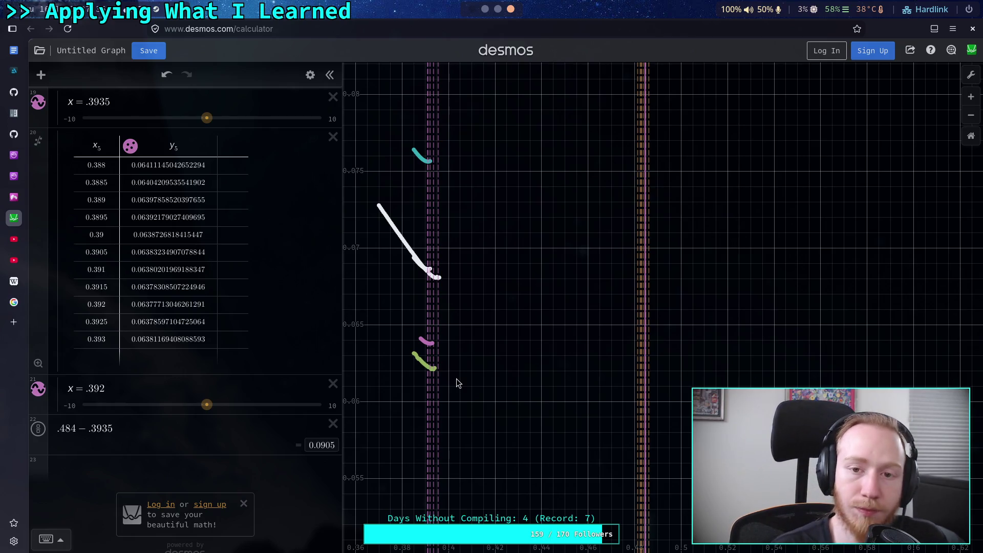
# Step: Check the terminal output, then start another blank expression line in Desmos
pyautogui.click(486, 14)
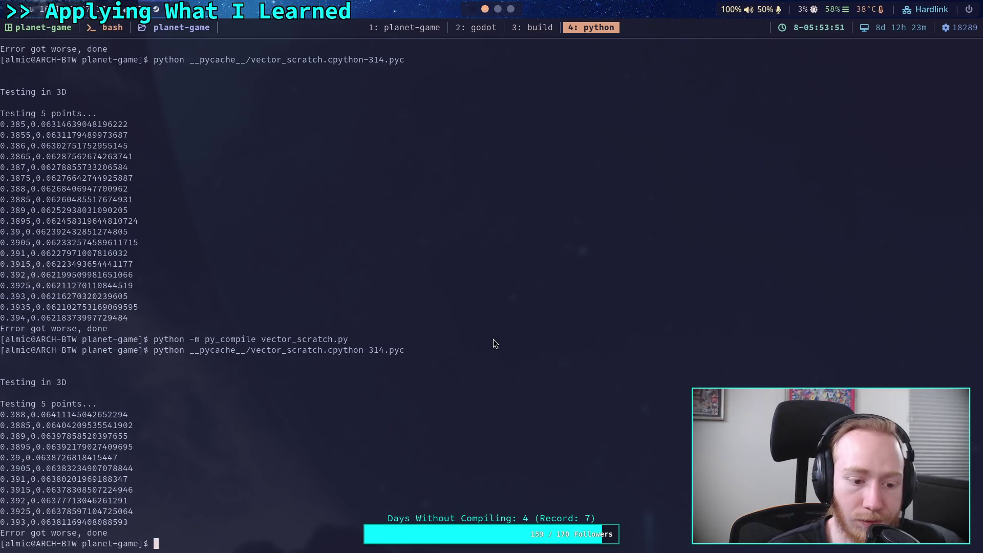
pyautogui.click(511, 9)
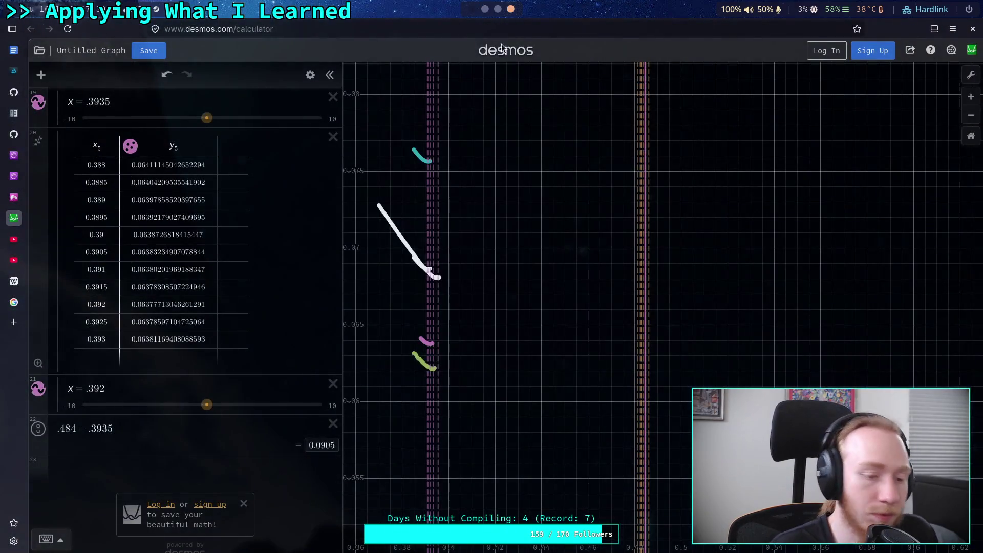
pyautogui.click(253, 472)
pyautogui.scroll(-10, 372, 409)
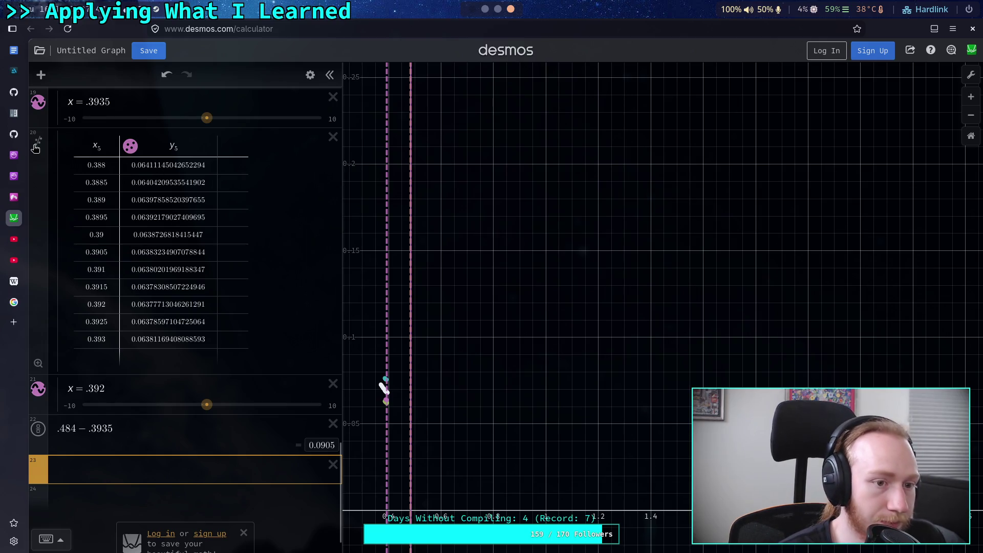
pyautogui.click(50, 78)
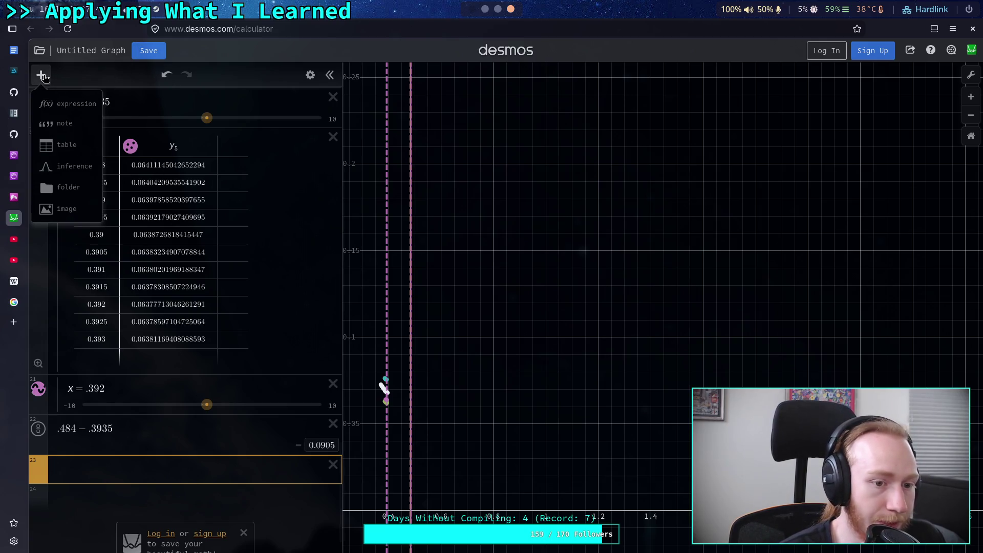
# Step: Add a new table with x6 and y6 and a third column named y7
pyautogui.click(49, 143)
pyautogui.click(160, 392)
pyautogui.write('y')
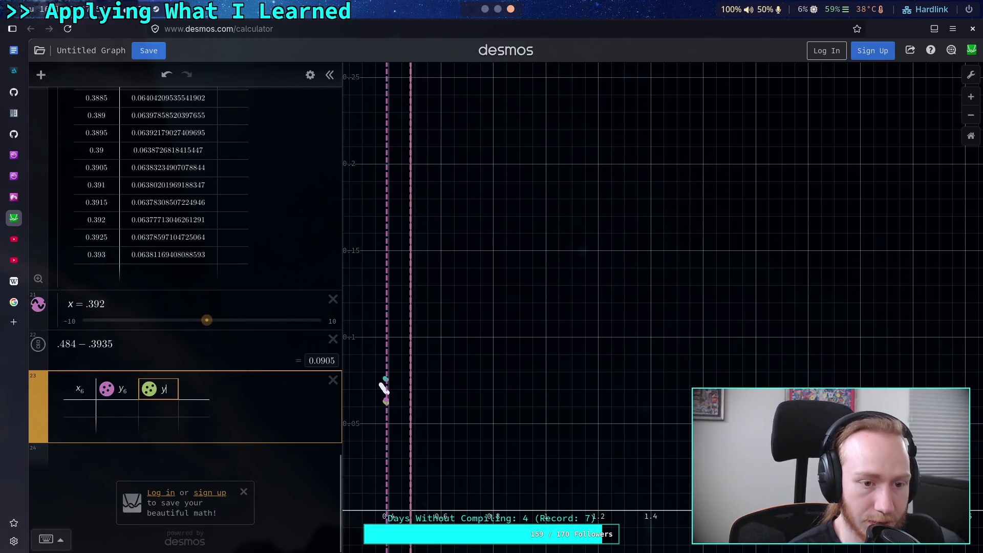
pyautogui.write('_')
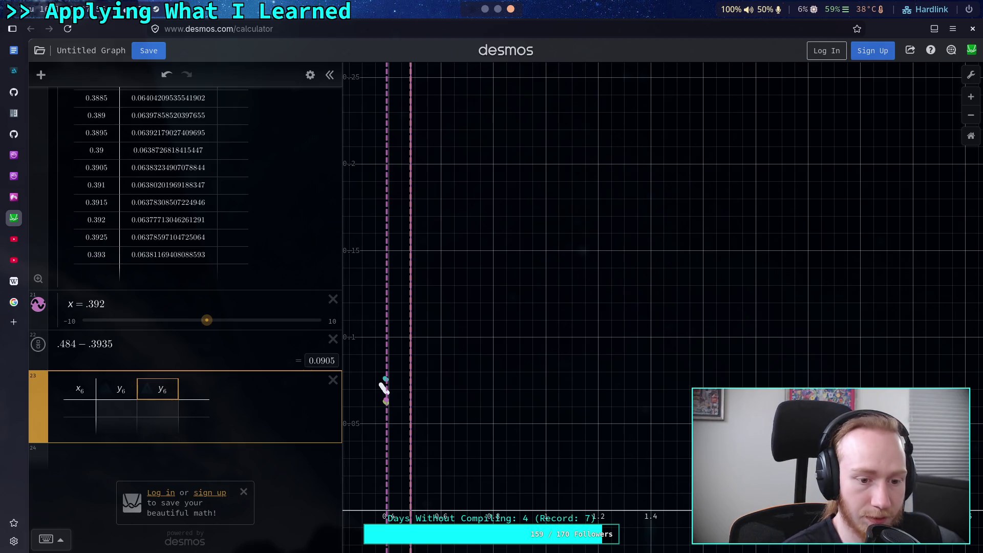
pyautogui.press('BackSpace')
pyautogui.write('7')
# Step: Enter 4 and 5 in the x6 column and widen the expression panel
pyautogui.click(82, 413)
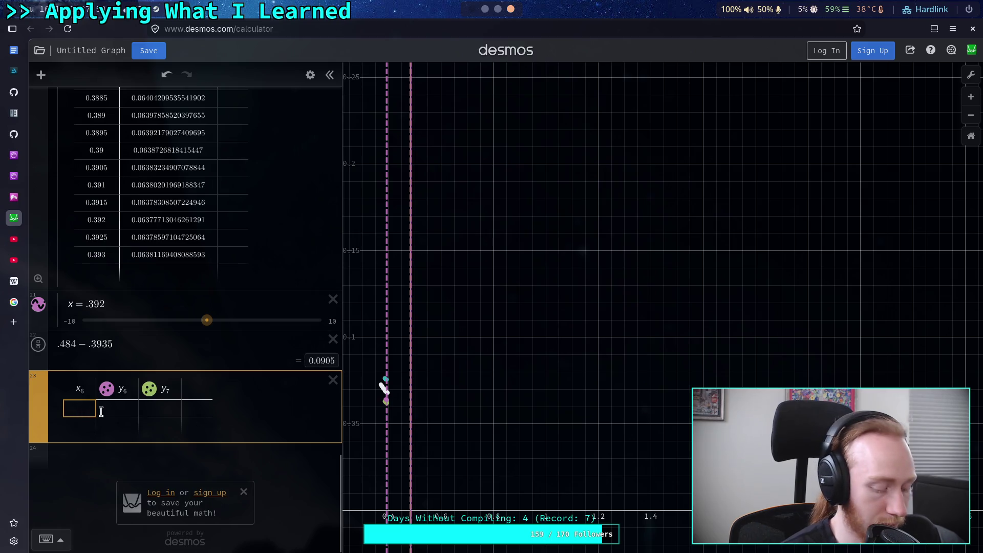
pyautogui.write('4')
pyautogui.press('Return')
pyautogui.write('5')
pyautogui.click(131, 410)
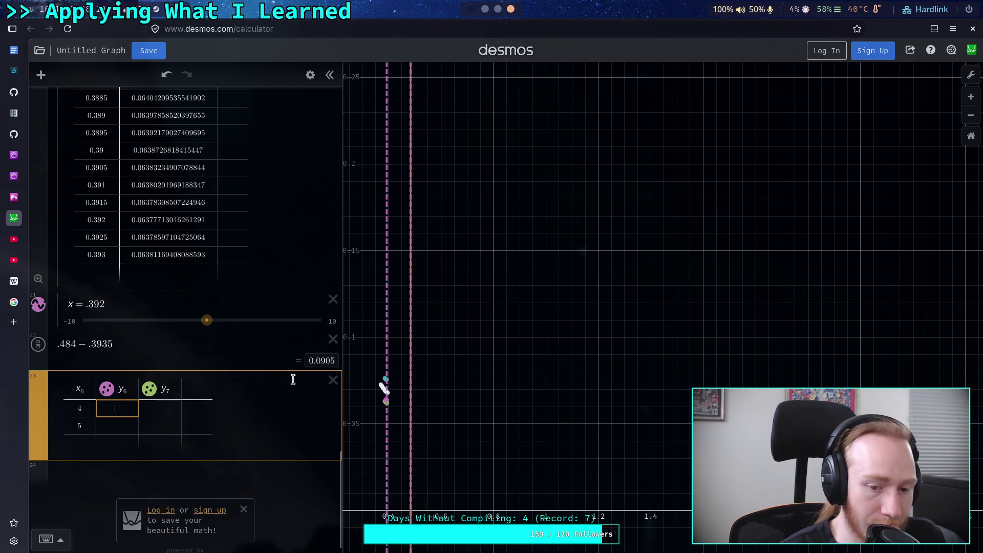
pyautogui.click(342, 380)
pyautogui.moveTo(343, 380); pyautogui.dragTo(382, 380)
pyautogui.click(80, 408)
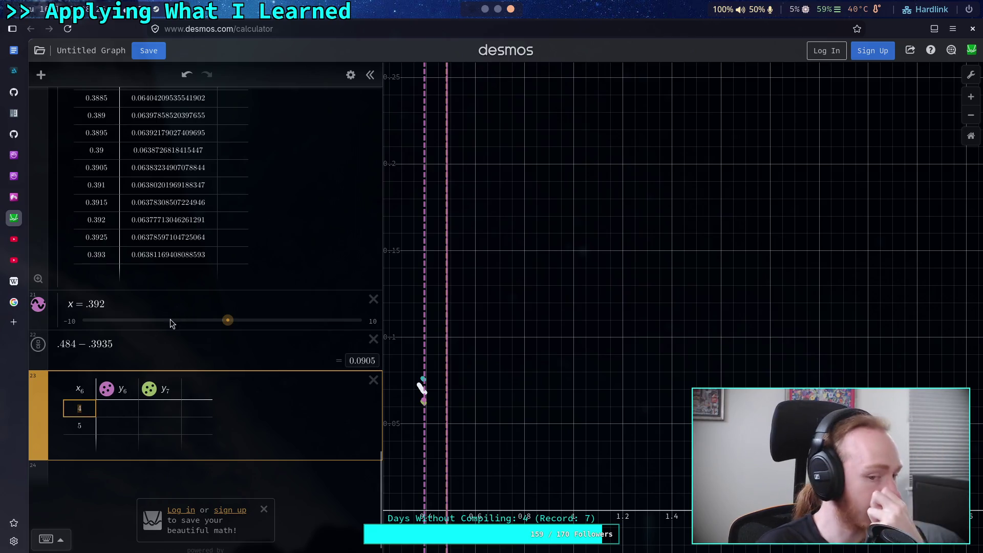
# Step: Drag the x = .391 slider down the list to sit just above x = .392
pyautogui.scroll(5, 418, 364)
pyautogui.scroll(5, 417, 365)
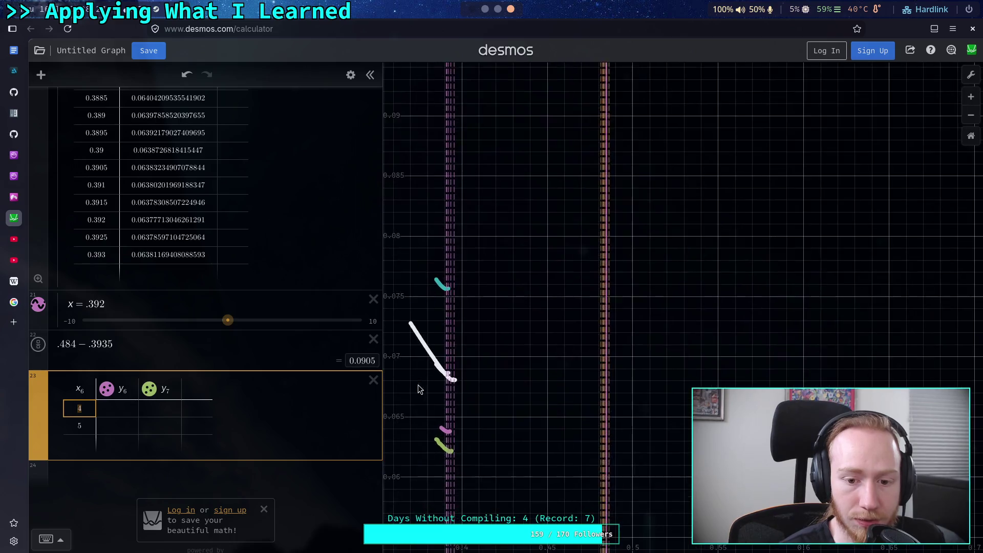
pyautogui.hotkey('ctrl', 'z')
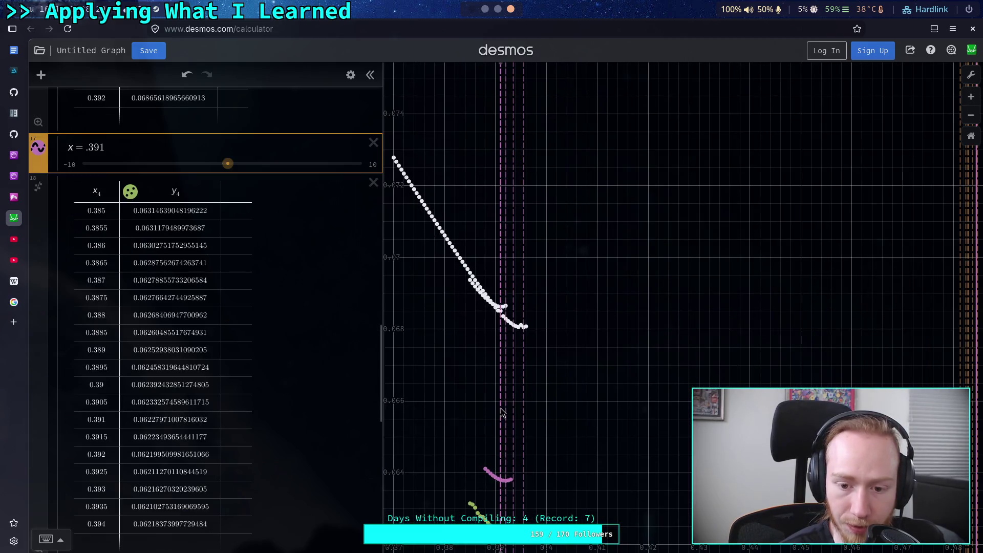
pyautogui.scroll(2, 154, 296)
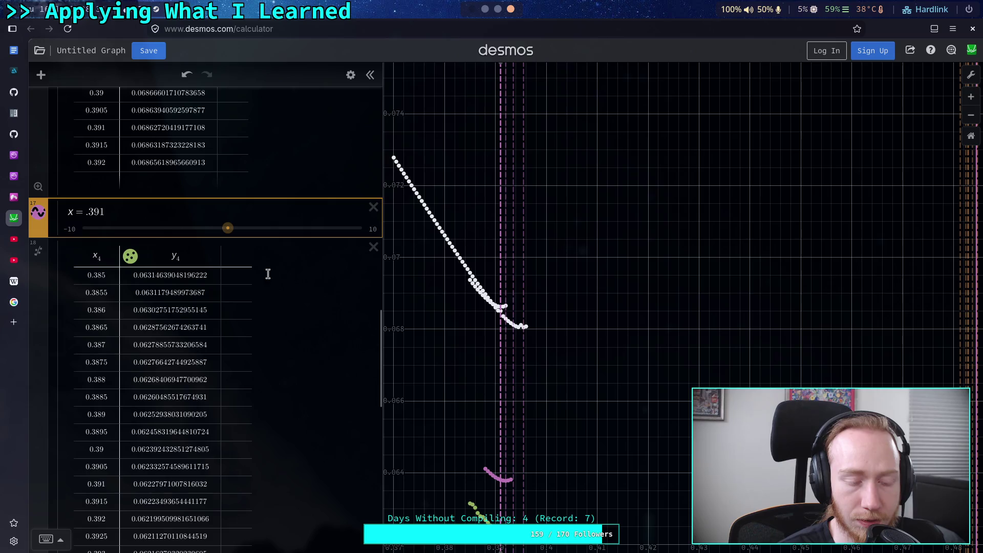
pyautogui.scroll(3, 294, 304)
pyautogui.moveTo(38, 340)
pyautogui.mouseDown()
pyautogui.moveTo(38, 547)
pyautogui.moveTo(61, 543)
pyautogui.moveTo(54, 243)
pyautogui.mouseUp()
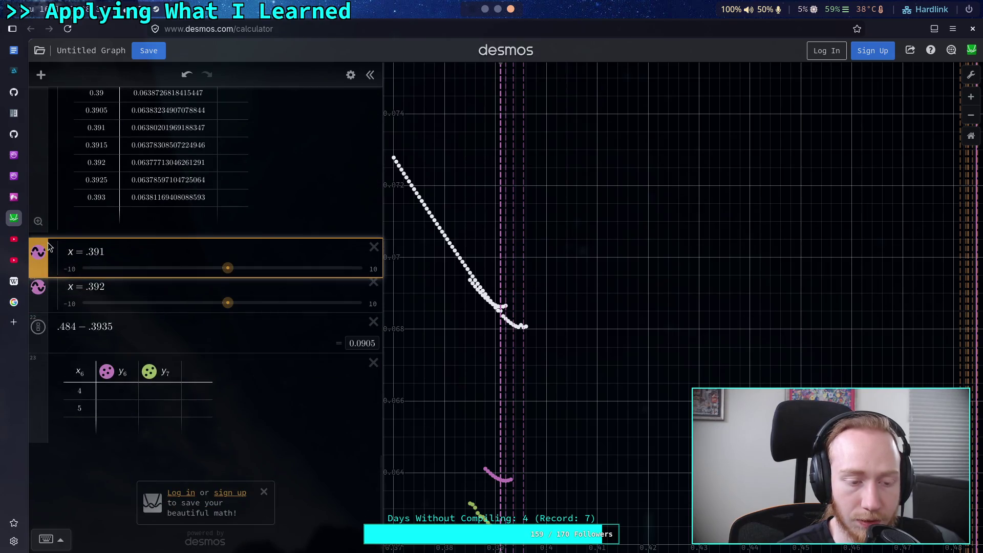
pyautogui.scroll(5, 58, 233)
pyautogui.scroll(10, 51, 169)
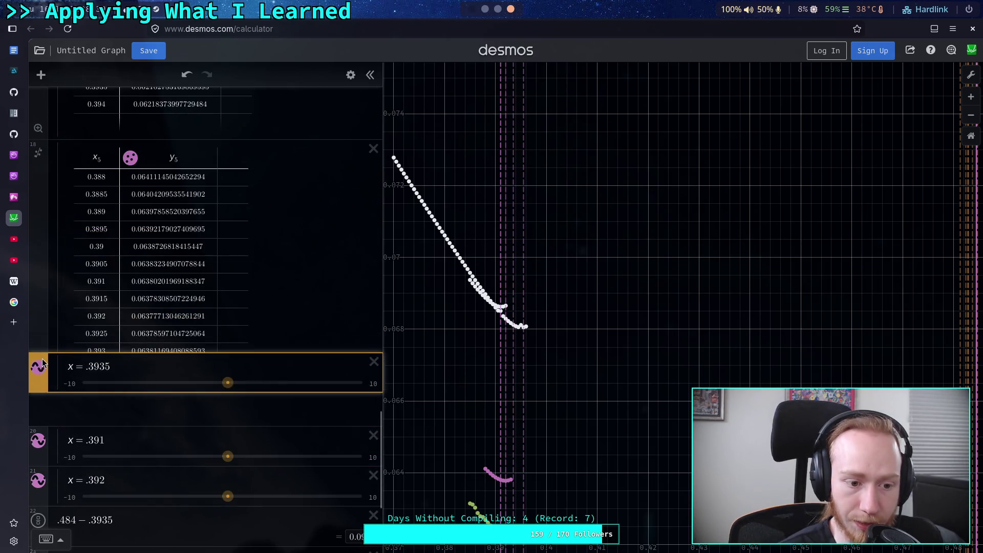
pyautogui.scroll(2, 65, 192)
pyautogui.moveTo(46, 315)
pyautogui.mouseDown()
pyautogui.moveTo(41, 549)
pyautogui.moveTo(41, 318)
pyautogui.moveTo(41, 410)
pyautogui.moveTo(40, 395)
pyautogui.mouseUp()
# Step: Move the x = .3955 slider further down the expression list
pyautogui.scroll(15, 121, 316)
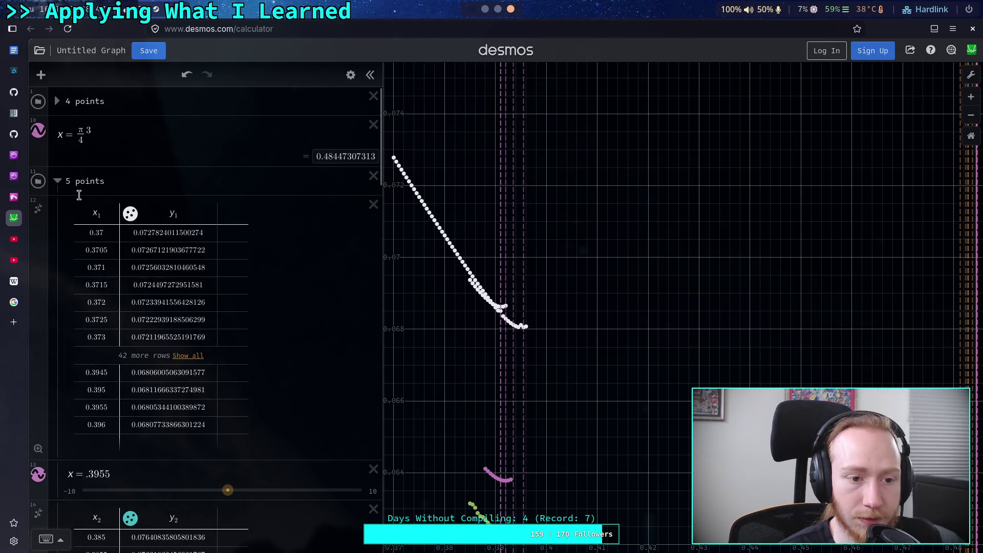
pyautogui.moveTo(47, 468)
pyautogui.mouseDown()
pyautogui.moveTo(41, 550)
pyautogui.moveTo(39, 330)
pyautogui.mouseUp()
pyautogui.scroll(10, 109, 272)
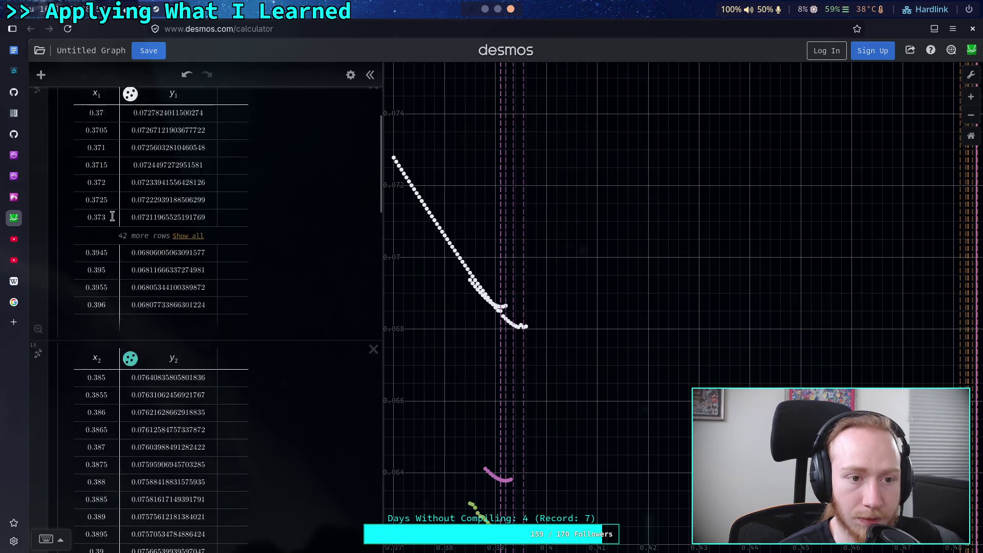
pyautogui.click(41, 74)
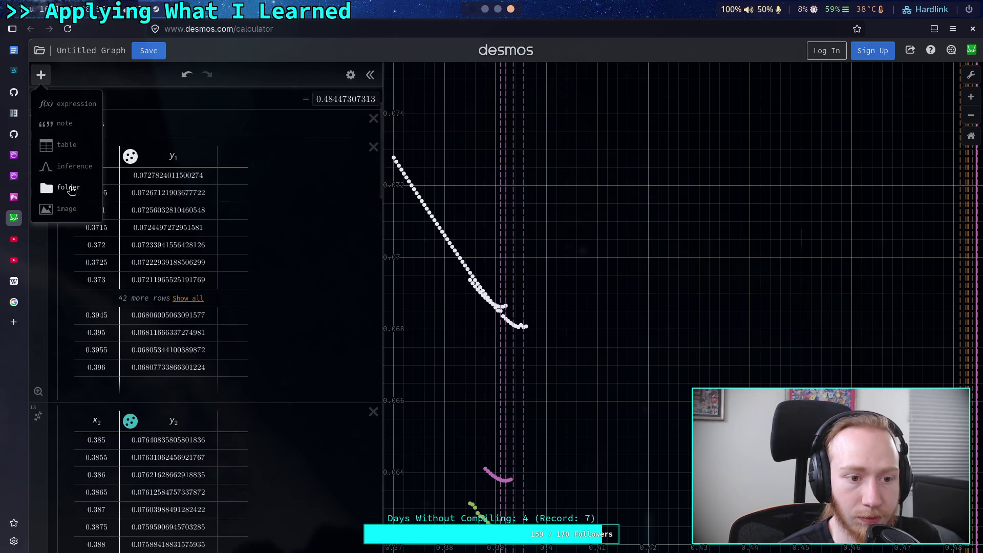
# Step: Create a '5 points data' folder, place it above the tables and collapse it
pyautogui.click(70, 187)
pyautogui.write('5 points')
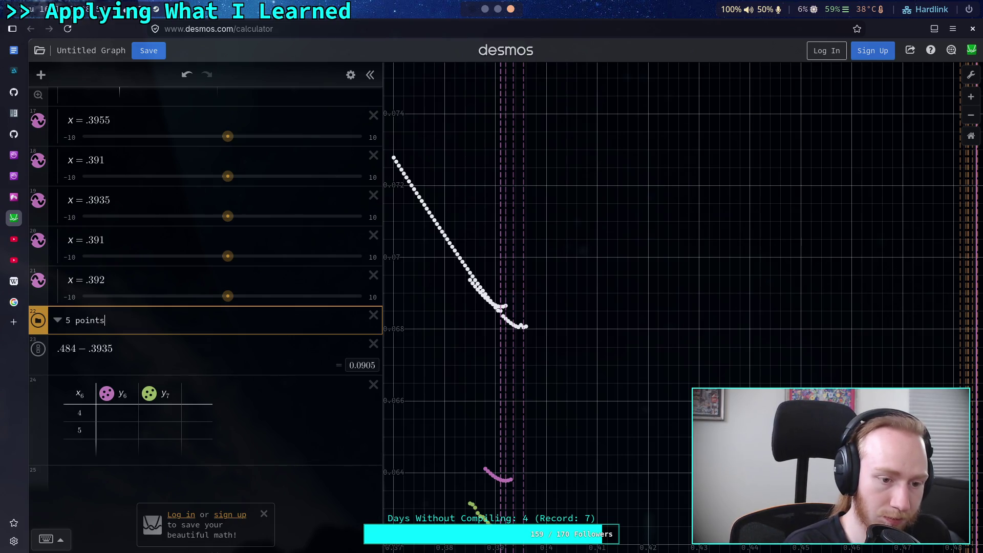
pyautogui.write('ta')
pyautogui.press('Return')
pyautogui.moveTo(52, 311)
pyautogui.mouseDown()
pyautogui.moveTo(52, 71)
pyautogui.moveTo(26, 194)
pyautogui.moveTo(26, 185)
pyautogui.mouseUp()
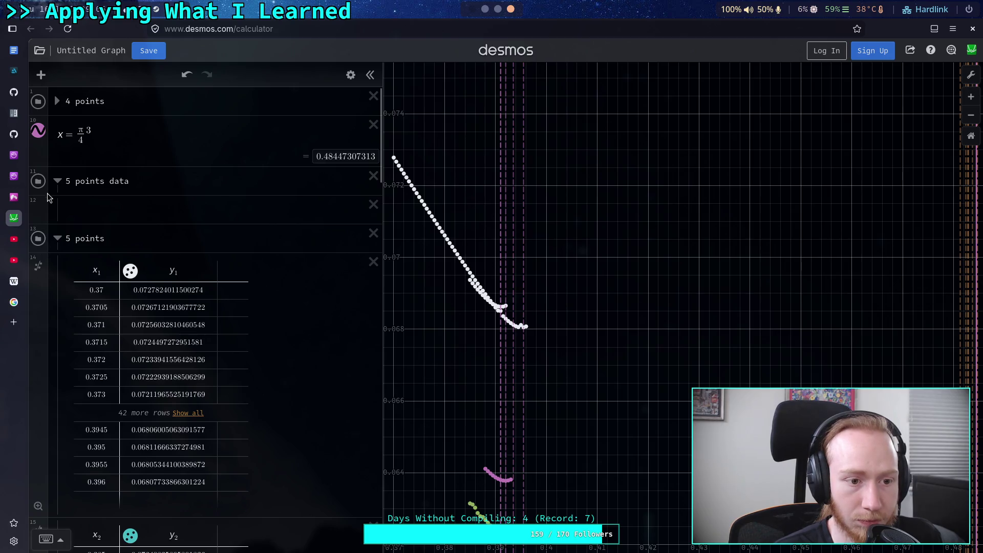
pyautogui.click(373, 205)
pyautogui.click(58, 182)
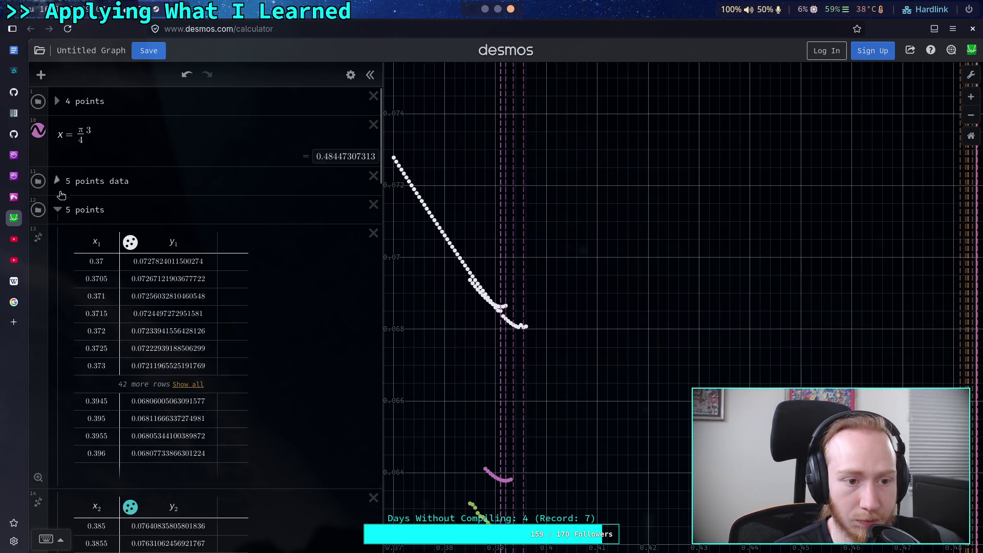
# Step: Move the x₁ through x₅ sweep tables into the 5 points data folder
pyautogui.moveTo(50, 227); pyautogui.dragTo(72, 194)
pyautogui.moveTo(43, 253)
pyautogui.mouseDown()
pyautogui.moveTo(77, 192)
pyautogui.moveTo(77, 207)
pyautogui.mouseUp()
pyautogui.moveTo(46, 256); pyautogui.dragTo(88, 224)
pyautogui.moveTo(42, 264); pyautogui.dragTo(83, 226)
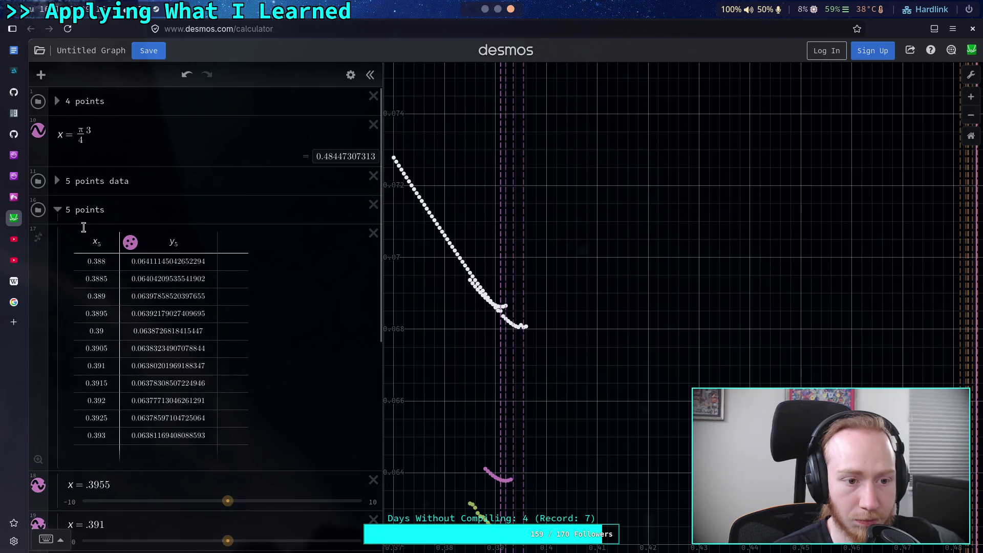
pyautogui.moveTo(46, 269); pyautogui.dragTo(80, 225)
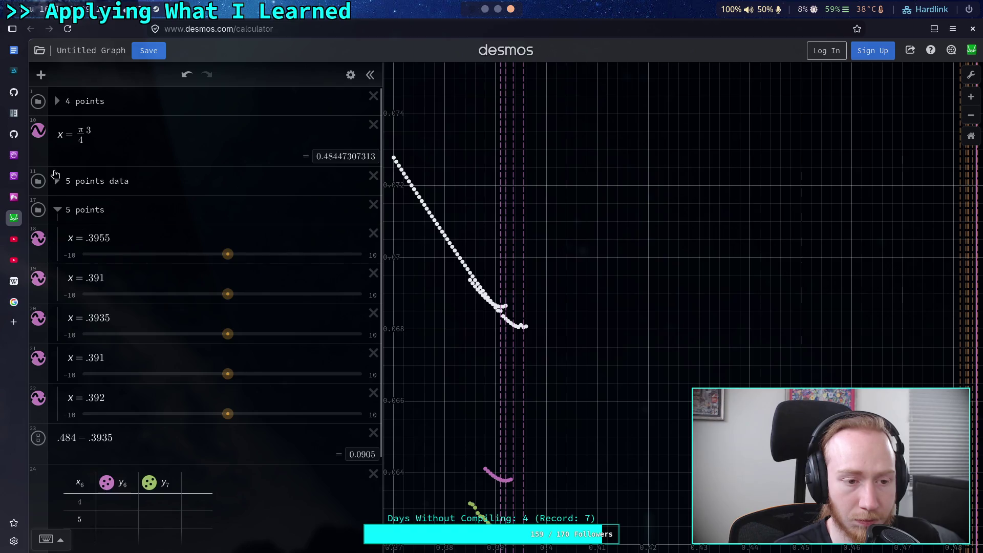
pyautogui.scroll(-2, 205, 246)
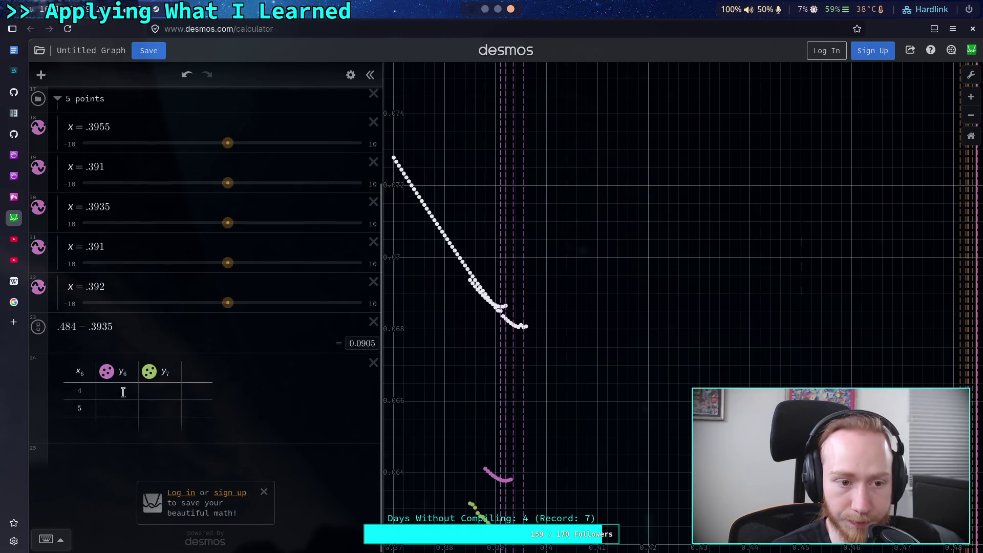
# Step: Enter .3955 with y₆ 4 in the first row and delete the unused y₇ column
pyautogui.scroll(1, 118, 379)
pyautogui.click(87, 455)
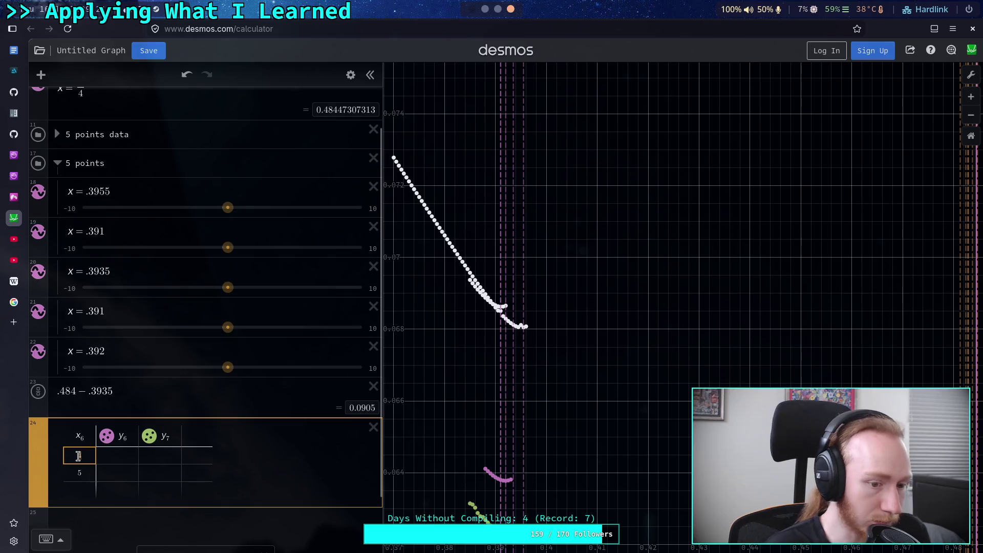
pyautogui.press('BackSpace')
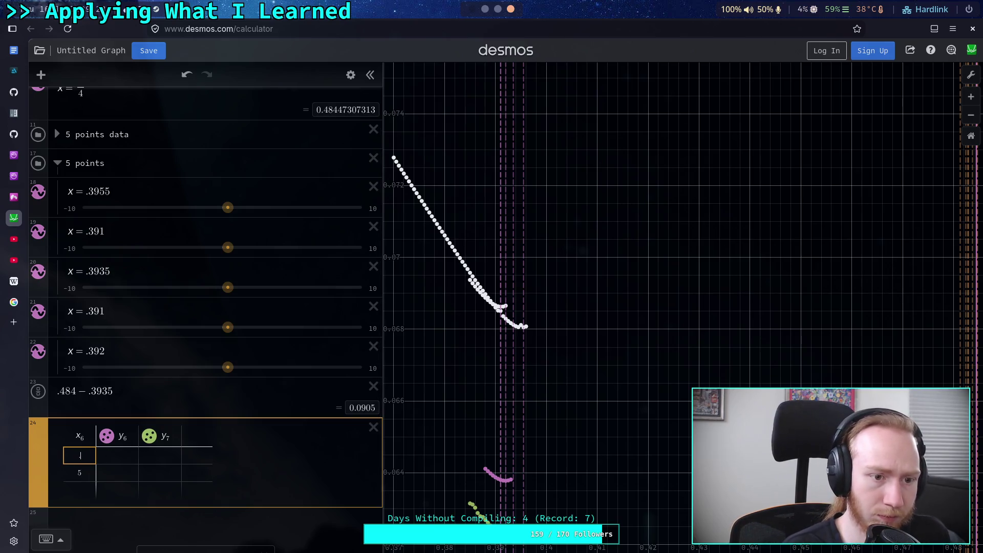
pyautogui.write('.39')
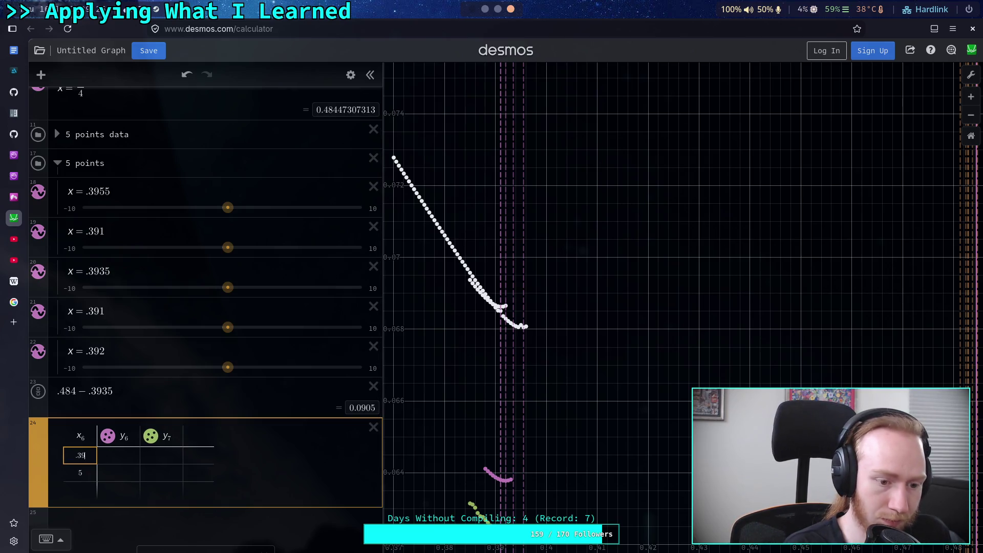
pyautogui.write('55')
pyautogui.click(139, 457)
pyautogui.write('4')
pyautogui.click(176, 431)
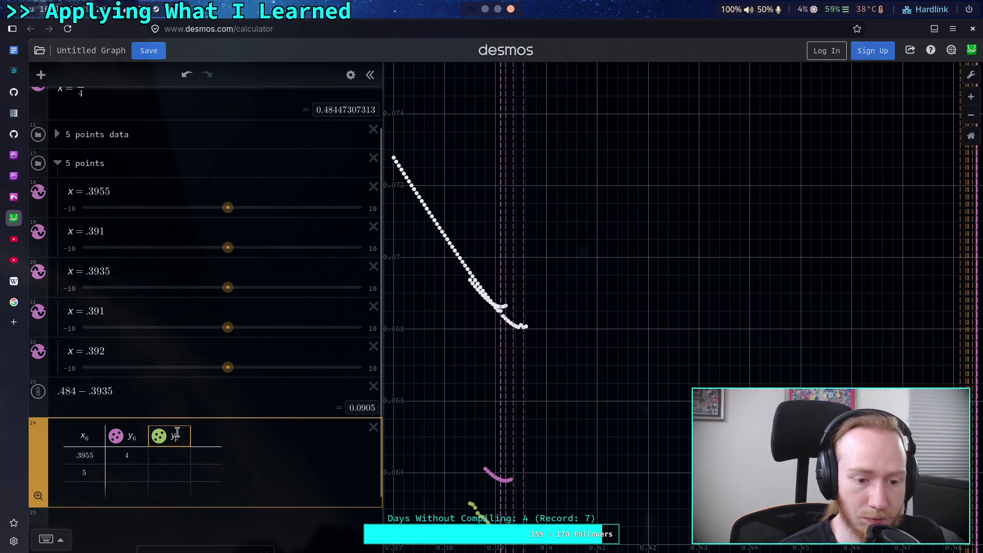
pyautogui.press('BackSpace')
pyautogui.press('BackSpace')
pyautogui.press('BackSpace')
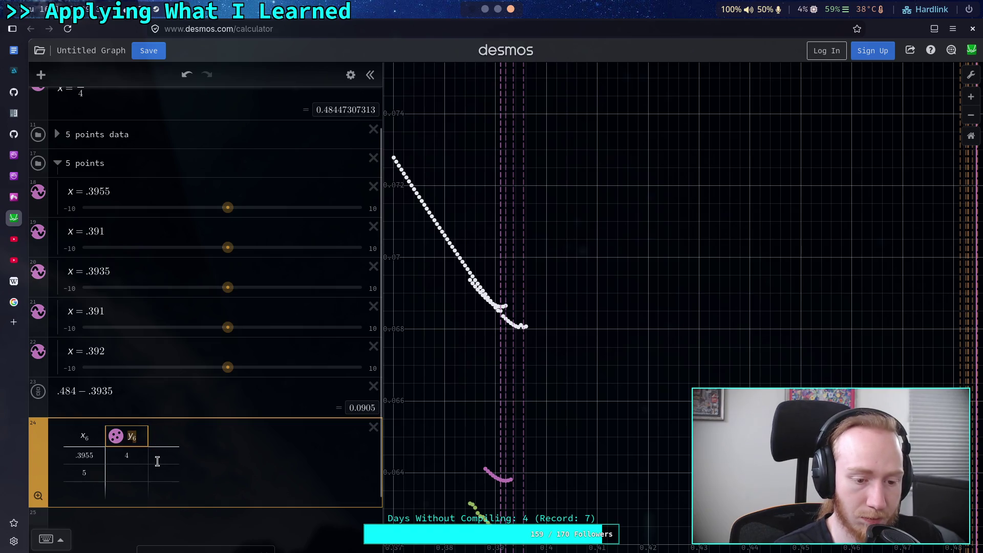
# Step: Fill the second x₆/y₆ row with .391 and 4
pyautogui.click(79, 473)
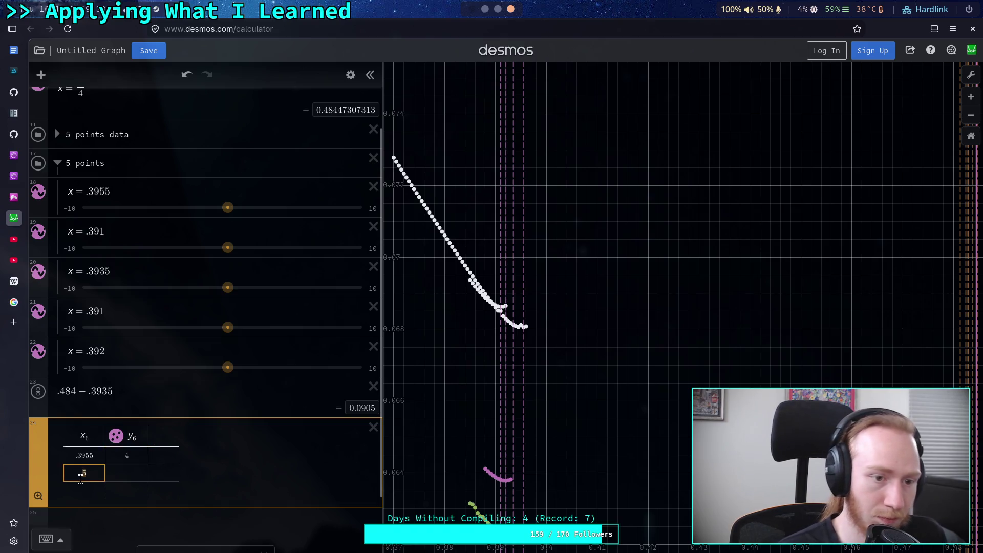
pyautogui.press('BackSpace')
pyautogui.write('.39')
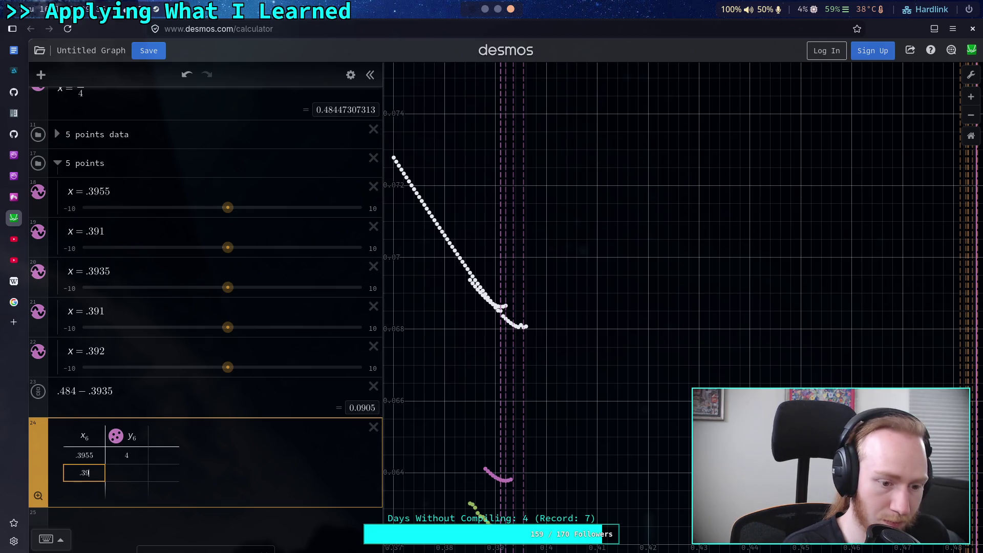
pyautogui.write('1')
pyautogui.press('Tab')
pyautogui.write('5')
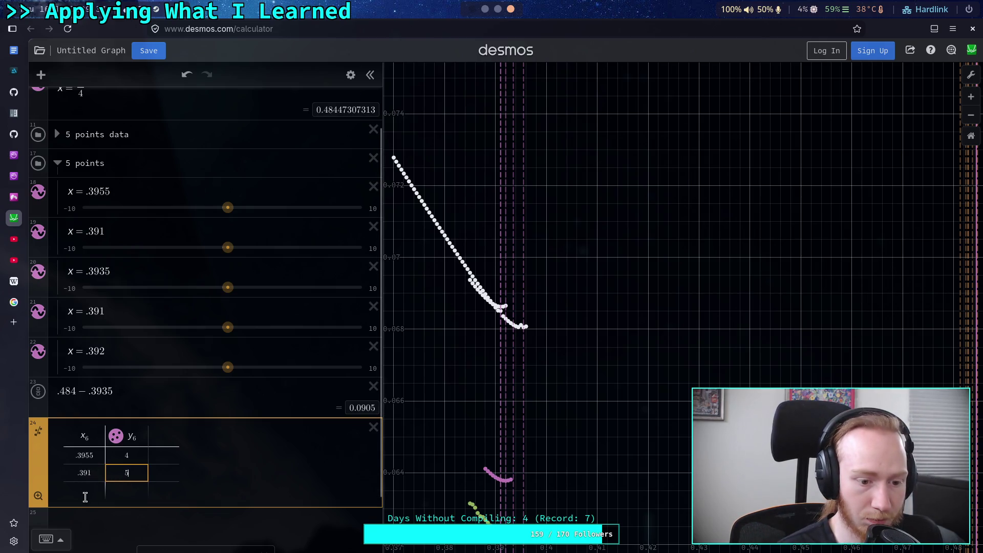
pyautogui.press('BackSpace')
pyautogui.write('4')
# Step: Add the third and fourth rows, .3935 and .392, each paired with 4
pyautogui.click(86, 491)
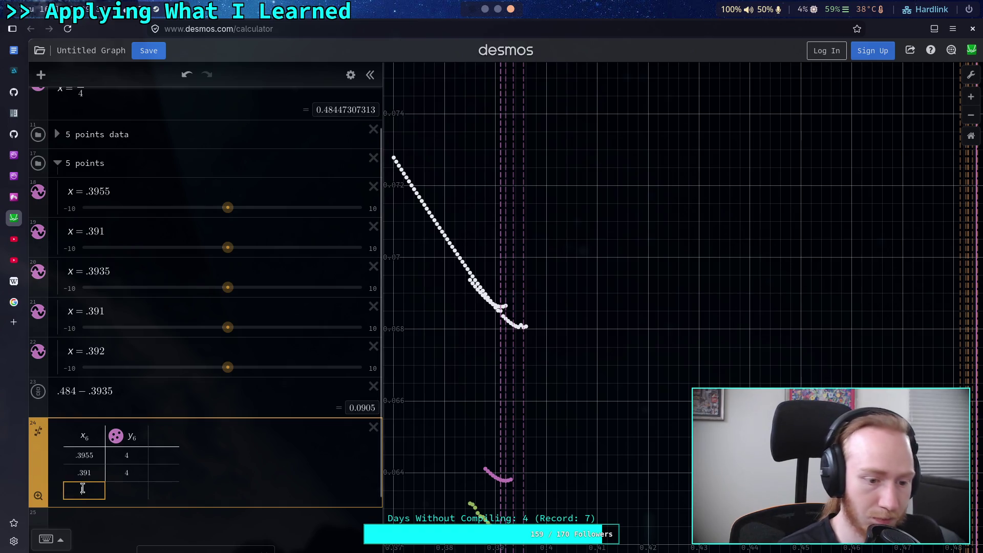
pyautogui.write('.39')
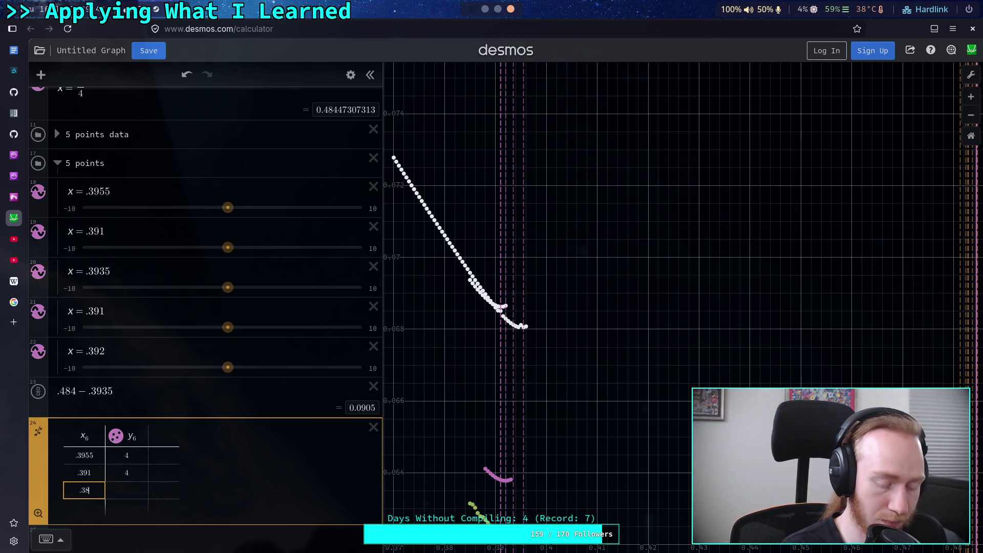
pyautogui.write('35')
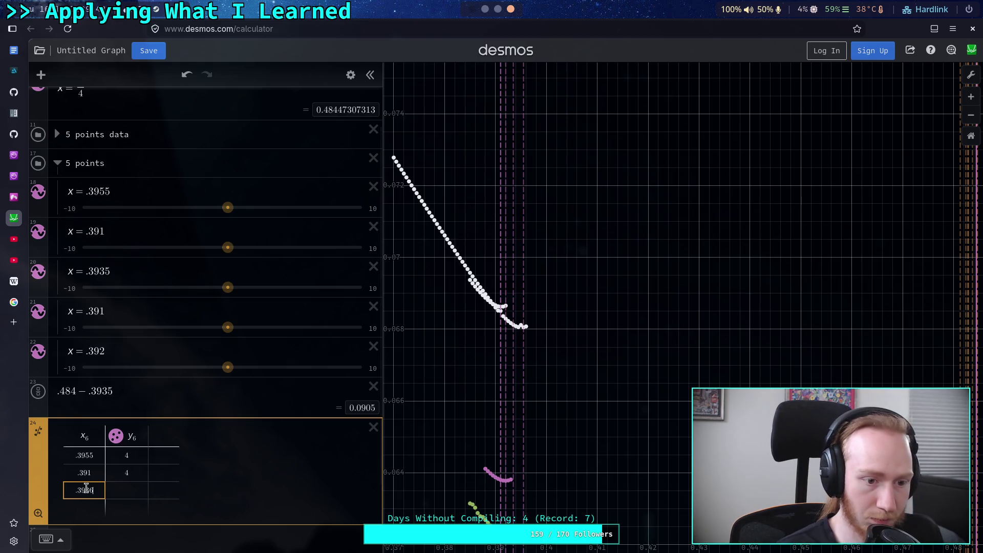
pyautogui.click(126, 491)
pyautogui.write('5')
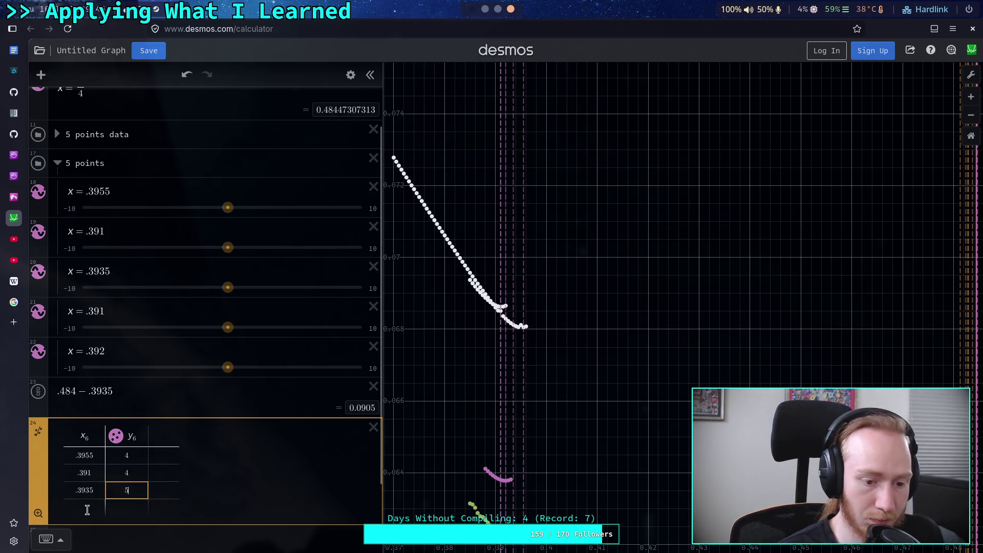
pyautogui.write('4')
pyautogui.press('Return')
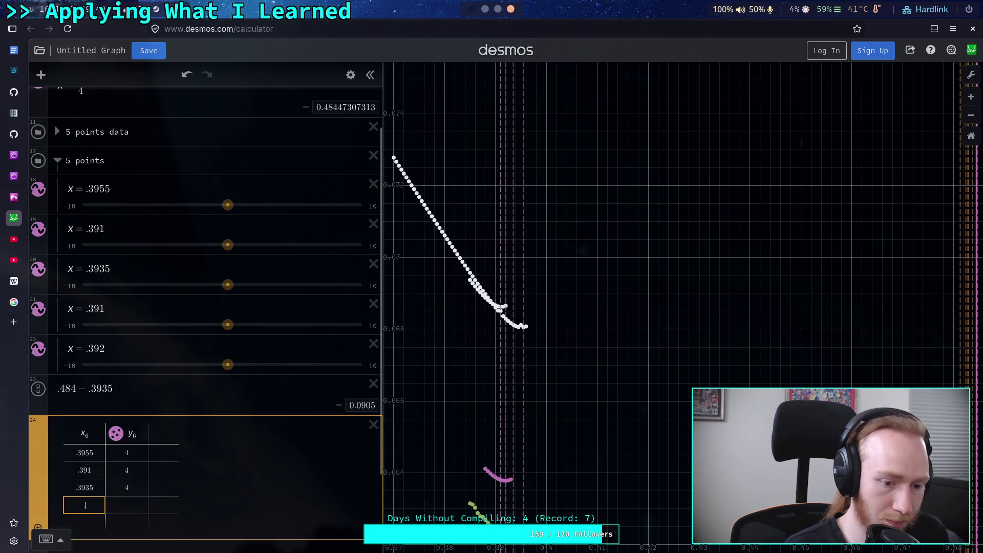
pyautogui.write('.39')
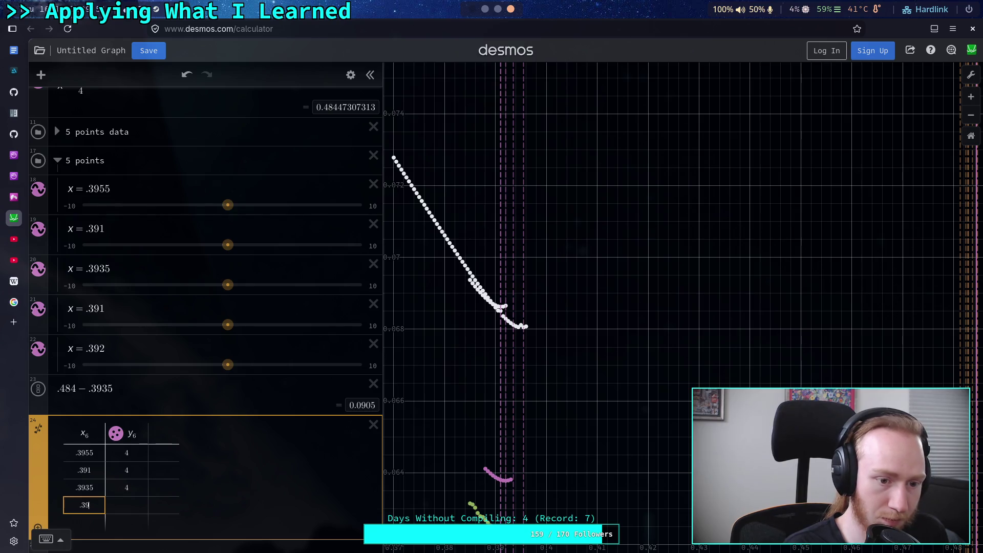
pyautogui.write('2')
pyautogui.press('Tab')
pyautogui.write('5')
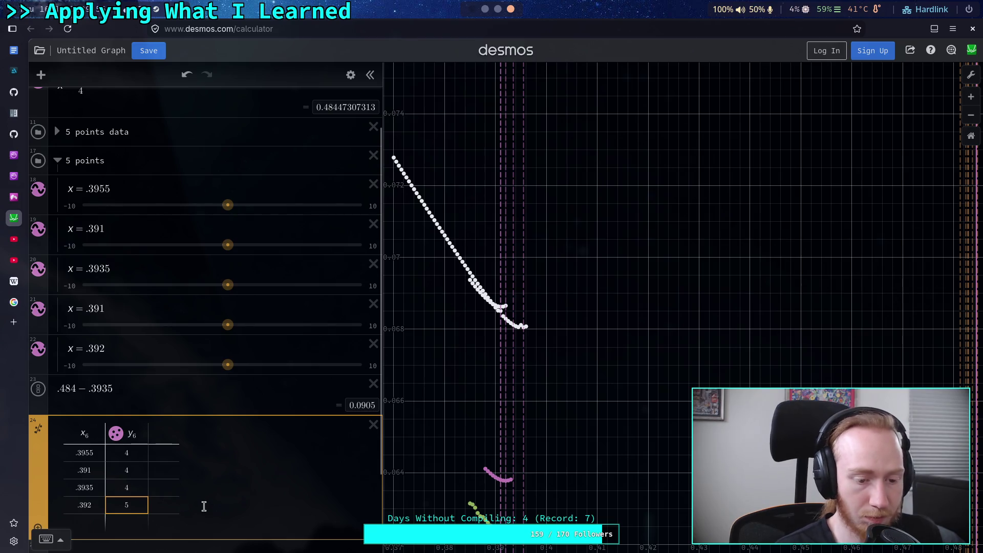
# Step: Collapse the 5 points folder and expand the 4 points folder
pyautogui.scroll(-2, 182, 493)
pyautogui.scroll(3, 82, 451)
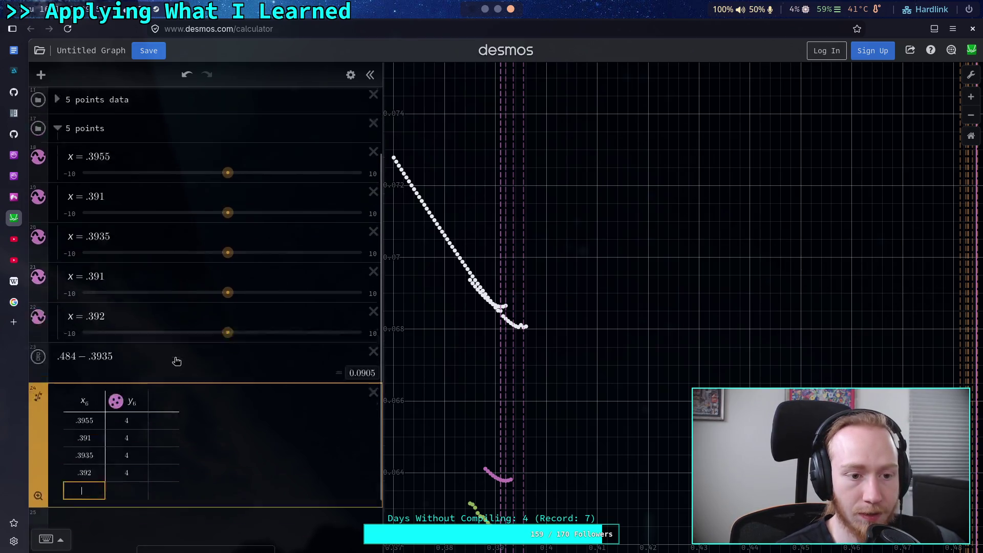
pyautogui.click(58, 194)
pyautogui.click(58, 109)
# Step: Move the x₆ table into the 4 points folder
pyautogui.scroll(-1, 105, 181)
pyautogui.scroll(-5, 84, 221)
pyautogui.moveTo(37, 375)
pyautogui.mouseDown()
pyautogui.moveTo(55, 231)
pyautogui.moveTo(52, 276)
pyautogui.moveTo(144, 324)
pyautogui.mouseUp()
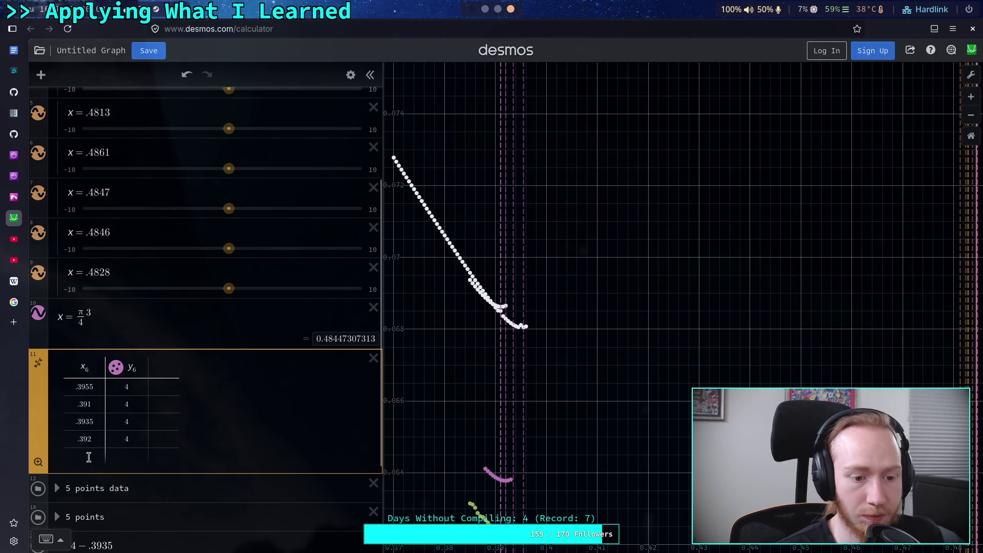
pyautogui.scroll(2, 193, 438)
pyautogui.moveTo(53, 453)
pyautogui.mouseDown()
pyautogui.moveTo(44, 403)
pyautogui.moveTo(52, 225)
pyautogui.mouseUp()
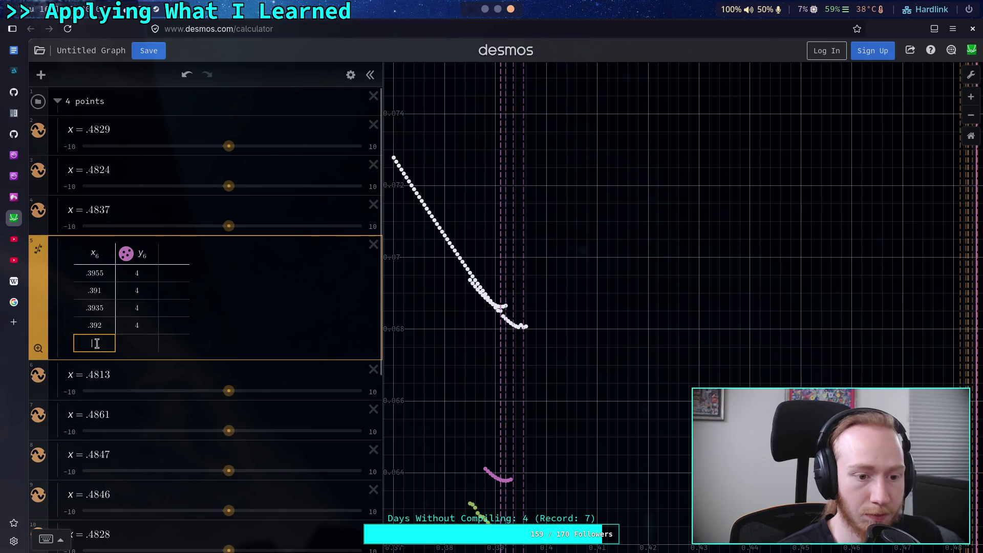
# Step: Add a .4829 row to the x₆ table
pyautogui.write('.3')
pyautogui.press('BackSpace')
pyautogui.write('4829')
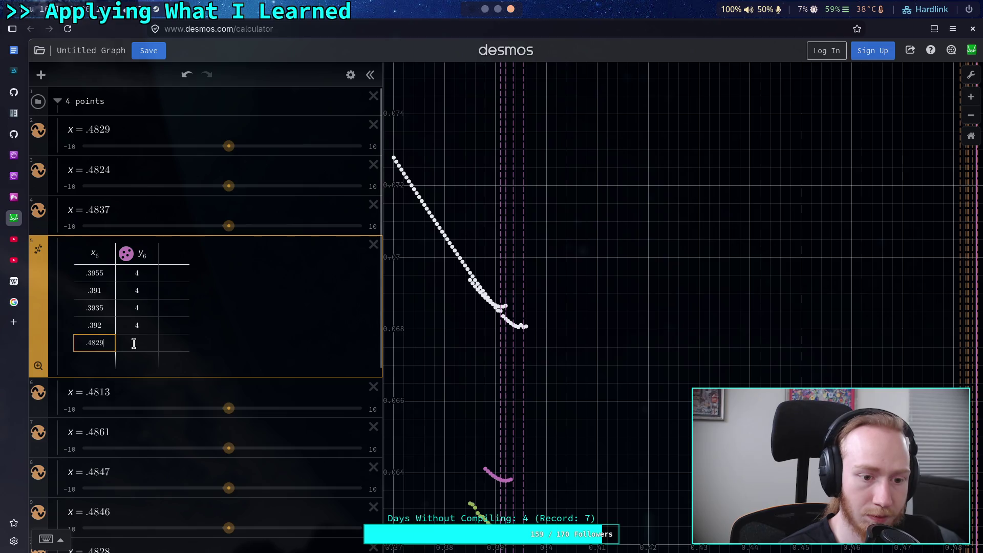
pyautogui.click(134, 343)
pyautogui.write('5')
pyautogui.click(104, 358)
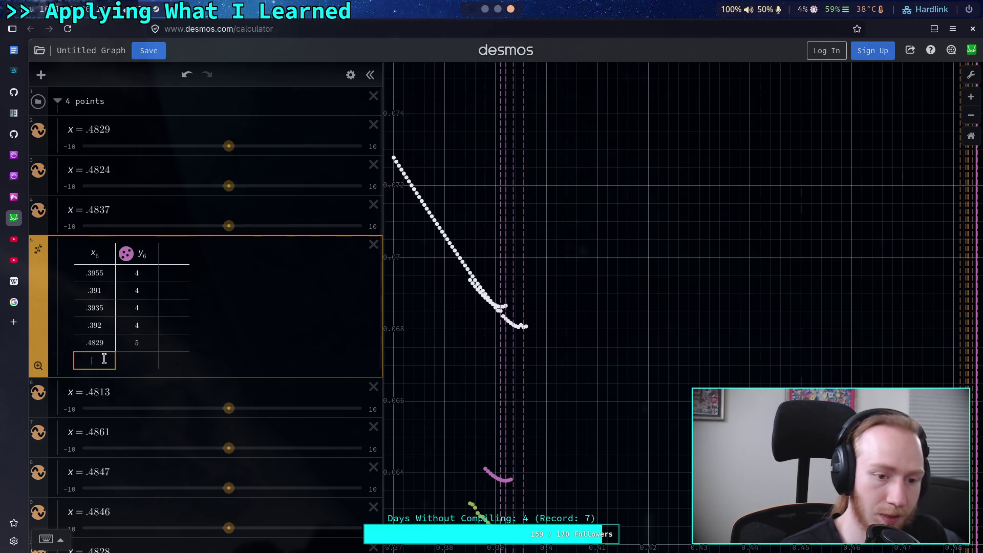
# Step: Change the y₆ values of the .3955, .391, .3935 and .392 rows to 5
pyautogui.click(137, 328)
pyautogui.press('BackSpace')
pyautogui.write('5')
pyautogui.click(137, 308)
pyautogui.press('BackSpace')
pyautogui.click(142, 292)
pyautogui.press('BackSpace')
pyautogui.write('5')
pyautogui.click(137, 273)
pyautogui.press('BackSpace')
pyautogui.write('5')
# Step: Add rows .4824 and .4837, each with y₆ value 4
pyautogui.moveTo(105, 344); pyautogui.dragTo(83, 344)
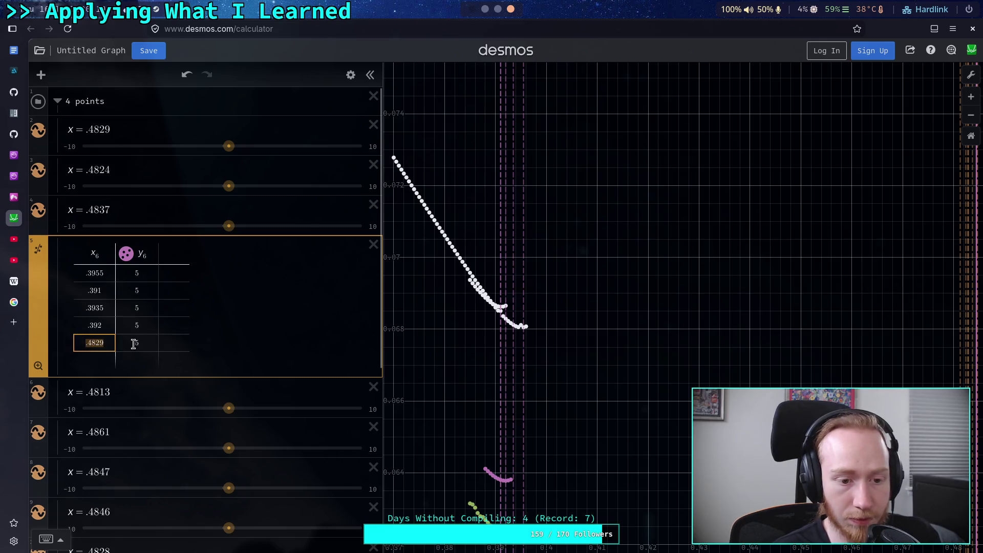
pyautogui.click(133, 344)
pyautogui.click(100, 359)
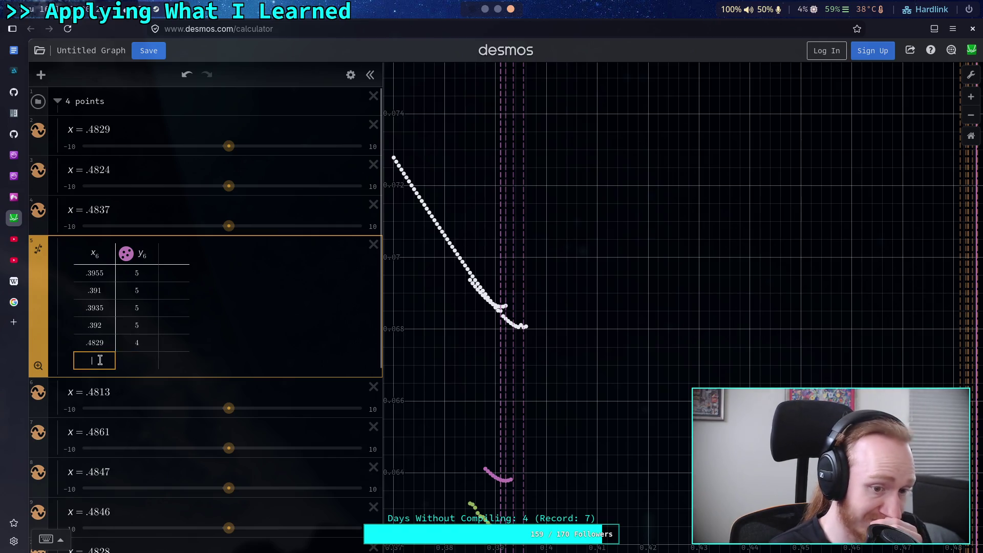
pyautogui.write('.4824')
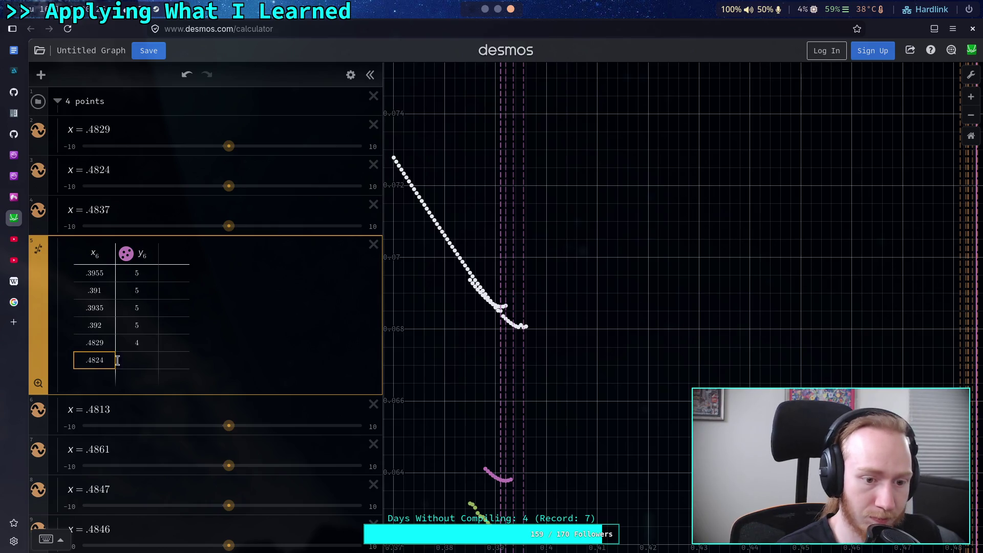
pyautogui.click(137, 361)
pyautogui.write('4')
pyautogui.click(99, 377)
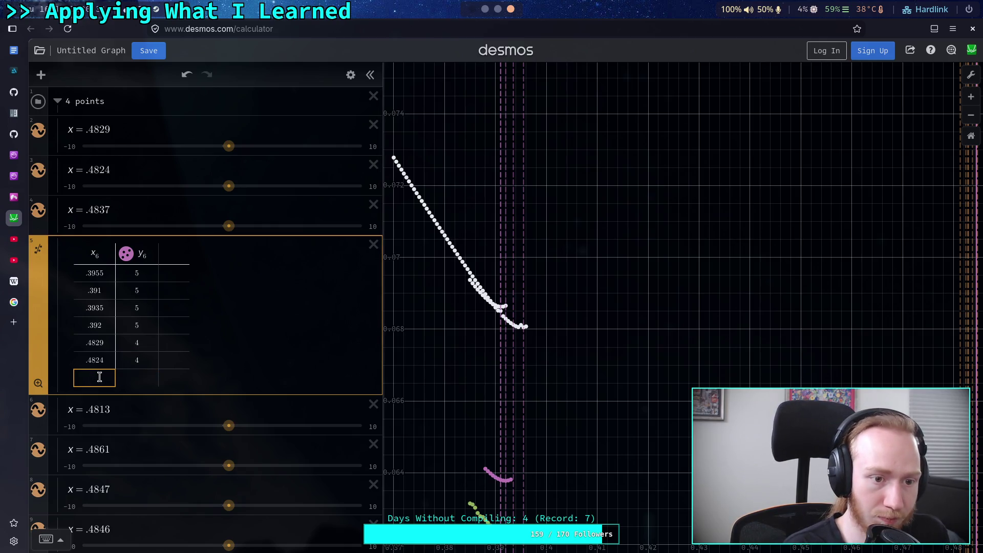
pyautogui.write('.4836')
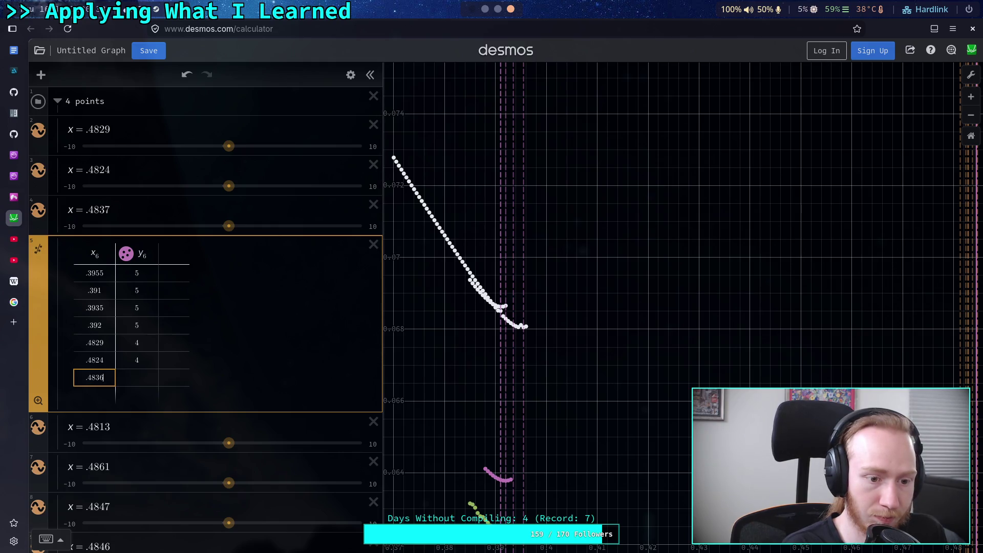
pyautogui.press('BackSpace')
pyautogui.write('5')
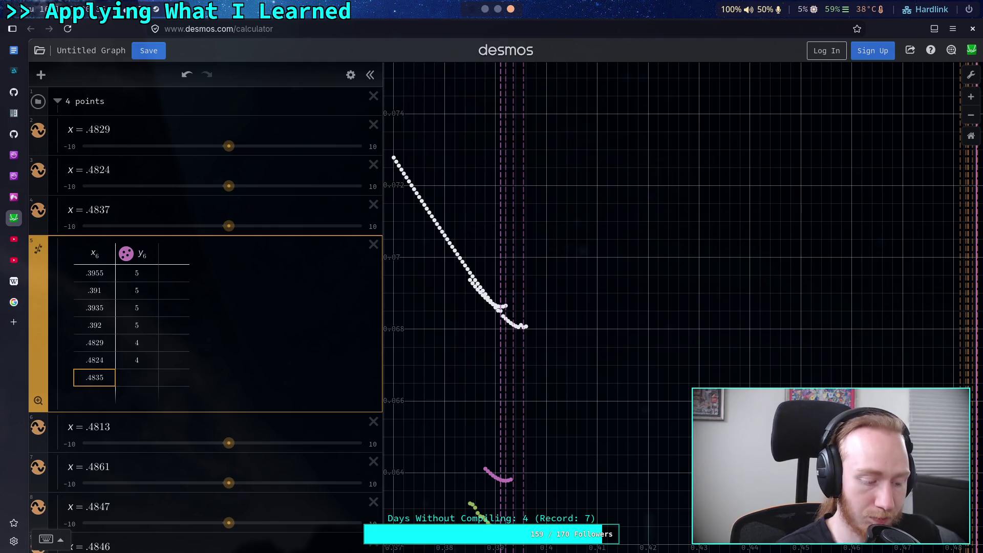
pyautogui.press('BackSpace')
pyautogui.write('7')
pyautogui.click(138, 377)
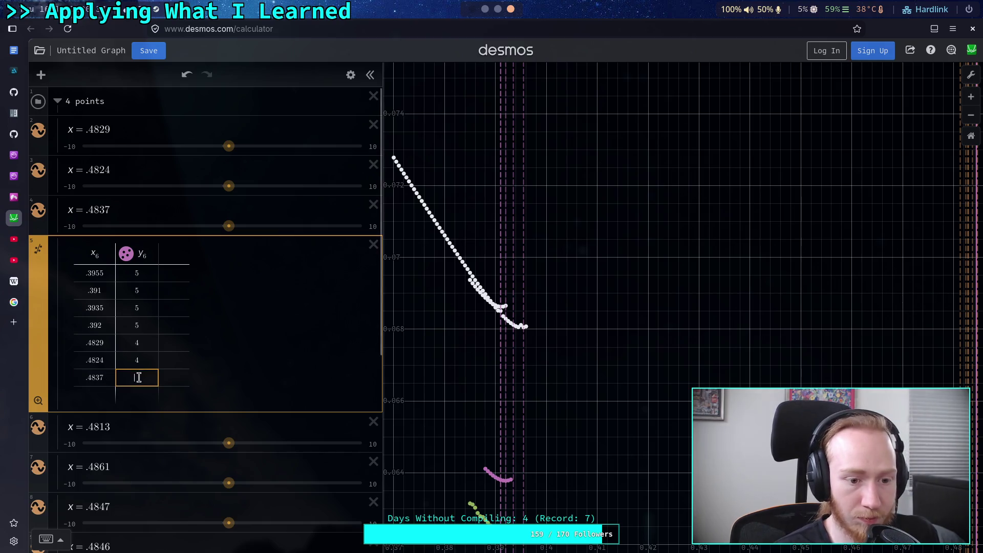
pyautogui.write('4')
# Step: Add rows .4813 and .4861 with y₆ value 4
pyautogui.moveTo(42, 271)
pyautogui.mouseDown()
pyautogui.moveTo(42, 358)
pyautogui.moveTo(41, 138)
pyautogui.mouseUp()
pyautogui.click(92, 266)
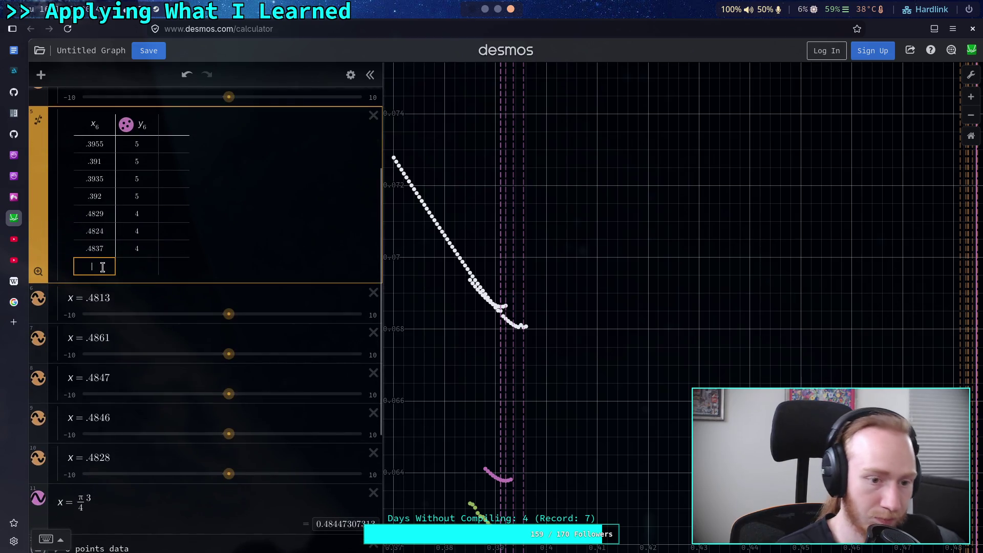
pyautogui.write('.47')
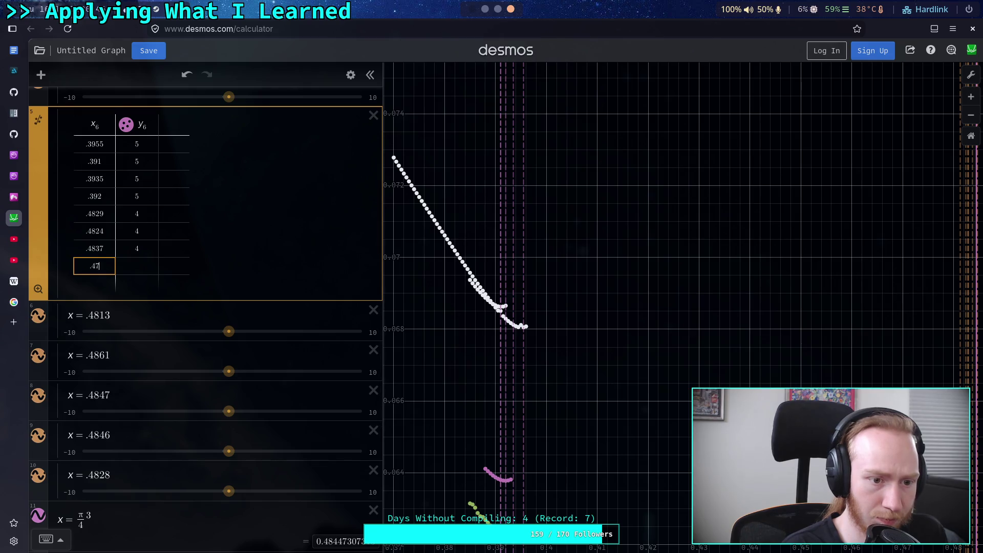
pyautogui.write('13')
pyautogui.click(136, 266)
pyautogui.write('5')
pyautogui.click(95, 283)
pyautogui.write('861')
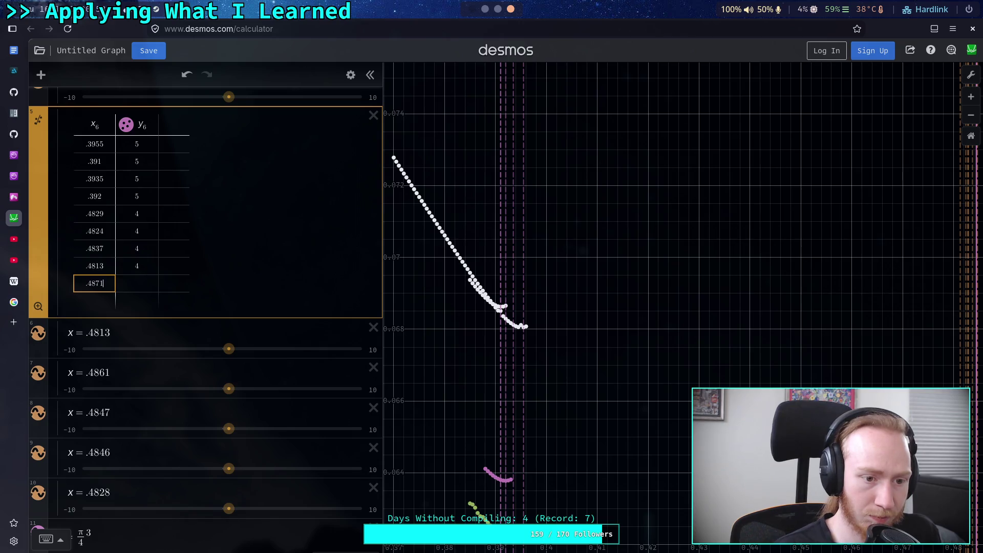
pyautogui.click(134, 283)
pyautogui.write('4')
# Step: Add rows .4847 and .4846 with y₆ value 4
pyautogui.click(101, 300)
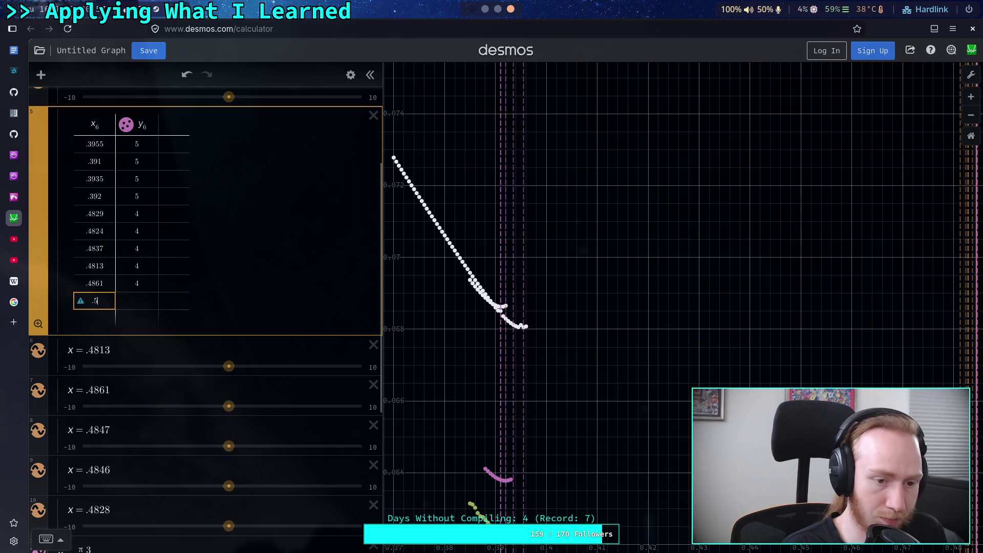
pyautogui.write('.57')
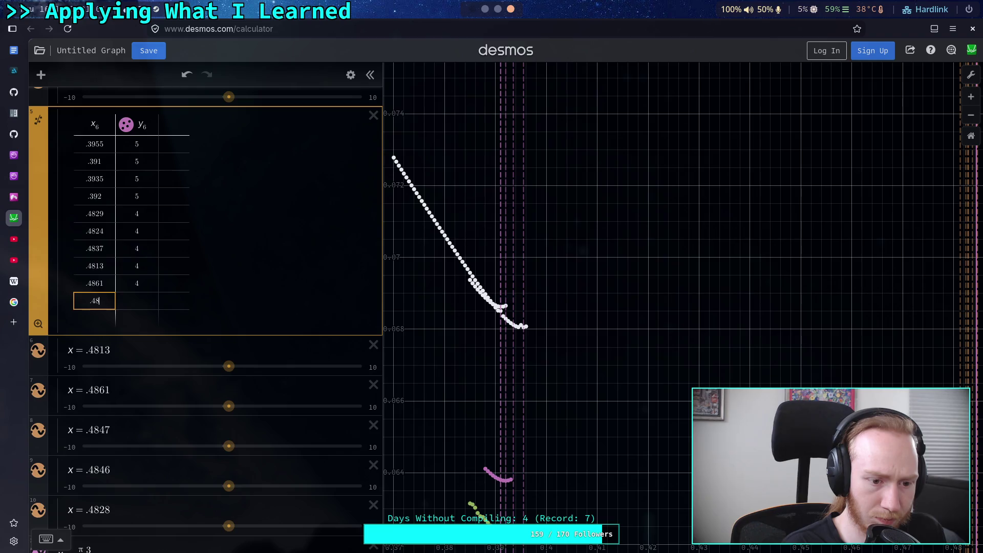
pyautogui.press('Tab')
pyautogui.write('4')
pyautogui.press('Return')
pyautogui.scroll(-2, 148, 329)
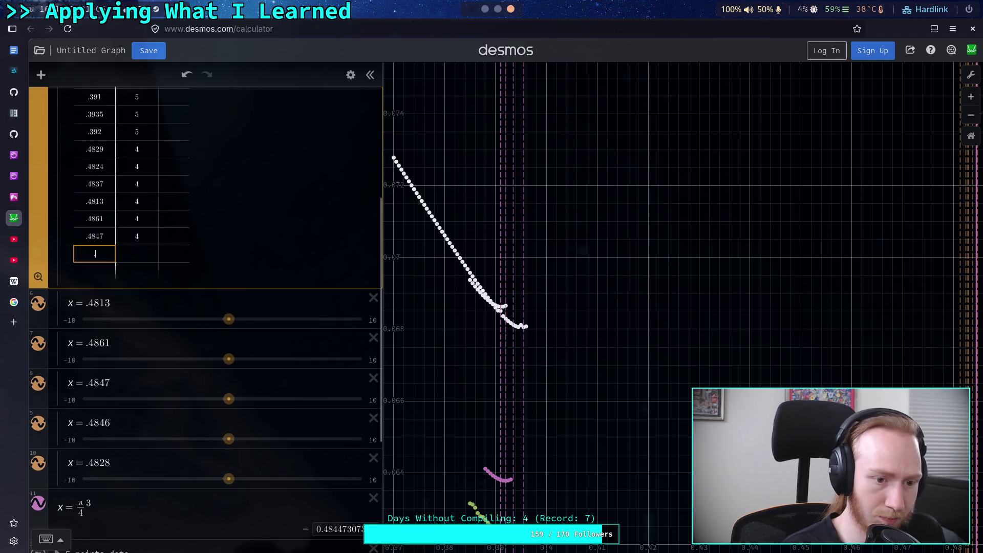
pyautogui.write('.47')
pyautogui.press('BackSpace')
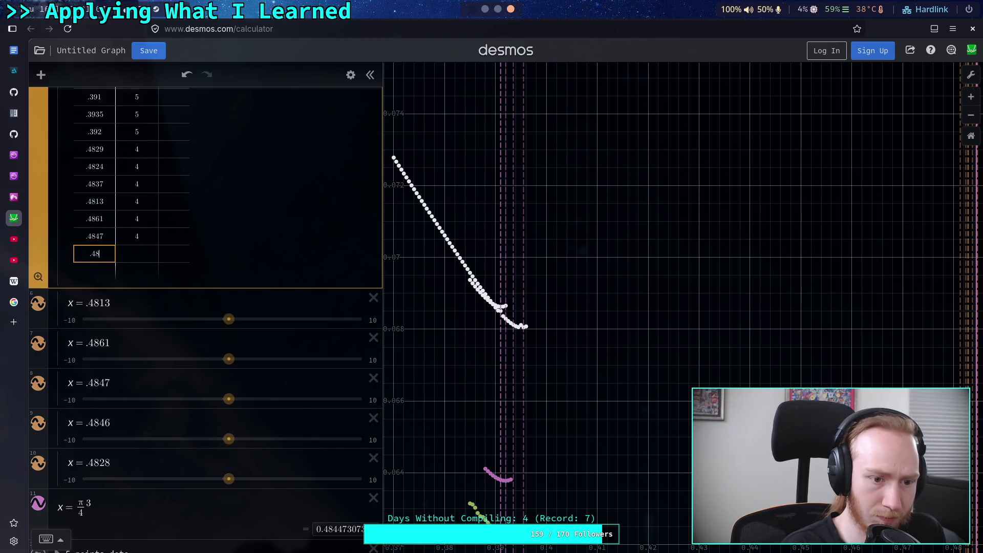
pyautogui.press('BackSpace')
pyautogui.write('6')
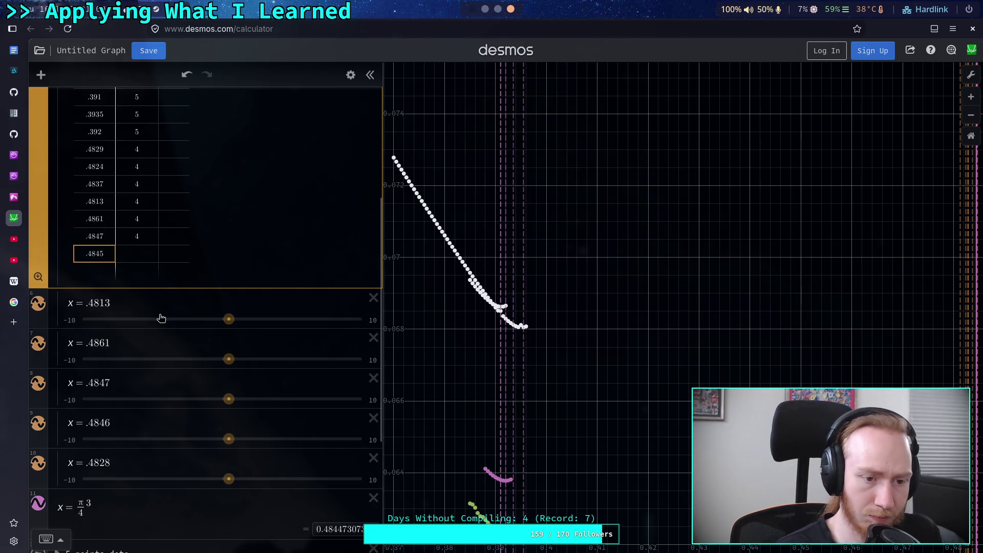
pyautogui.click(147, 256)
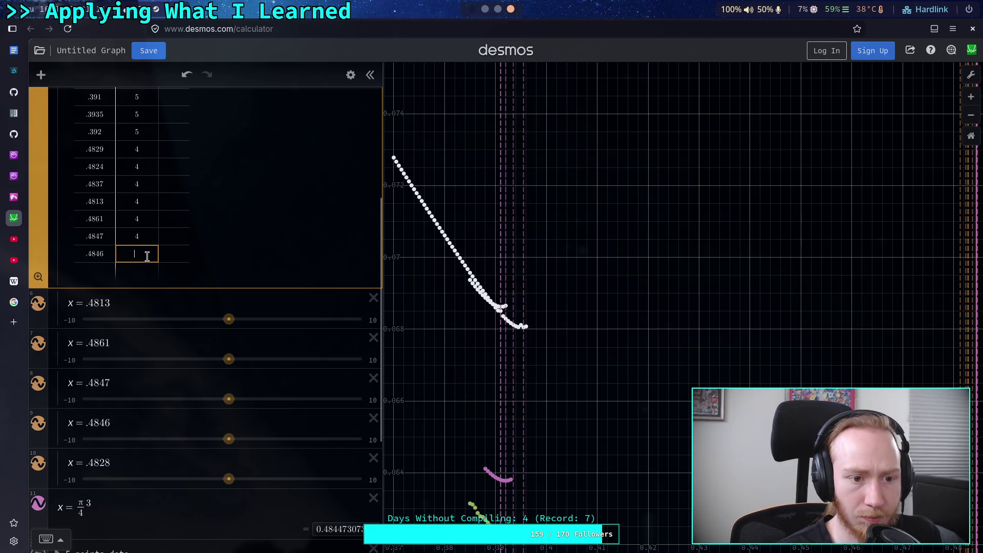
pyautogui.write('4')
# Step: Add the final .4828 row with 4 and move the table to the end of the list
pyautogui.press('Return')
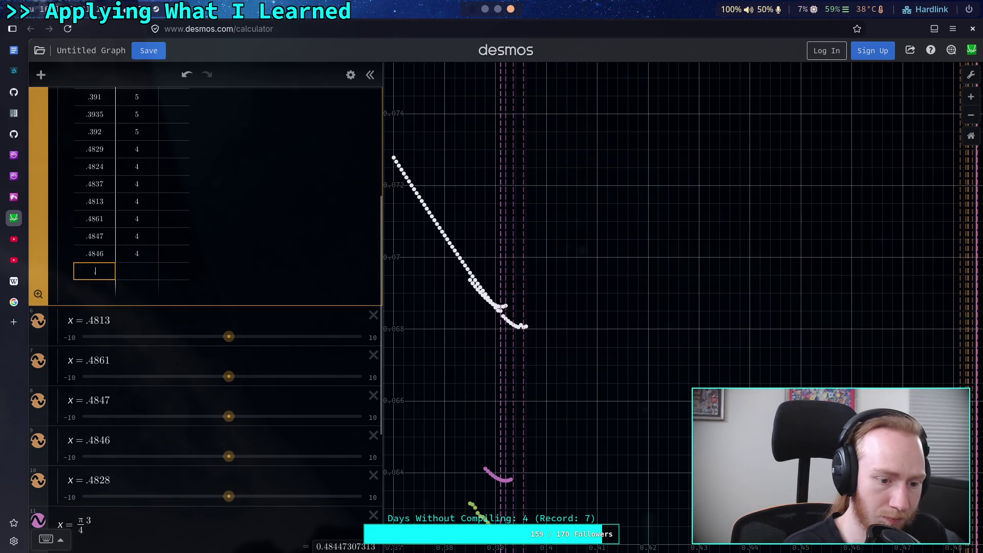
pyautogui.write('.4828')
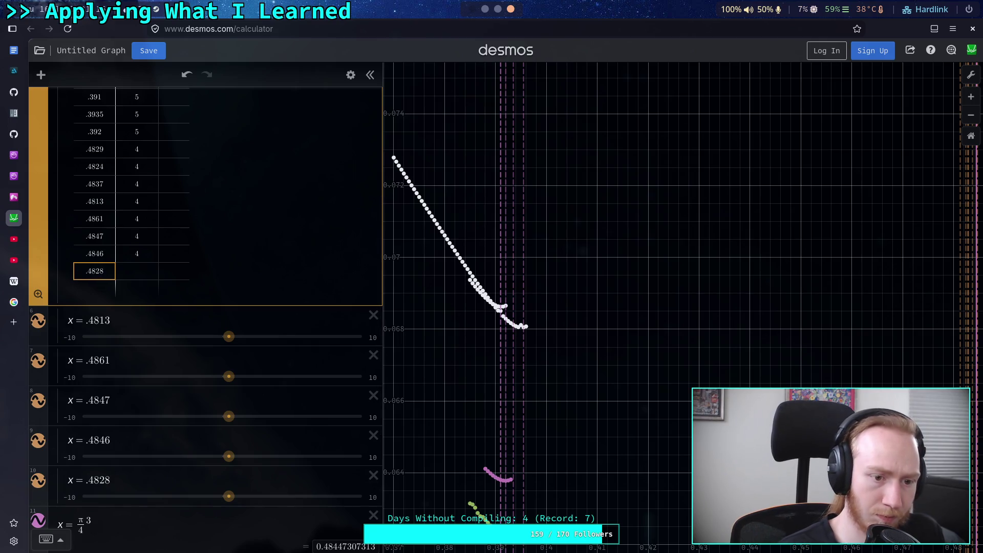
pyautogui.press('Tab')
pyautogui.write('4')
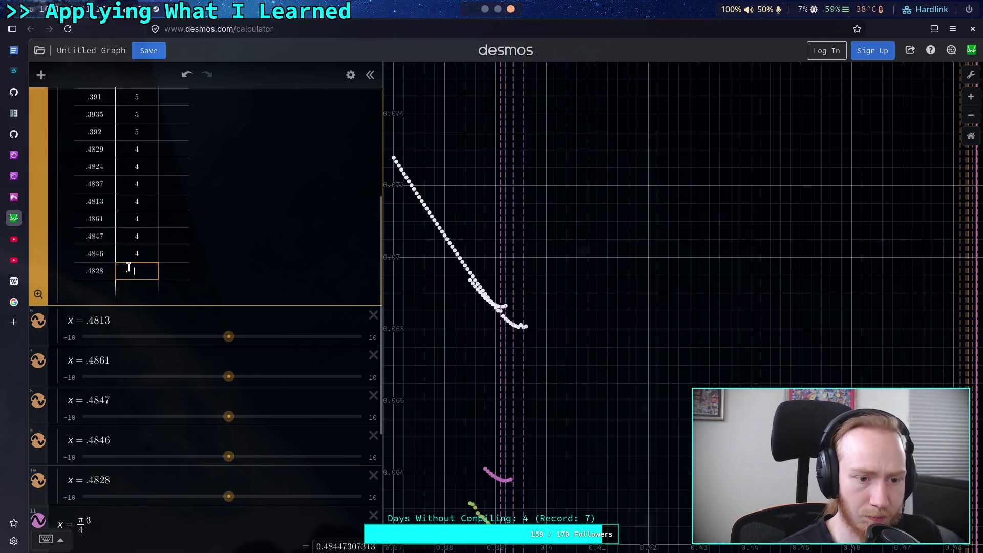
pyautogui.scroll(4, 137, 258)
pyautogui.moveTo(34, 264)
pyautogui.mouseDown()
pyautogui.moveTo(61, 495)
pyautogui.moveTo(65, 445)
pyautogui.moveTo(62, 502)
pyautogui.moveTo(69, 368)
pyautogui.mouseUp()
pyautogui.scroll(10, 70, 368)
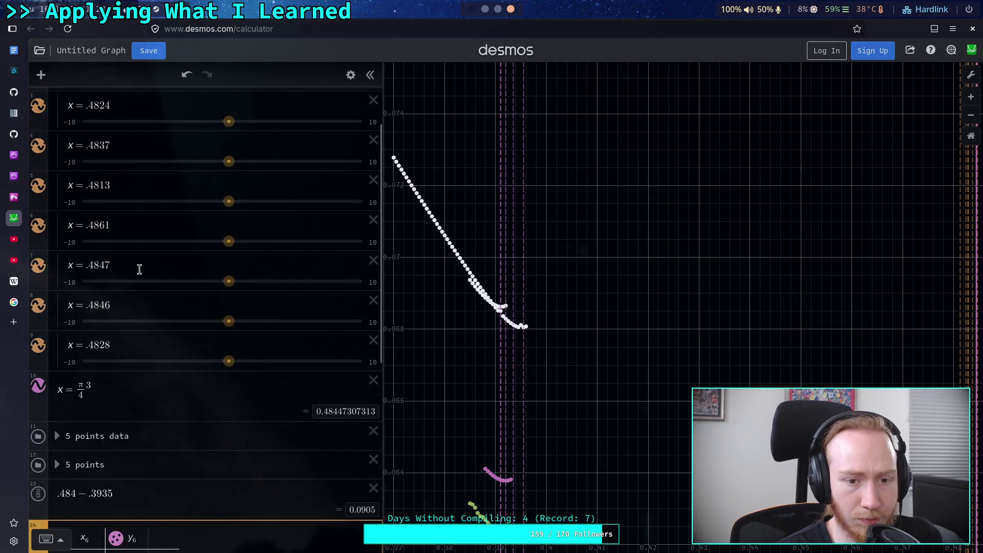
# Step: Hide the 5 points data folder, the 5 points folder and the x=π·3/4 line
pyautogui.click(60, 105)
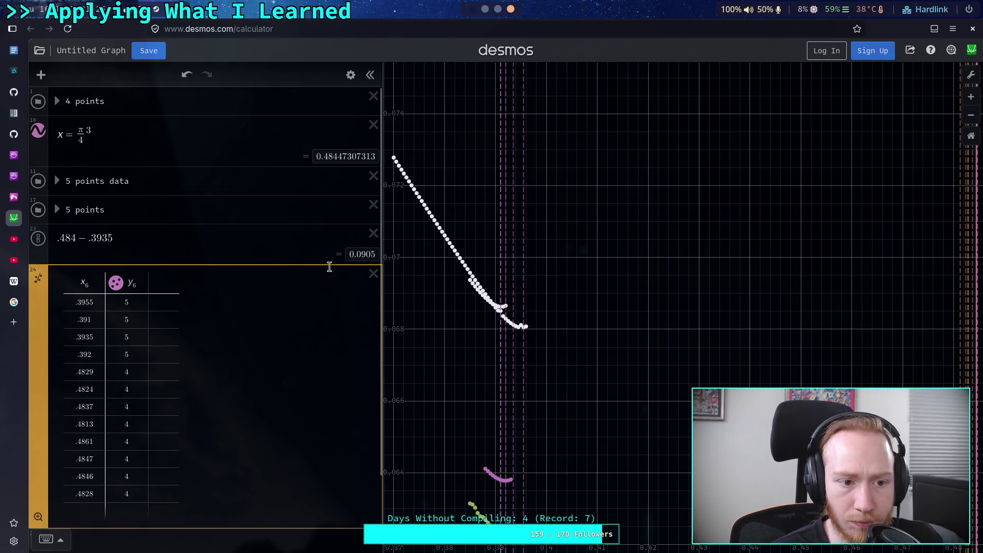
pyautogui.scroll(-10, 481, 318)
pyautogui.scroll(-10, 542, 336)
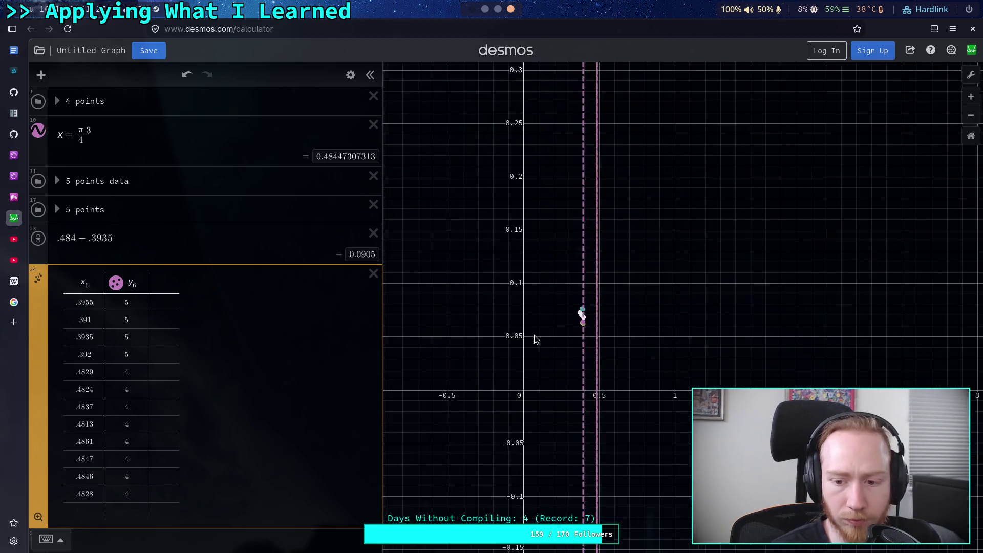
pyautogui.moveTo(764, 358); pyautogui.dragTo(537, 344)
pyautogui.scroll(-5, 538, 345)
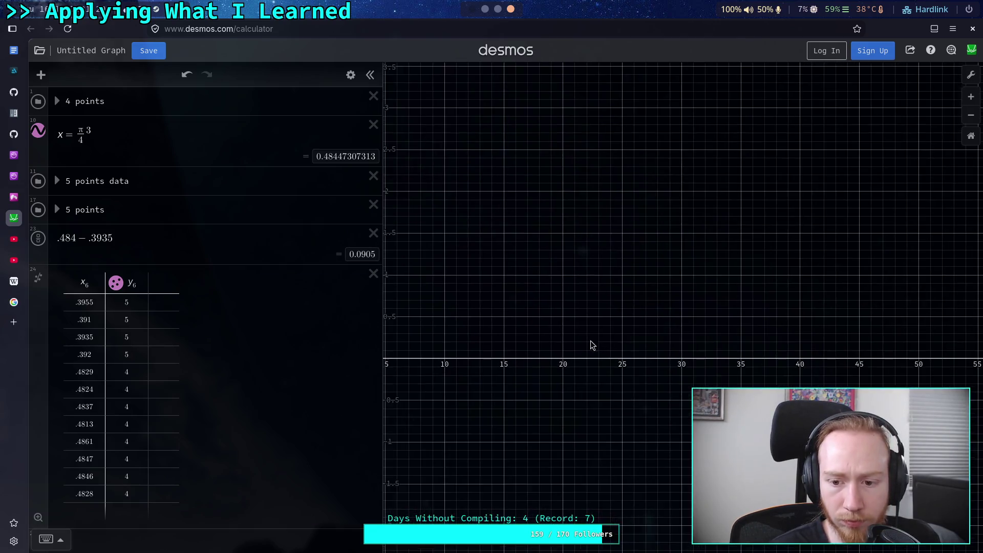
pyautogui.scroll(3, 466, 306)
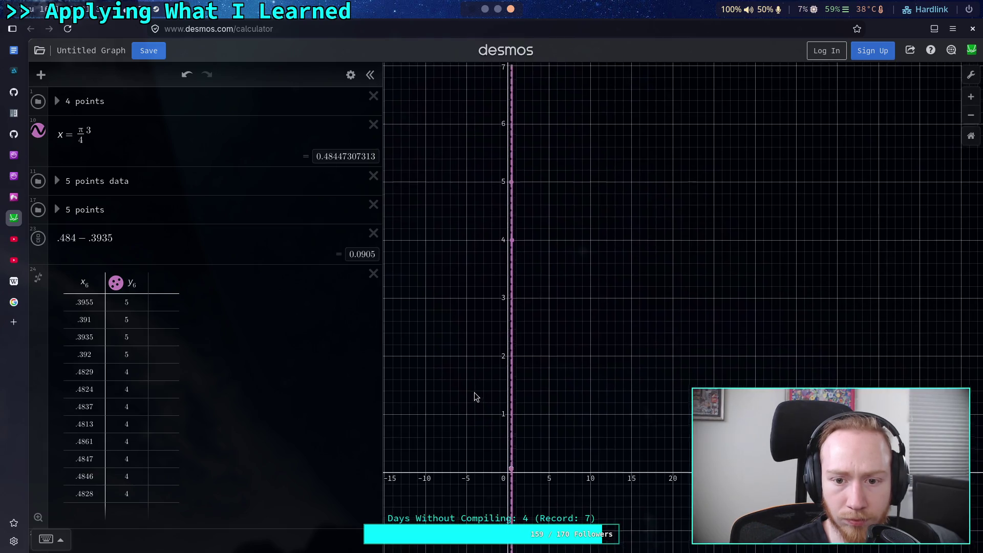
pyautogui.moveTo(630, 333)
pyautogui.mouseDown()
pyautogui.moveTo(599, 204)
pyautogui.moveTo(594, 225)
pyautogui.mouseUp()
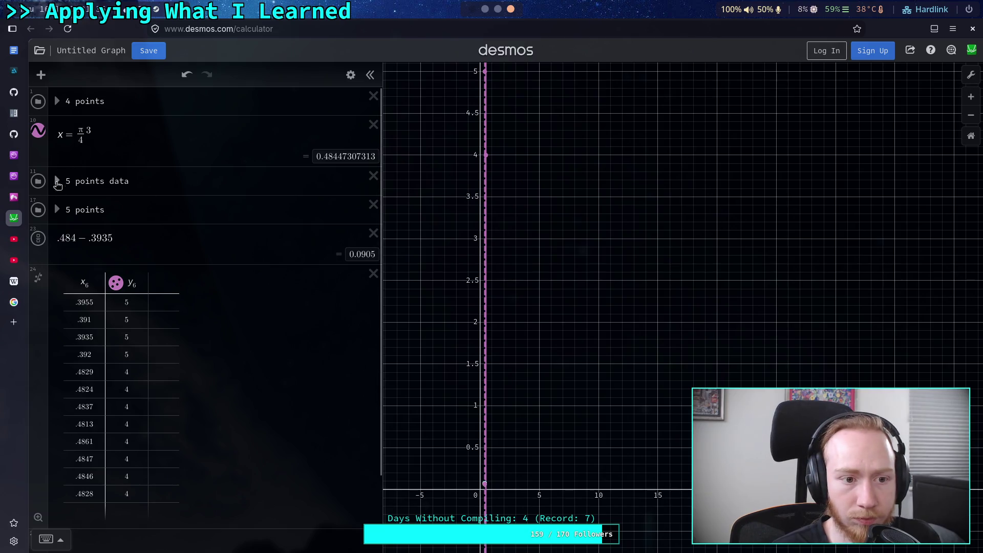
pyautogui.click(38, 181)
pyautogui.click(38, 209)
pyautogui.click(38, 131)
# Step: Rescale the graph to roughly 0–0.9 on x and 0–12 on y
pyautogui.moveTo(423, 186); pyautogui.dragTo(447, 235)
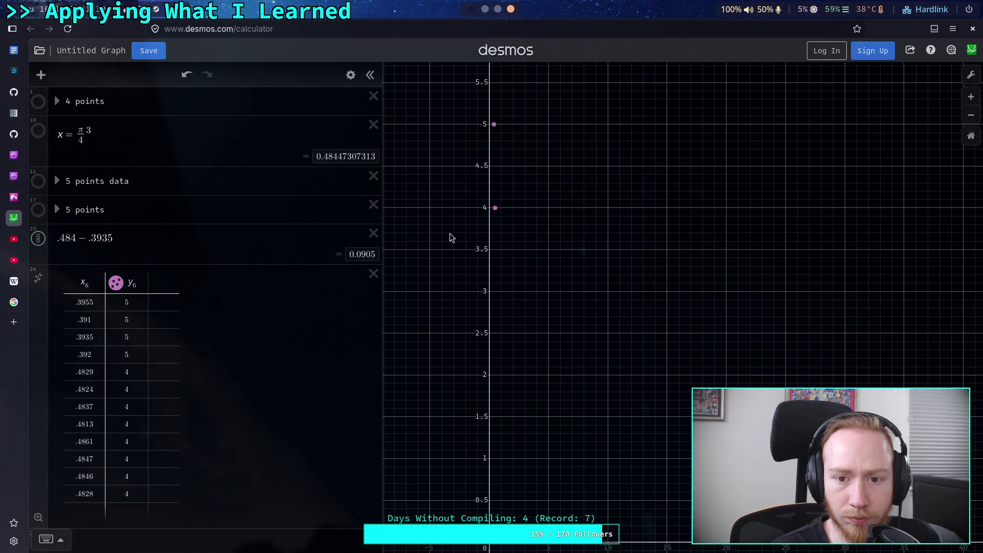
pyautogui.click(972, 76)
pyautogui.click(972, 75)
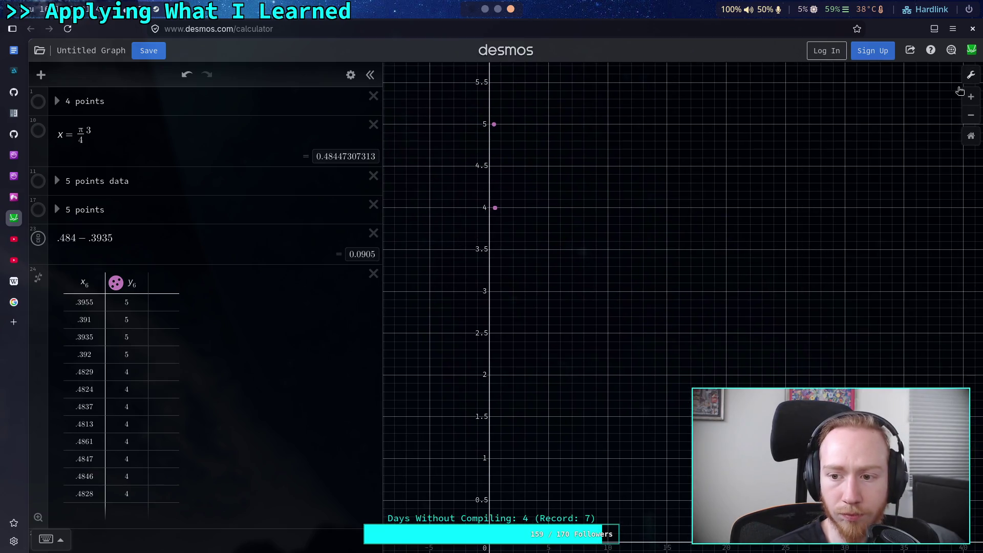
pyautogui.scroll(-3, 513, 272)
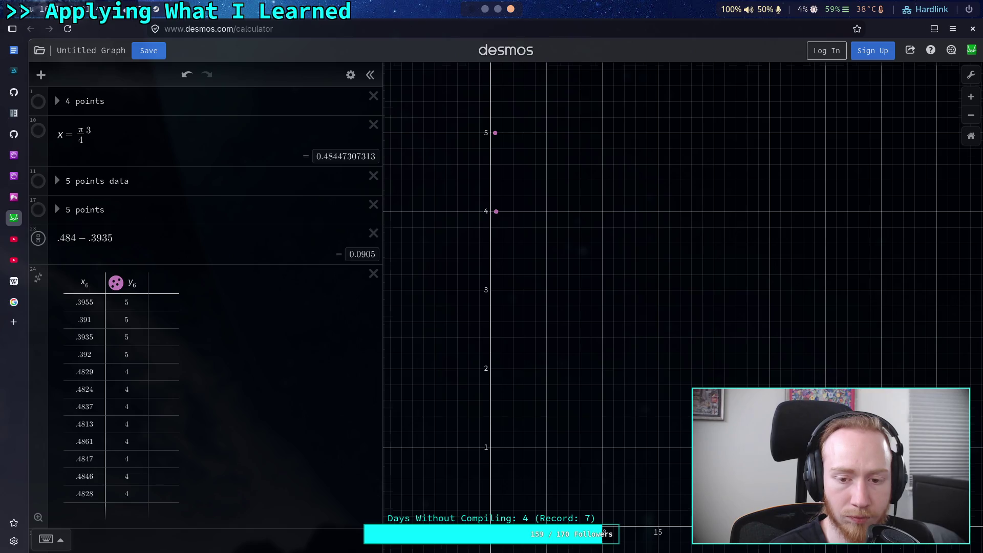
pyautogui.scroll(3, 519, 281)
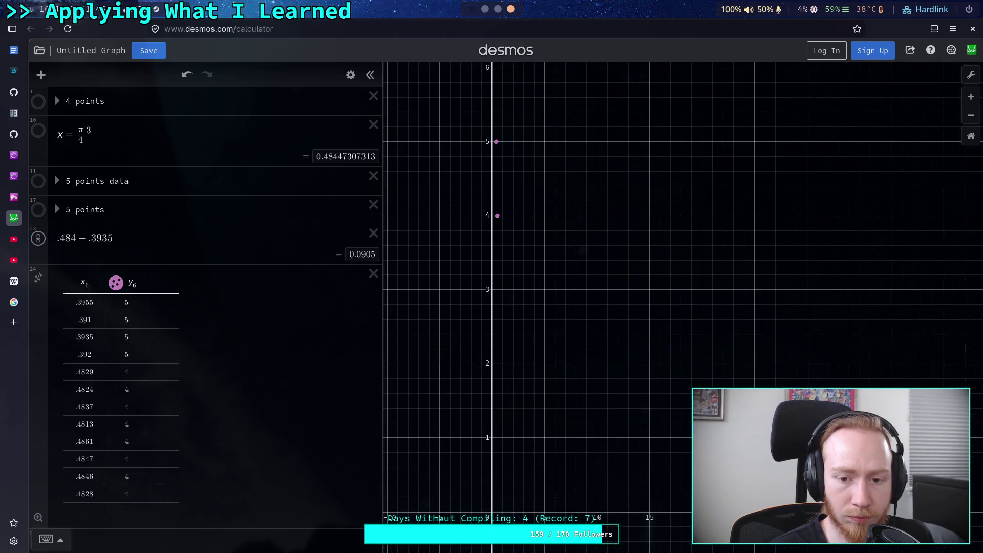
pyautogui.press('alt')
pyautogui.scroll(-3, 505, 287)
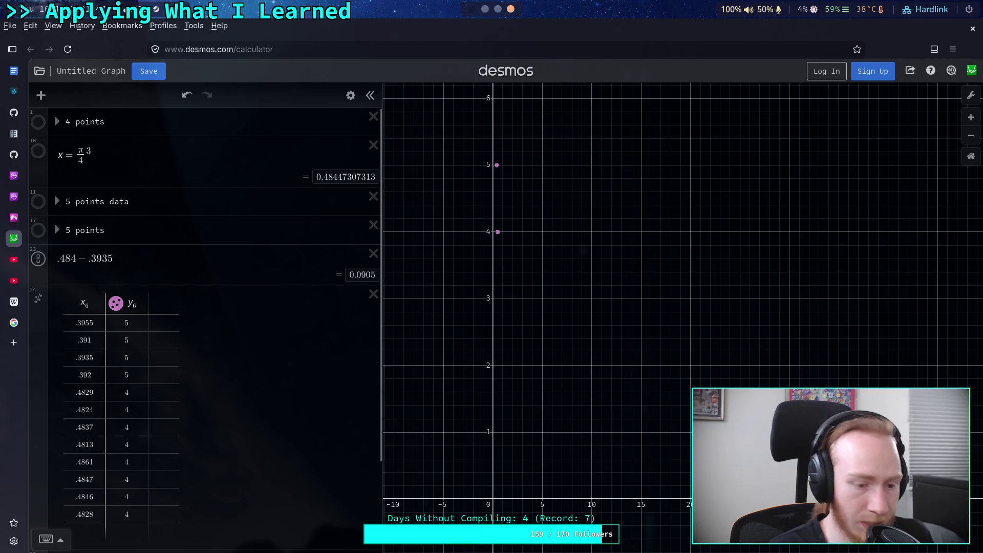
pyautogui.scroll(1, 505, 292)
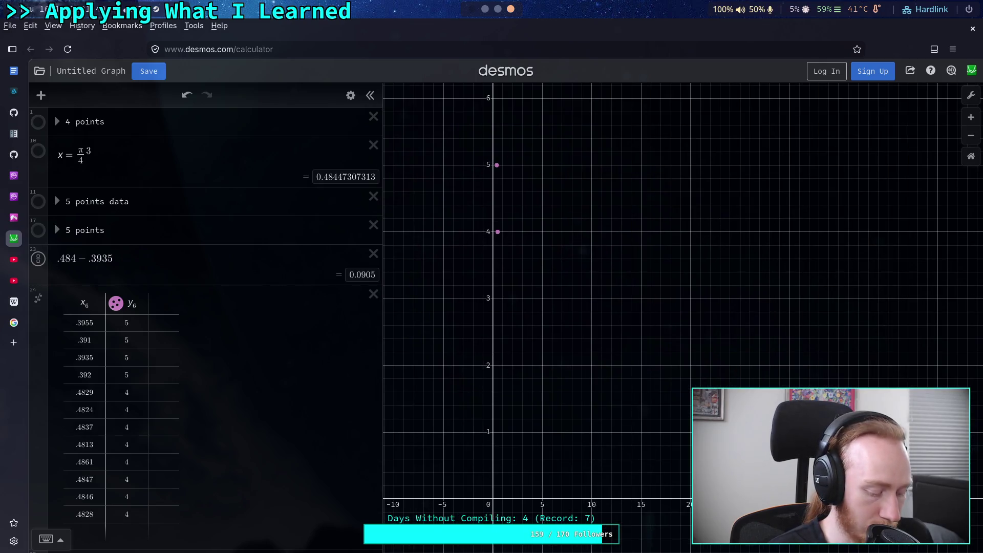
pyautogui.click(510, 290)
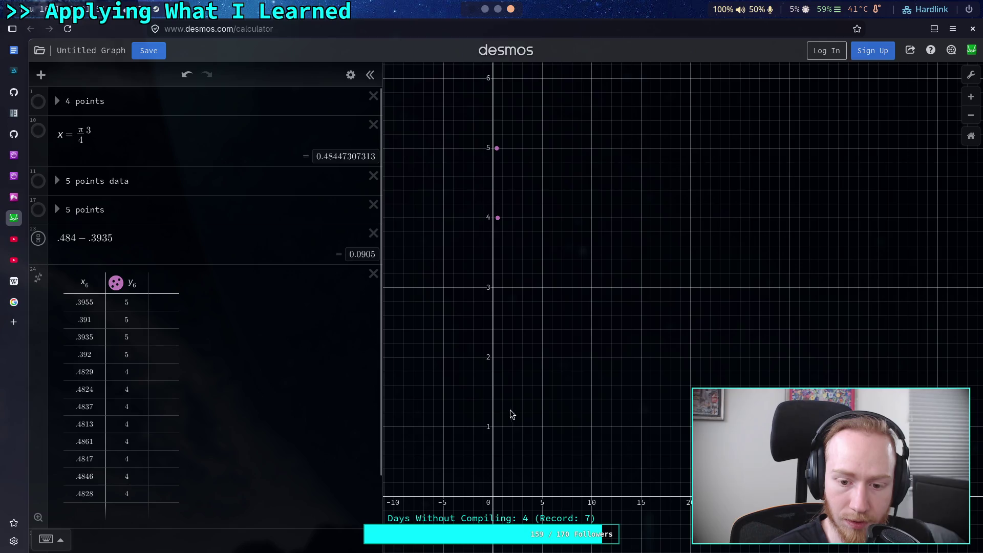
pyautogui.moveTo(492, 379)
pyautogui.mouseDown()
pyautogui.moveTo(491, 347)
pyautogui.moveTo(491, 423)
pyautogui.moveTo(526, 477)
pyautogui.moveTo(499, 496)
pyautogui.moveTo(953, 494)
pyautogui.moveTo(934, 503)
pyautogui.moveTo(956, 490)
pyautogui.moveTo(648, 474)
pyautogui.moveTo(660, 484)
pyautogui.mouseUp()
pyautogui.moveTo(738, 483)
pyautogui.mouseDown()
pyautogui.moveTo(753, 484)
pyautogui.moveTo(545, 484)
pyautogui.moveTo(649, 479)
pyautogui.mouseUp()
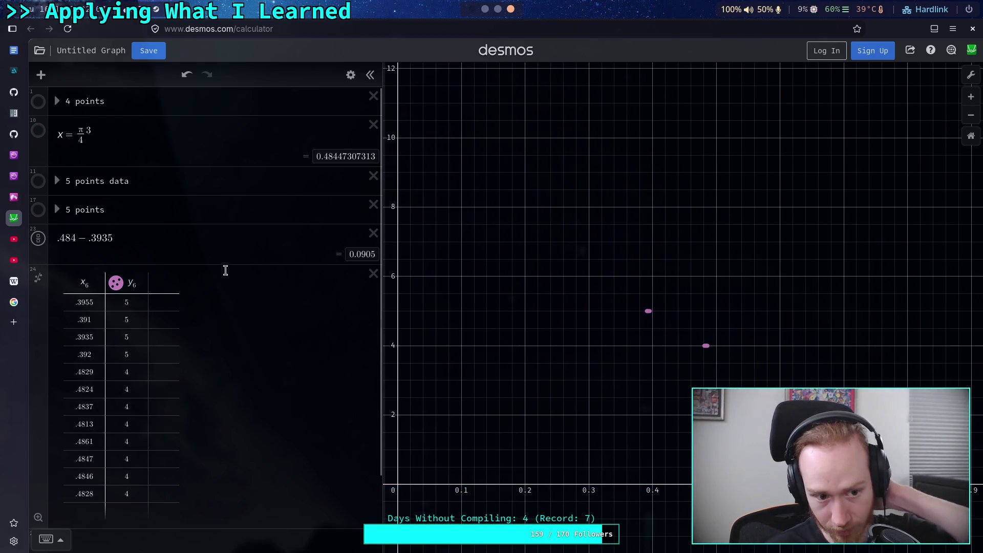
pyautogui.scroll(-3, 259, 256)
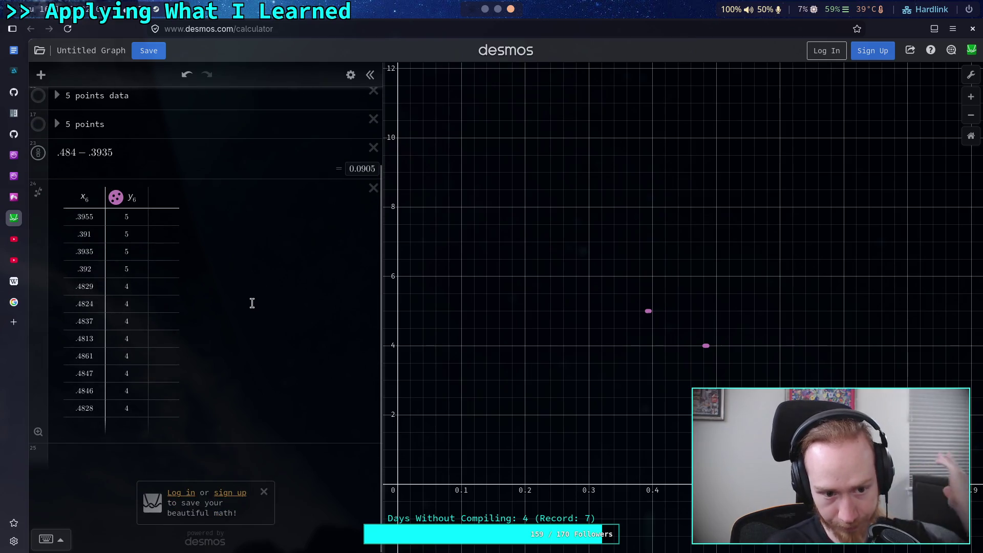
pyautogui.click(493, 10)
pyautogui.click(484, 9)
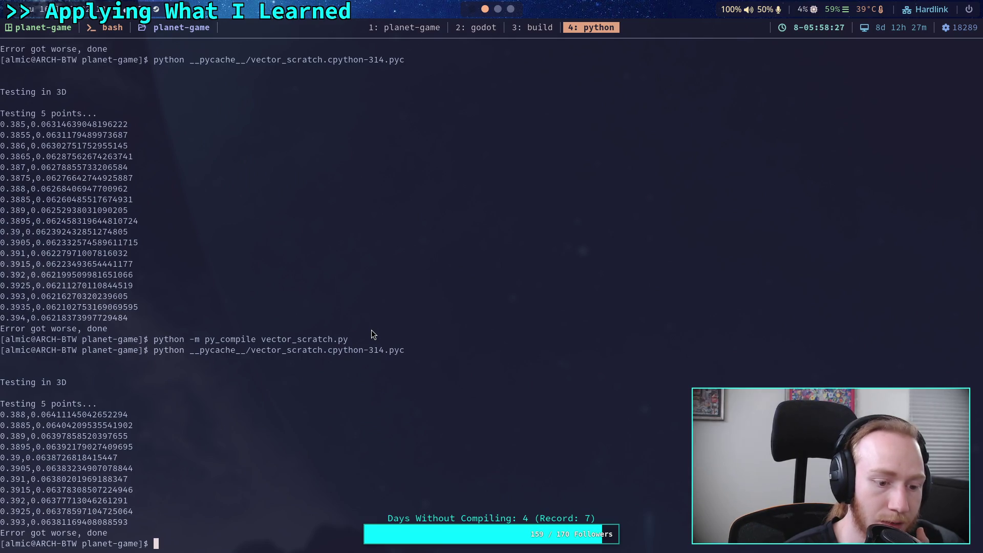
# Step: Rerun the compiled vector_scratch sweep and select its output lines 0.388 through 0.392
pyautogui.press('Up')
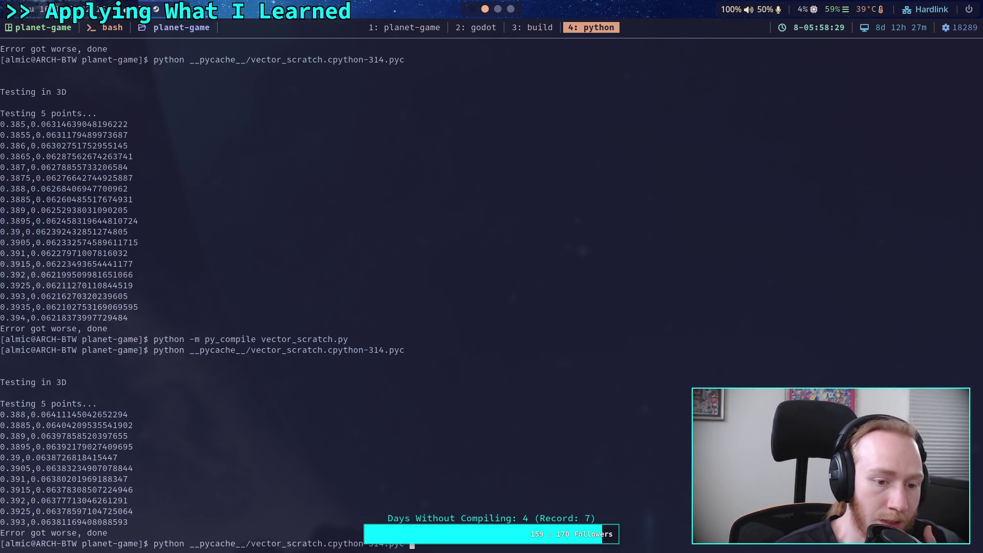
pyautogui.click(498, 10)
pyautogui.click(510, 9)
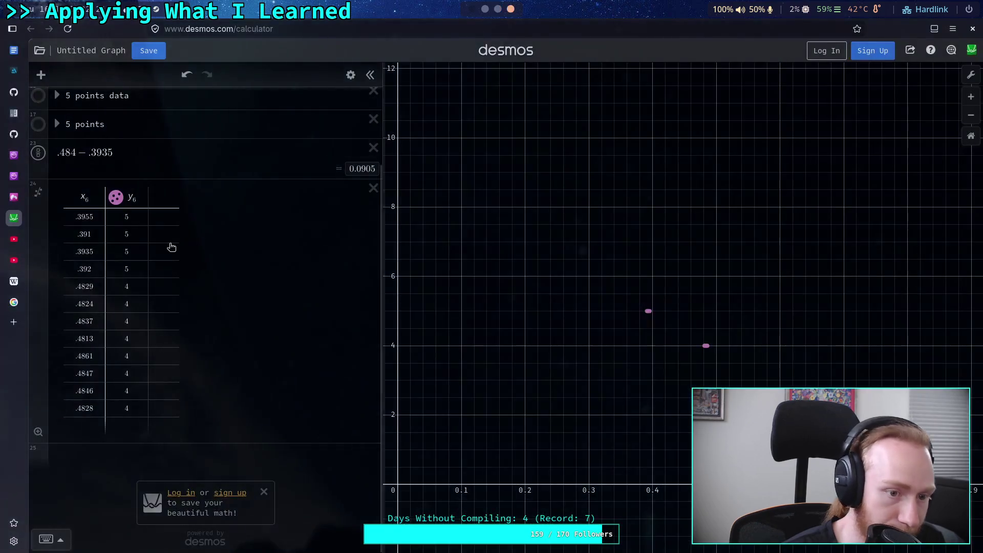
pyautogui.click(93, 266)
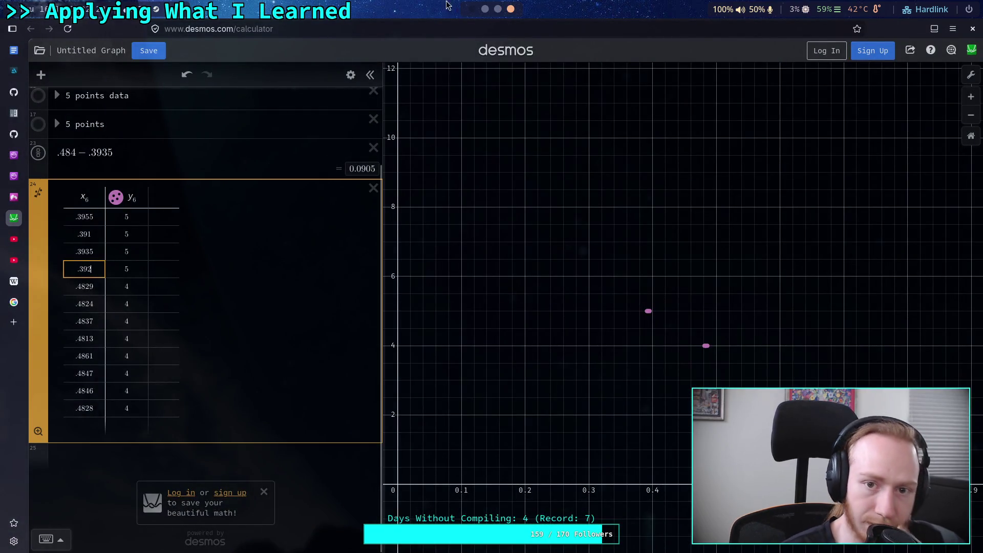
pyautogui.click(484, 9)
pyautogui.press('Return')
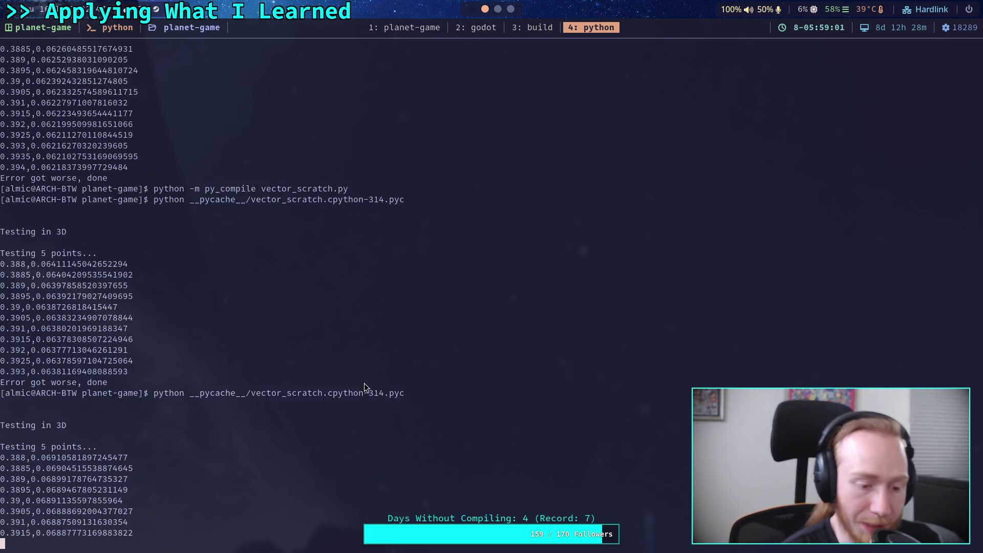
pyautogui.moveTo(2, 436)
pyautogui.mouseDown()
pyautogui.moveTo(82, 516)
pyautogui.moveTo(130, 524)
pyautogui.mouseUp()
# Step: Paste the latest 0.388–0.392 sweep results as a new x7/y7 table inside '5 points data'
pyautogui.click(511, 8)
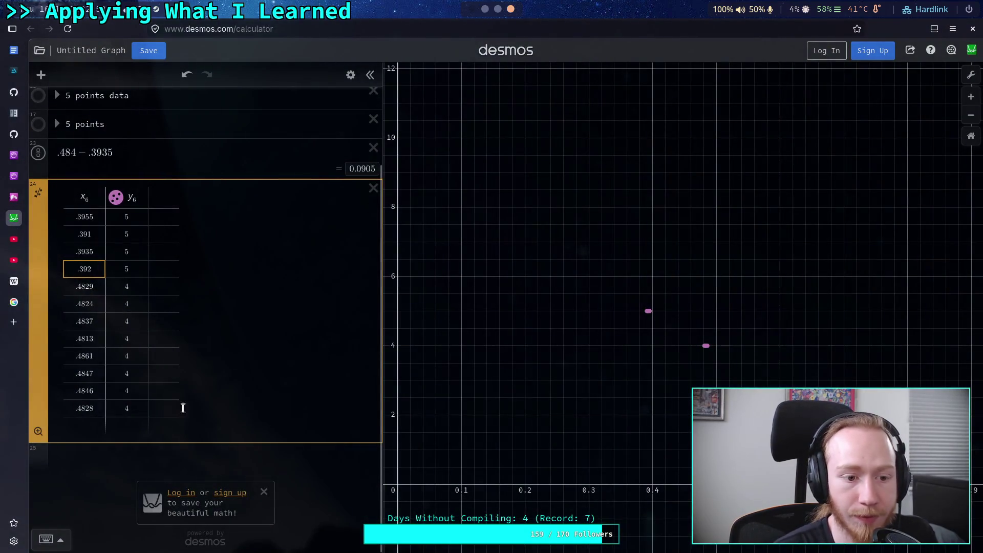
pyautogui.click(57, 95)
pyautogui.scroll(-10, 209, 298)
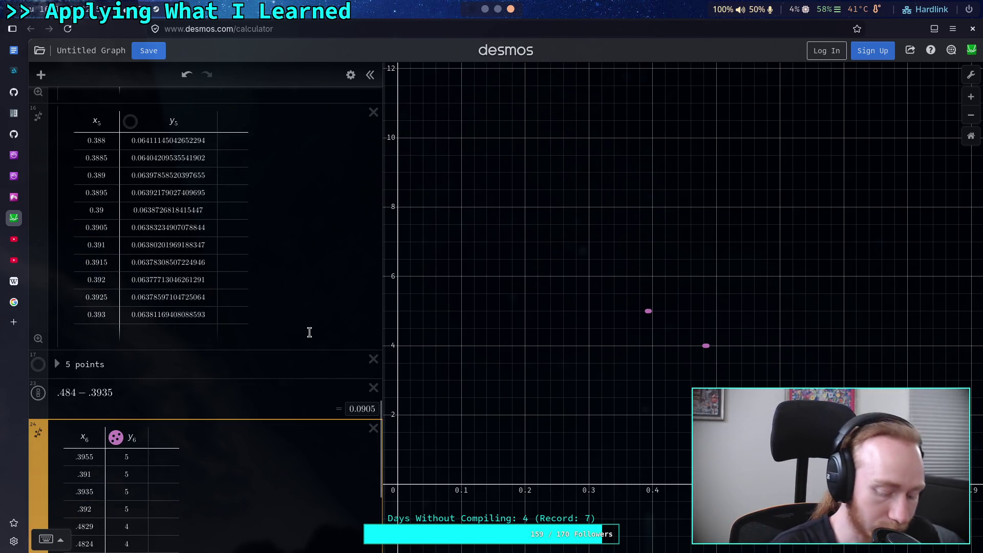
pyautogui.press('Down')
pyautogui.scroll(4, 160, 233)
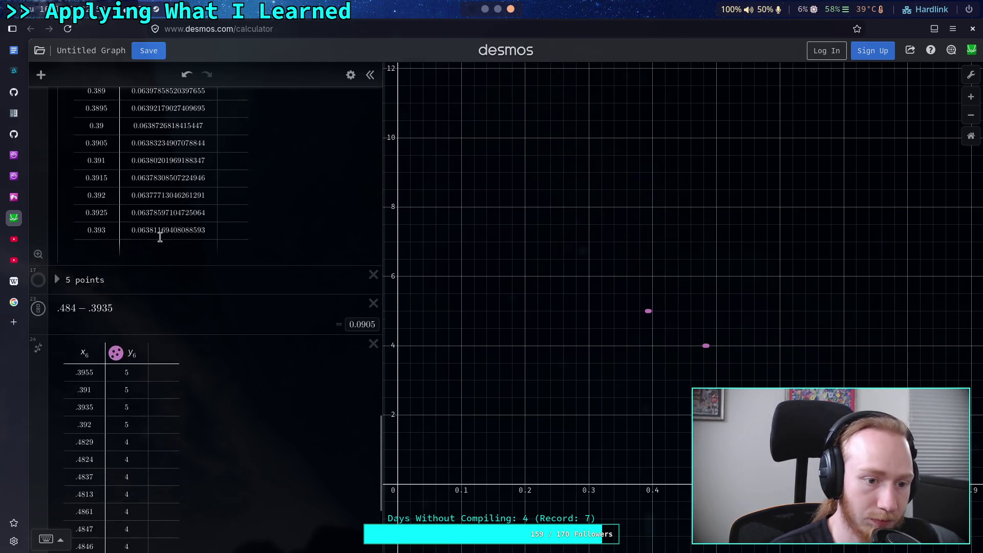
pyautogui.scroll(-2, 156, 327)
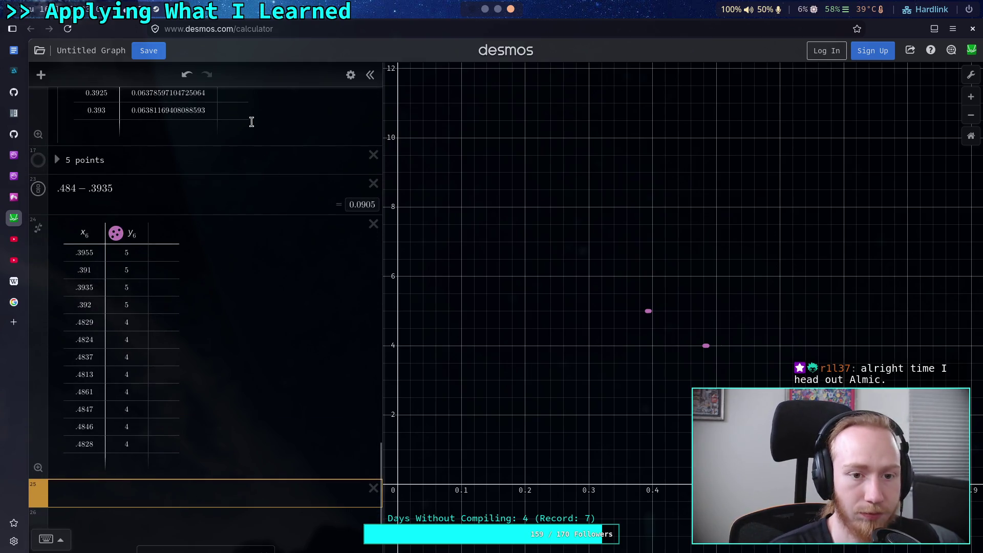
pyautogui.click(195, 129)
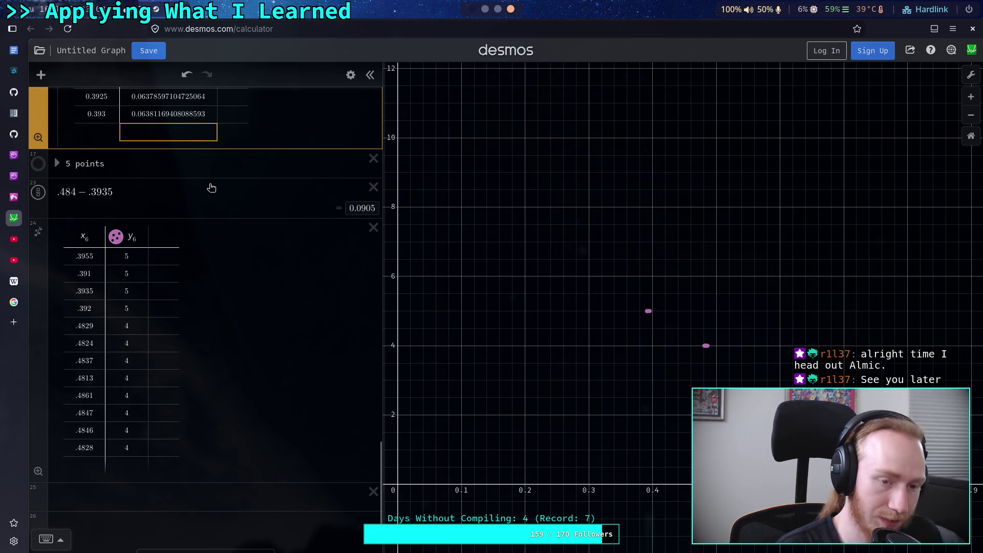
pyautogui.hotkey('ctrl', 'z')
# Step: Turn on the '5 points data' folder's visibility on the graph, then collapse the folder
pyautogui.scroll(10, 246, 226)
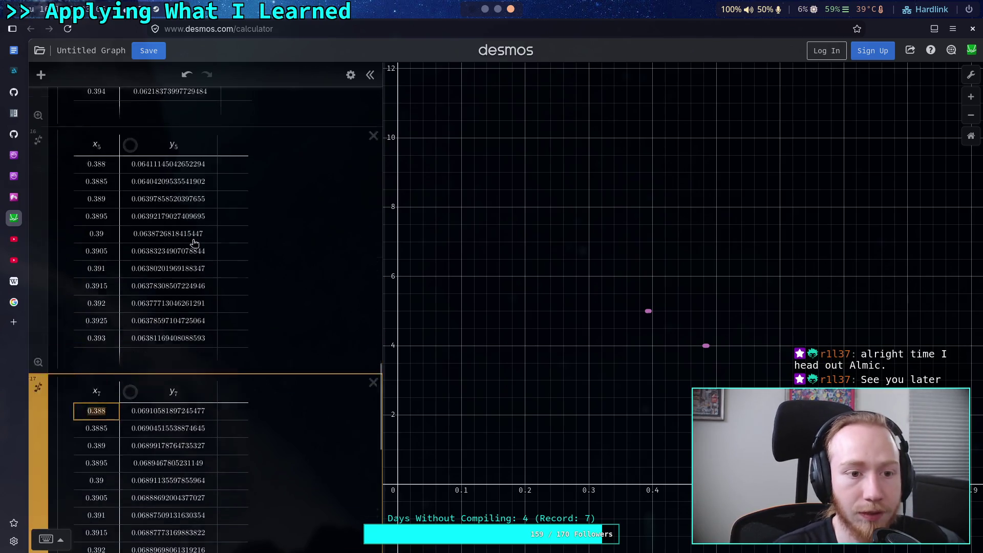
pyautogui.scroll(2, 61, 213)
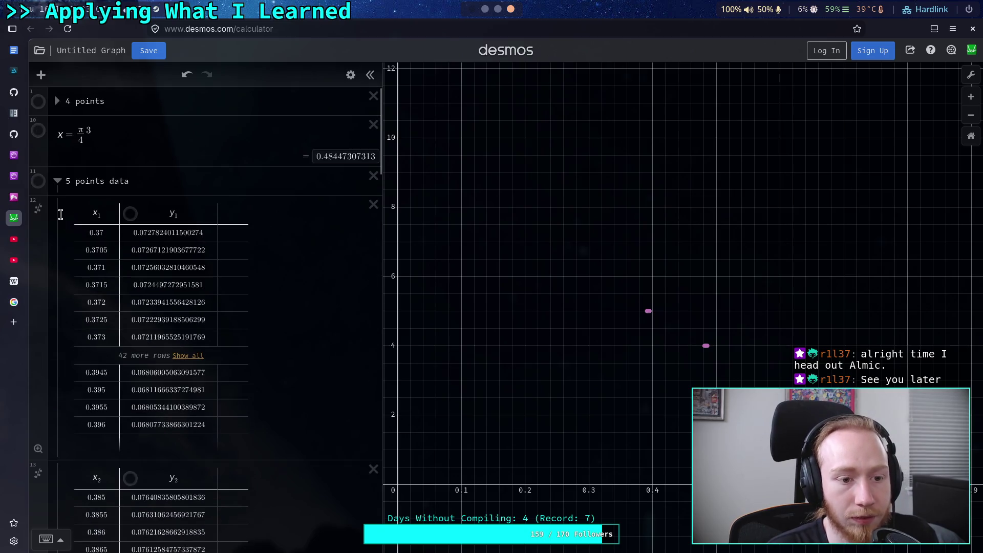
pyautogui.click(38, 181)
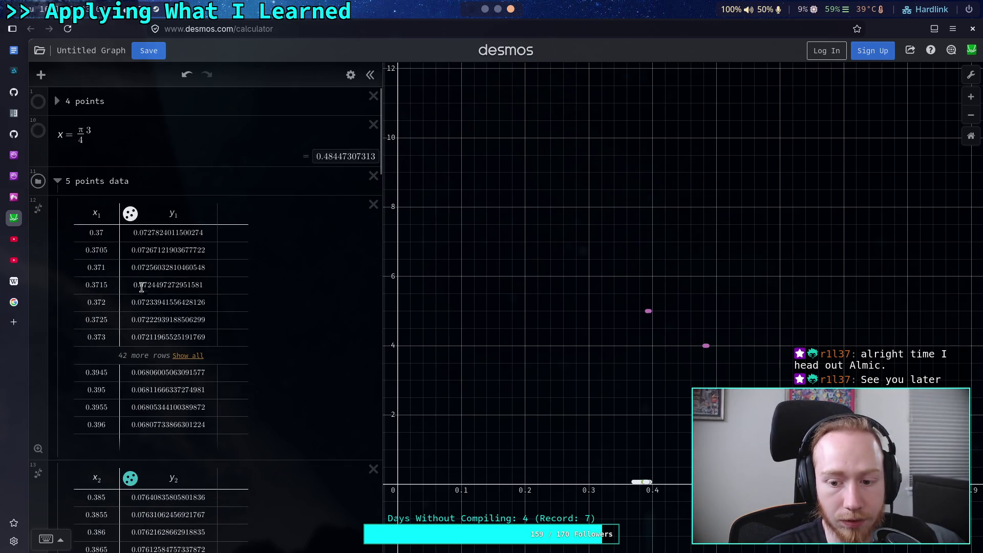
pyautogui.scroll(-10, 131, 501)
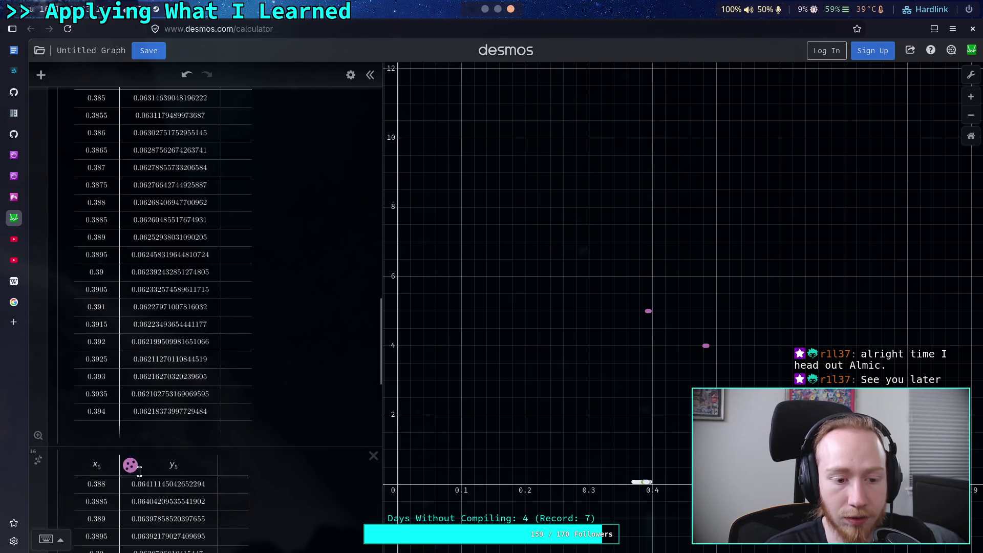
pyautogui.scroll(-4, 202, 429)
pyautogui.scroll(1, 148, 353)
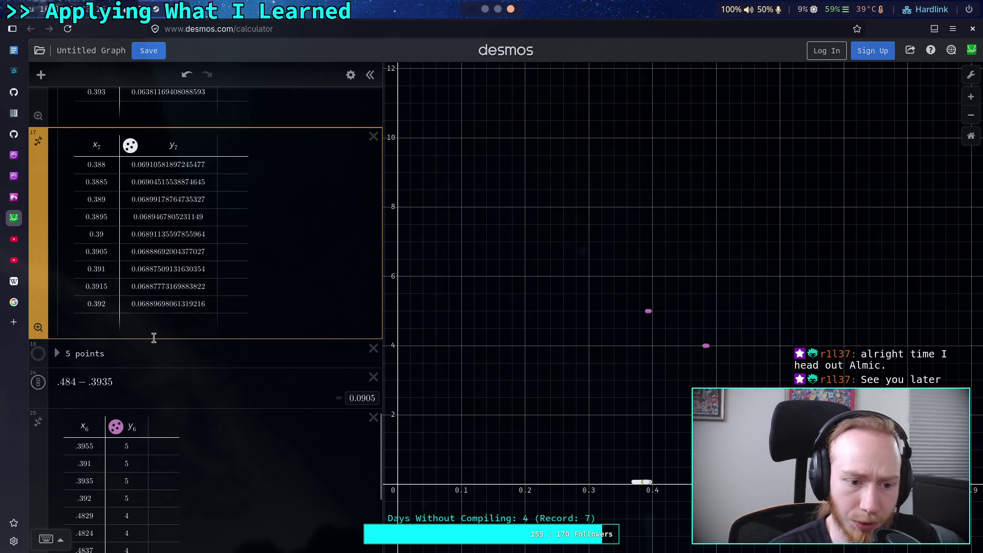
pyautogui.scroll(-3, 158, 351)
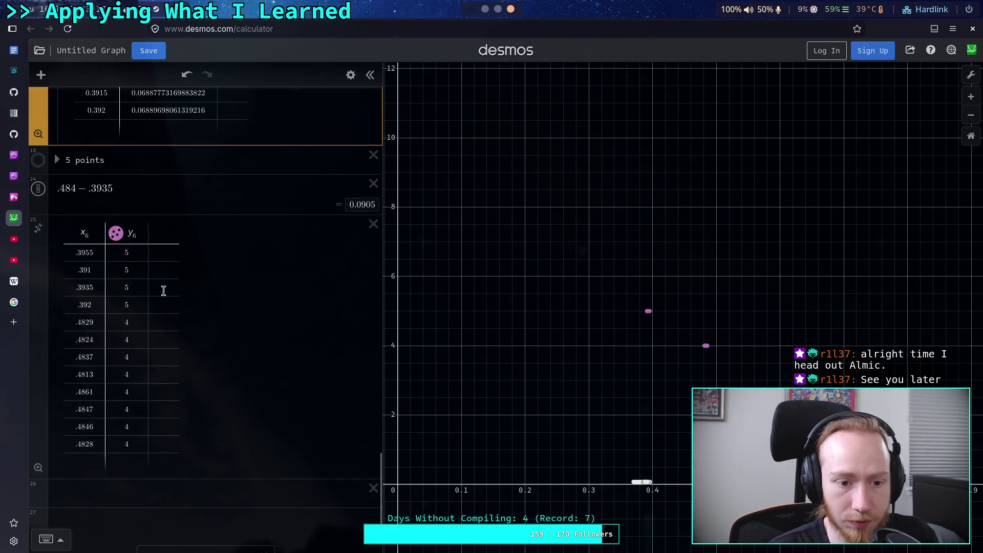
pyautogui.scroll(2, 230, 322)
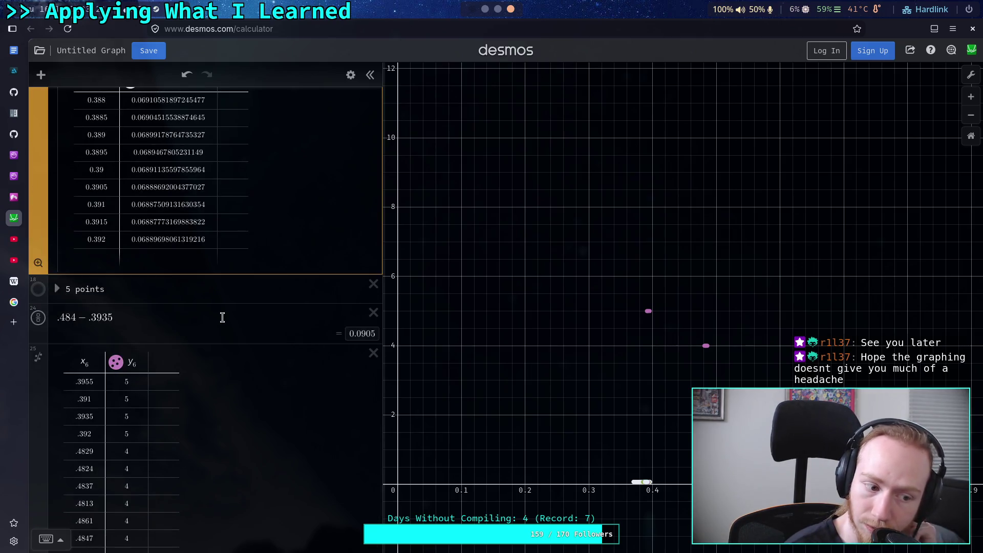
pyautogui.scroll(5, 224, 315)
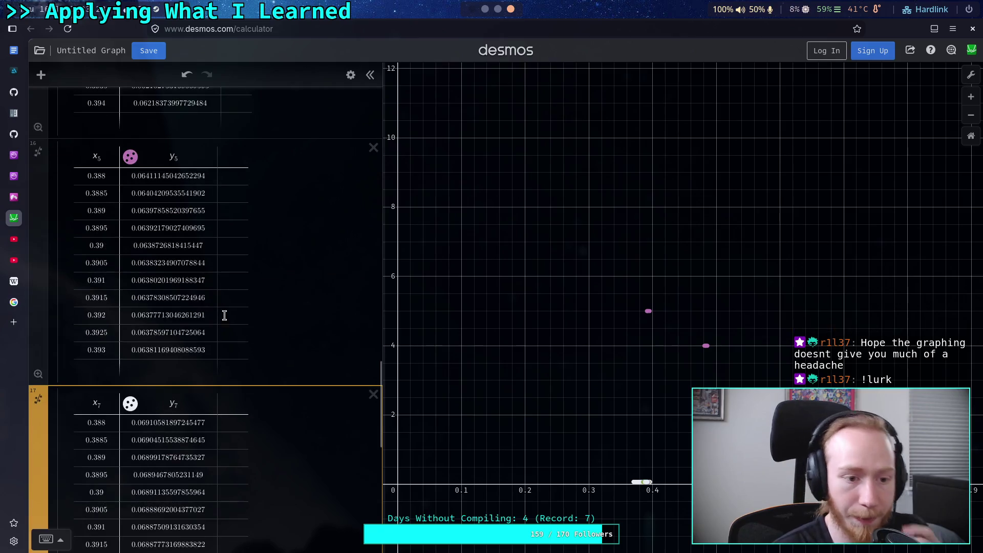
pyautogui.scroll(15, 224, 315)
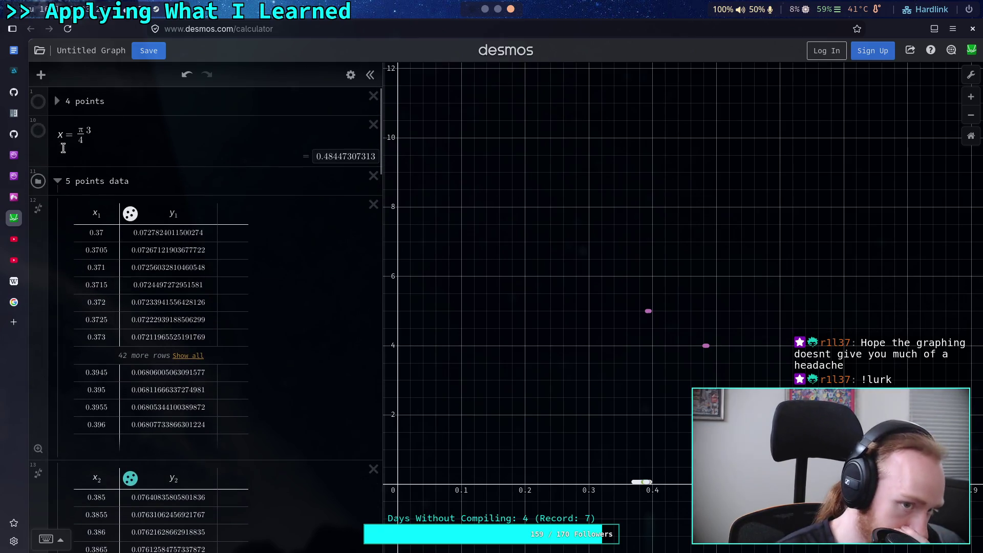
pyautogui.click(57, 180)
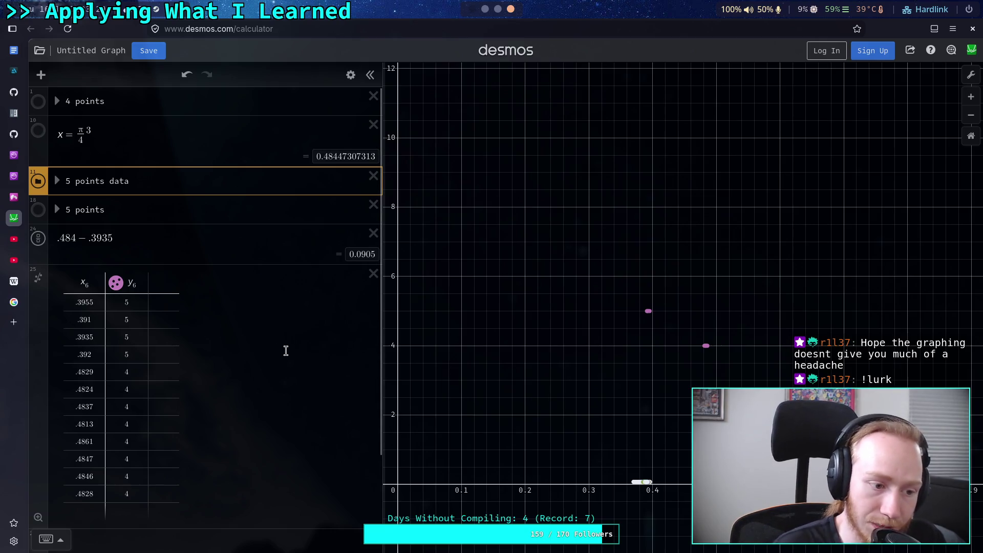
pyautogui.scroll(-3, 273, 337)
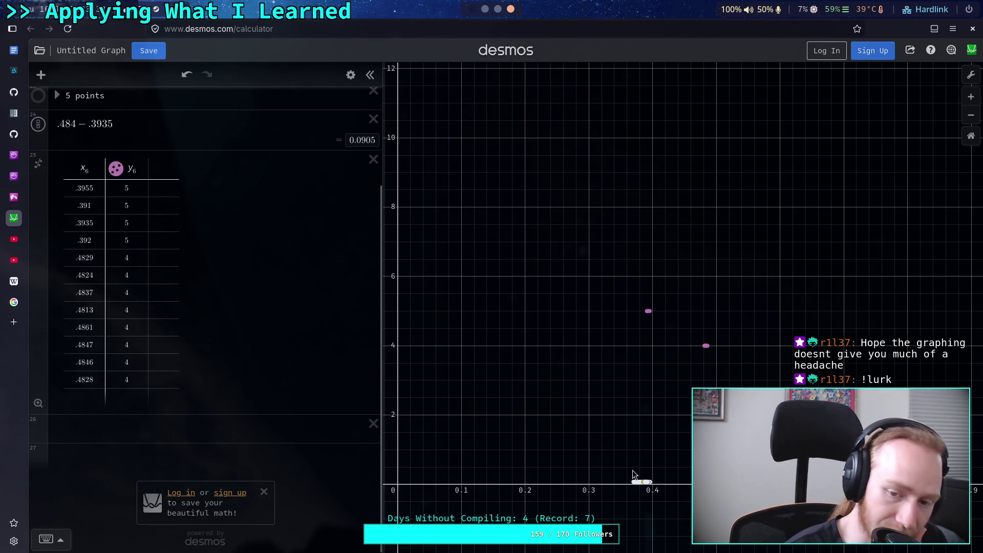
# Step: Rescale the y-axis to about 0–0.22 and zoom in on the sweep curves near x 0.39
pyautogui.moveTo(398, 386); pyautogui.dragTo(398, 154)
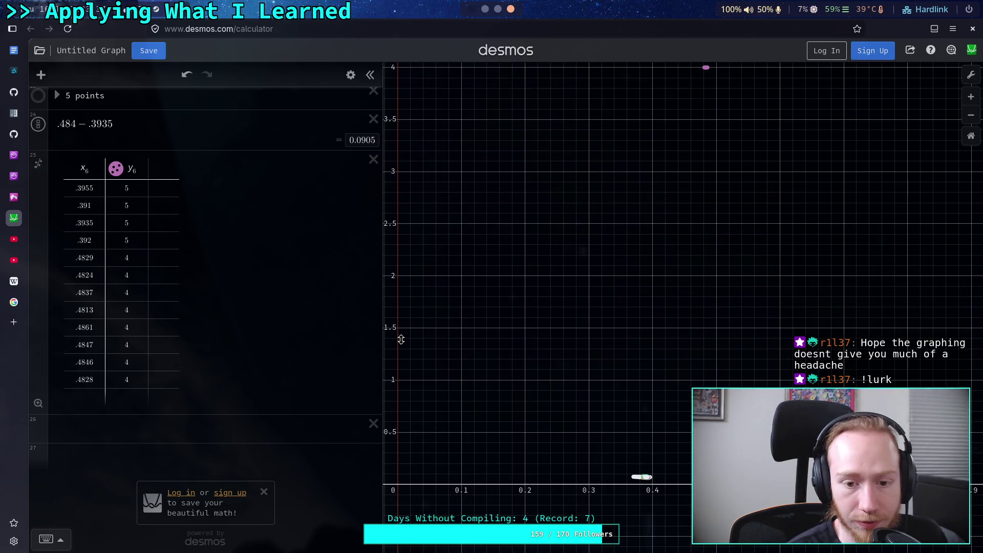
pyautogui.moveTo(401, 339); pyautogui.dragTo(399, 142)
pyautogui.moveTo(393, 366); pyautogui.dragTo(392, 179)
pyautogui.moveTo(398, 363)
pyautogui.mouseDown()
pyautogui.moveTo(403, 320)
pyautogui.moveTo(466, 180)
pyautogui.mouseUp()
pyautogui.moveTo(678, 250); pyautogui.dragTo(634, 318)
pyautogui.scroll(5, 629, 367)
pyautogui.scroll(10, 630, 367)
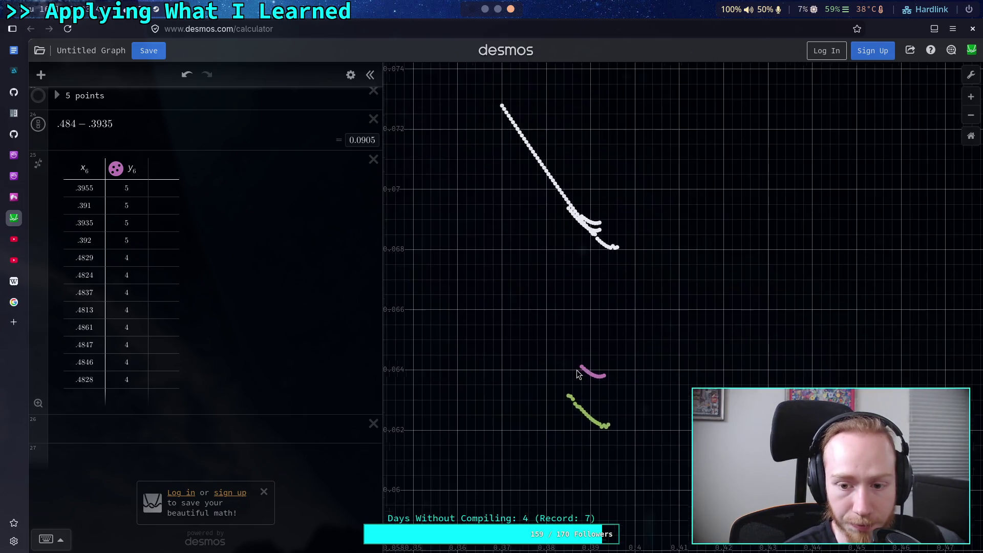
pyautogui.scroll(1, 606, 383)
# Step: Read a pink run point's coordinates near 0.392, error about 0.0638, then zoom back out
pyautogui.click(596, 373)
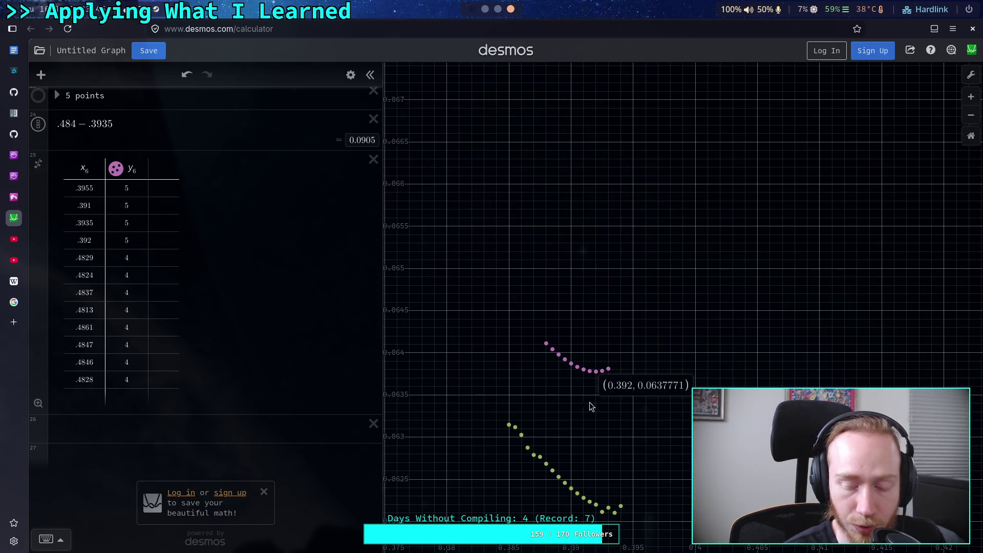
pyautogui.click(563, 417)
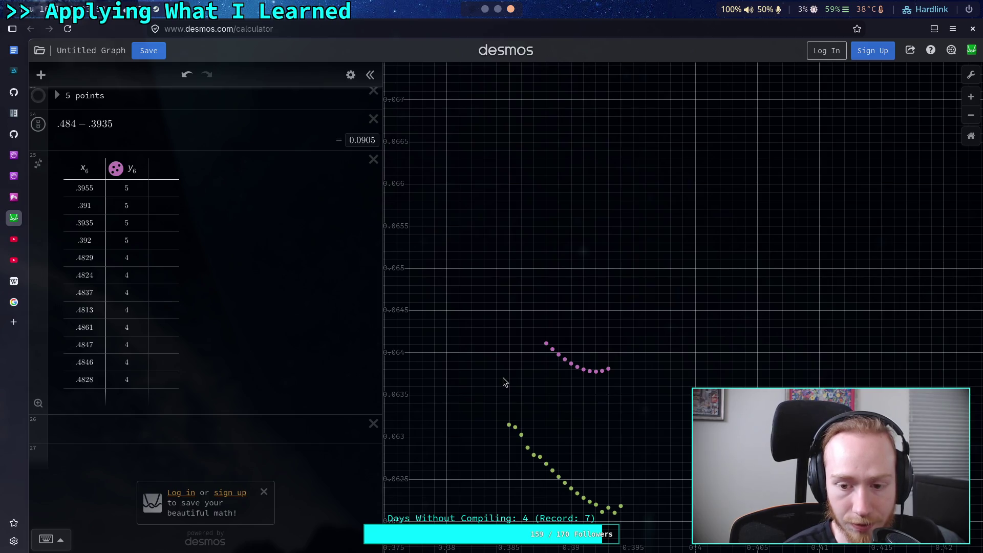
pyautogui.scroll(-3, 549, 385)
pyautogui.scroll(-3, 548, 385)
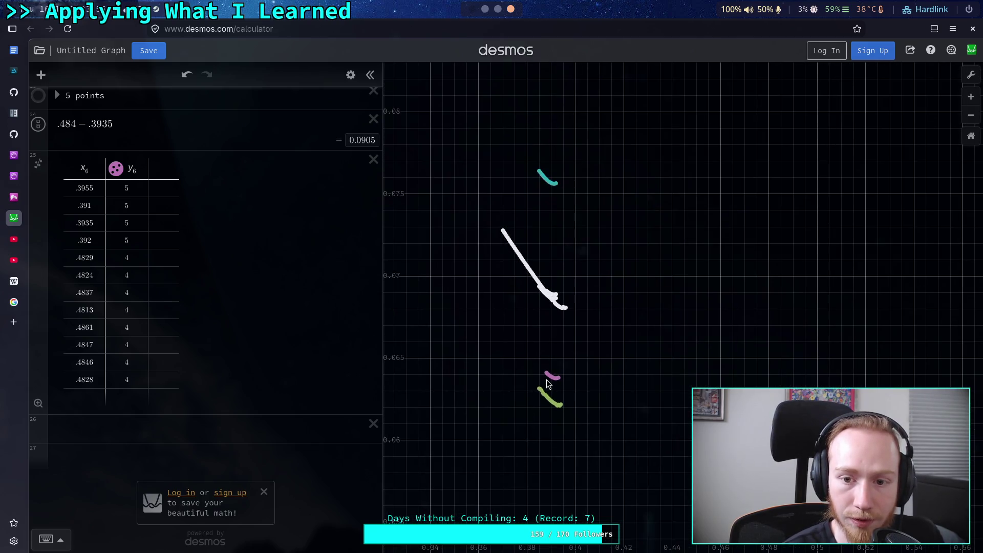
pyautogui.scroll(-7, 548, 385)
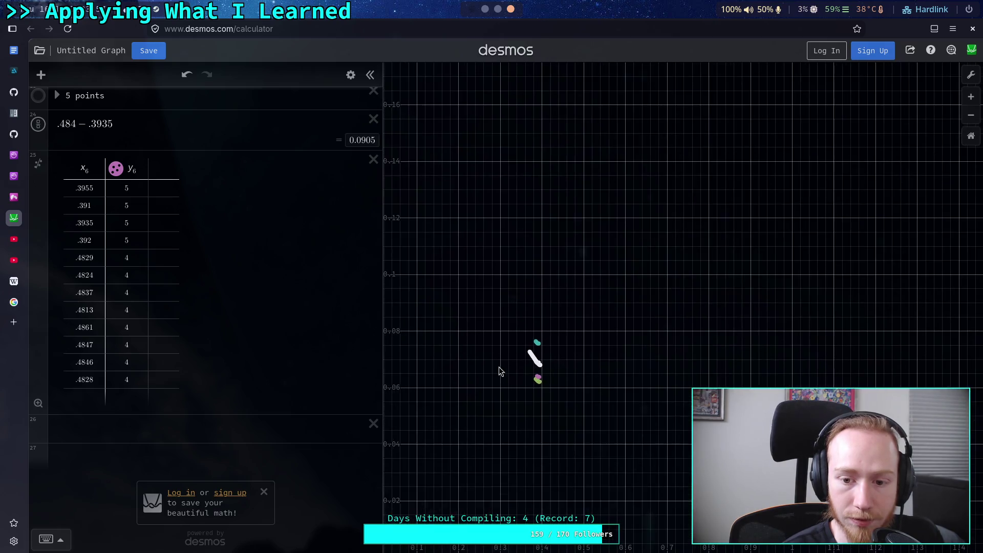
pyautogui.scroll(-3, 590, 376)
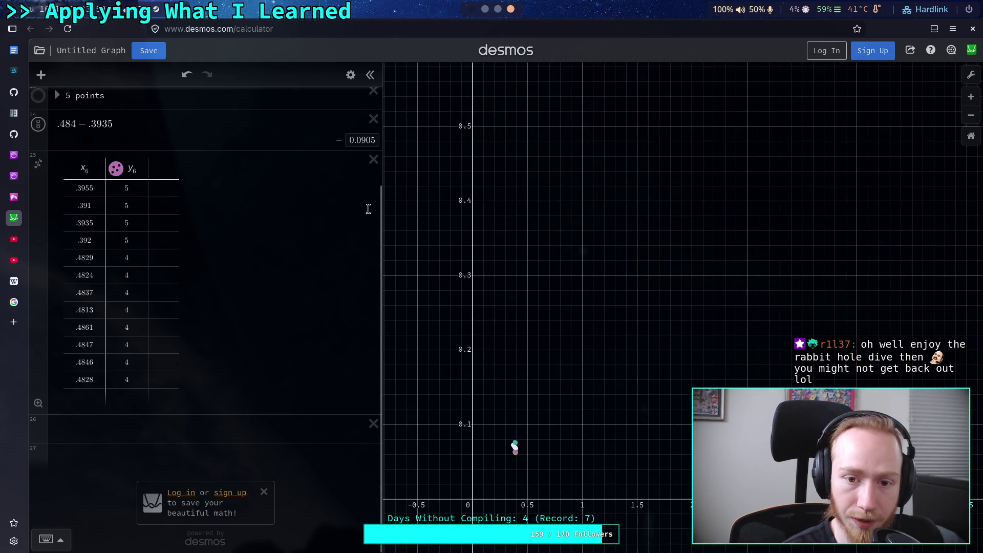
pyautogui.scroll(2, 120, 199)
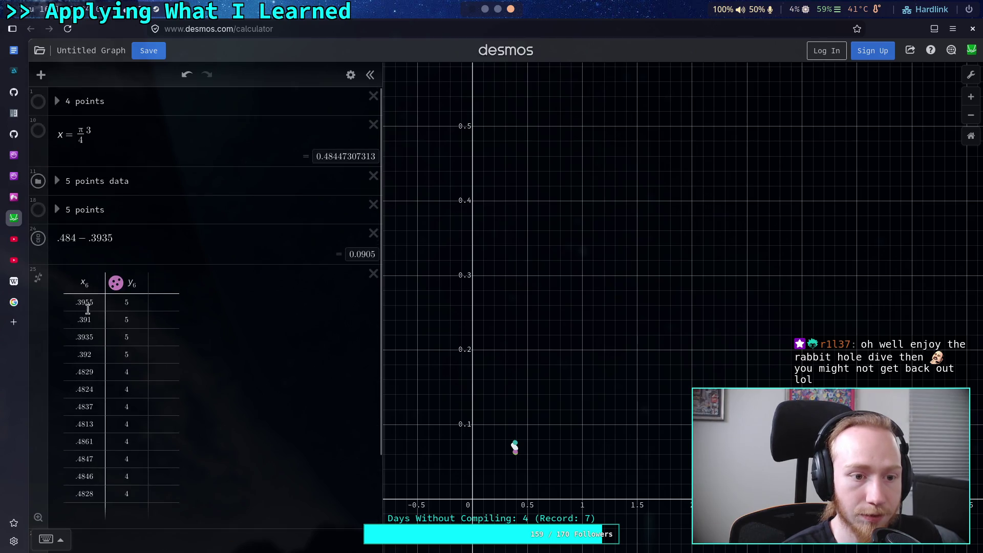
# Step: Move the x6/y6 table into the '5 points data' folder and widen the y range
pyautogui.moveTo(41, 313)
pyautogui.mouseDown()
pyautogui.moveTo(57, 232)
pyautogui.moveTo(80, 223)
pyautogui.mouseUp()
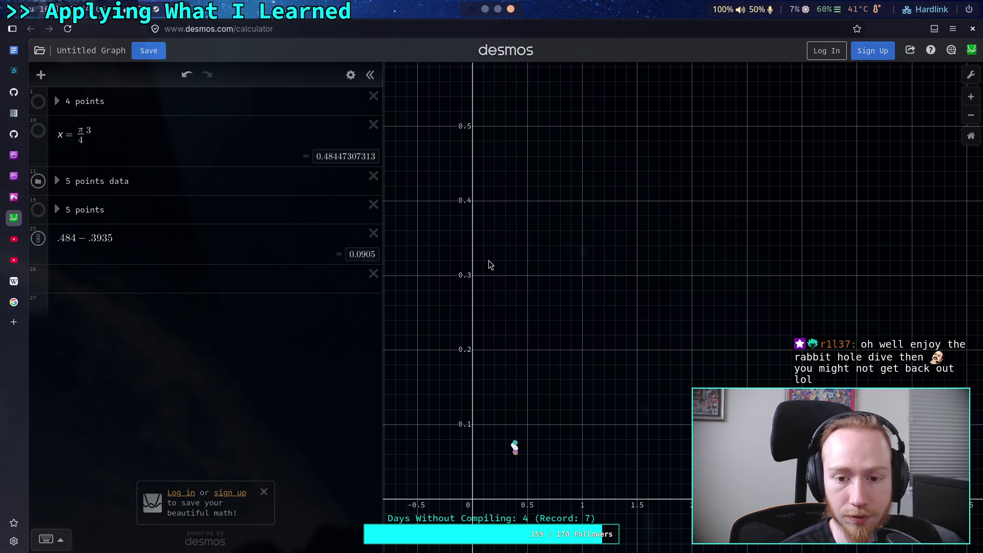
pyautogui.moveTo(466, 246); pyautogui.dragTo(472, 372)
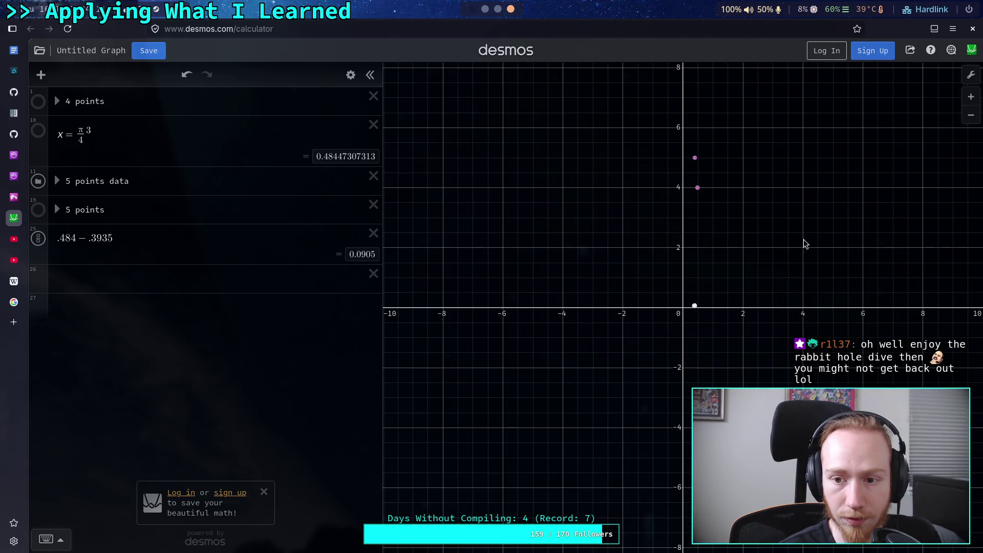
pyautogui.scroll(10, 558, 425)
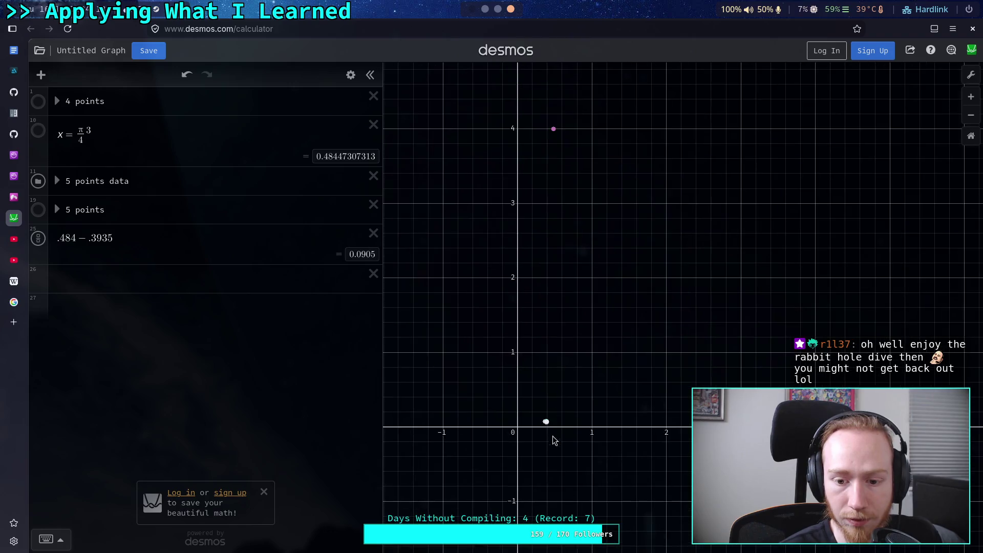
pyautogui.scroll(10, 558, 427)
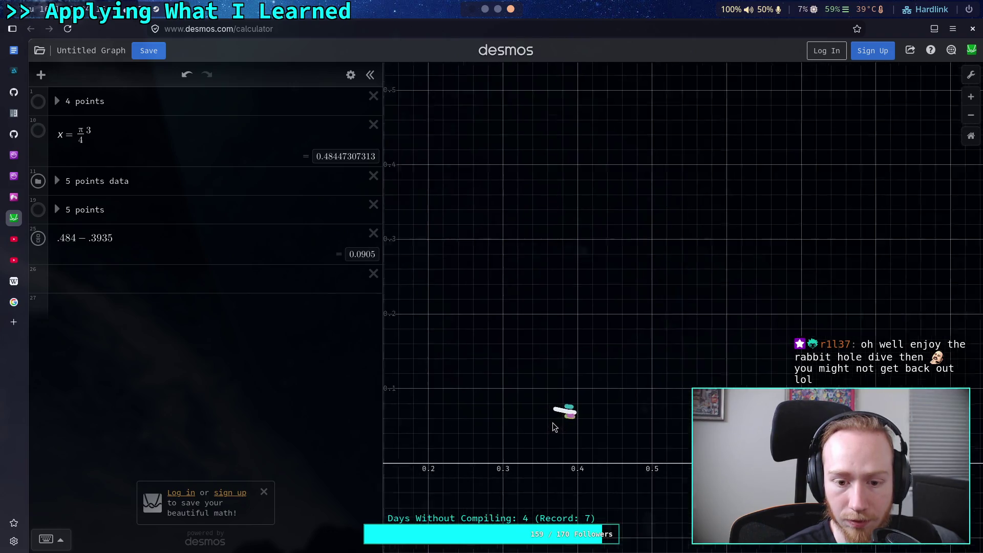
pyautogui.scroll(3, 582, 433)
# Step: Frame the dotted sweep trails between errors about 0.062 and 0.077, with green lowest
pyautogui.moveTo(492, 426)
pyautogui.mouseDown()
pyautogui.moveTo(596, 292)
pyautogui.moveTo(459, 312)
pyautogui.mouseUp()
pyautogui.scroll(5, 504, 314)
pyautogui.scroll(1, 520, 320)
pyautogui.scroll(-2, 520, 320)
pyautogui.moveTo(520, 320)
pyautogui.mouseDown()
pyautogui.moveTo(555, 329)
pyautogui.moveTo(509, 325)
pyautogui.mouseUp()
pyautogui.scroll(-3, 510, 324)
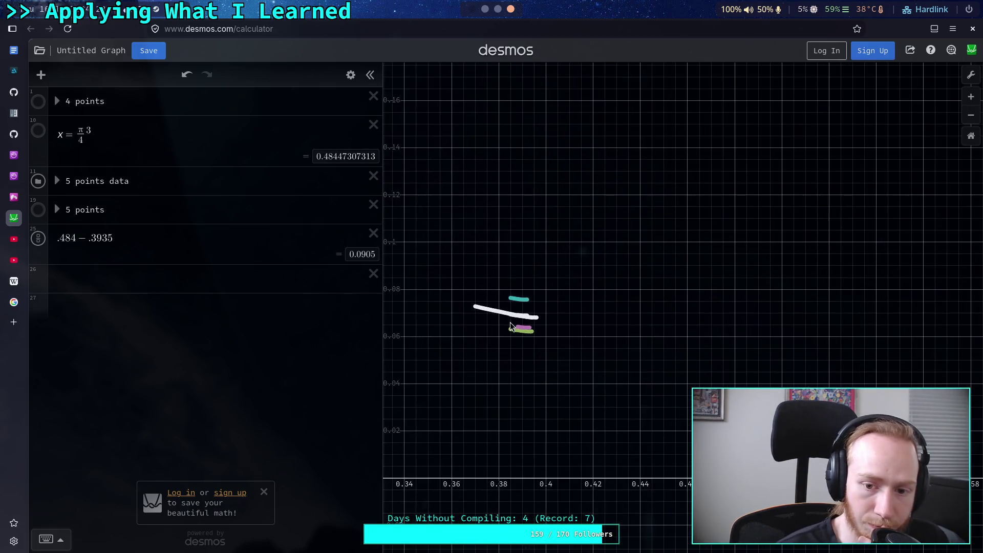
pyautogui.scroll(5, 505, 329)
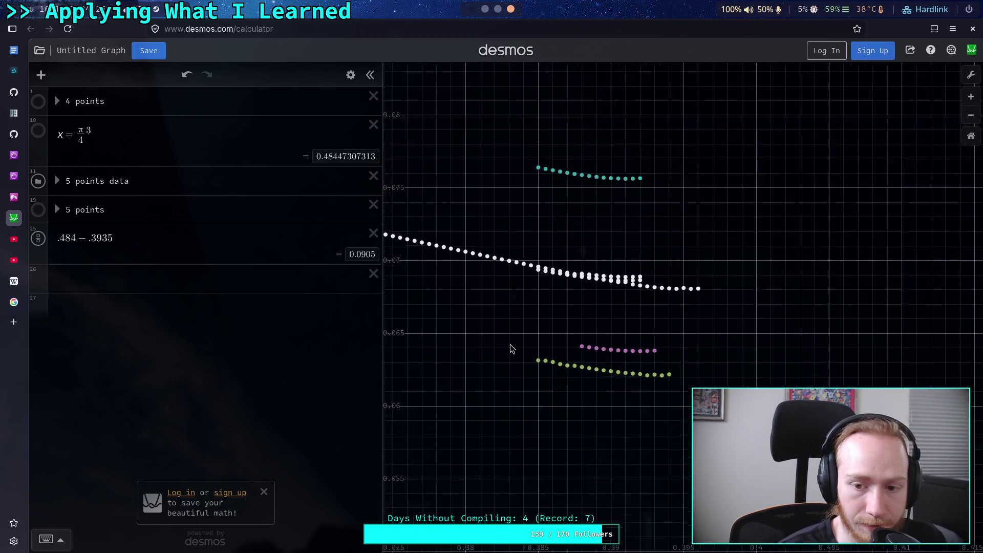
pyautogui.moveTo(529, 342); pyautogui.dragTo(541, 364)
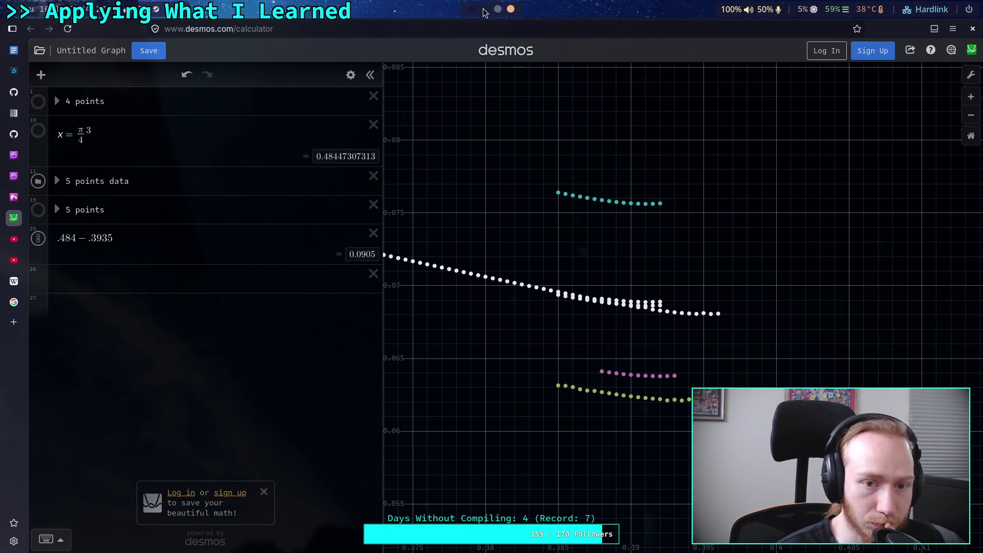
pyautogui.click(486, 8)
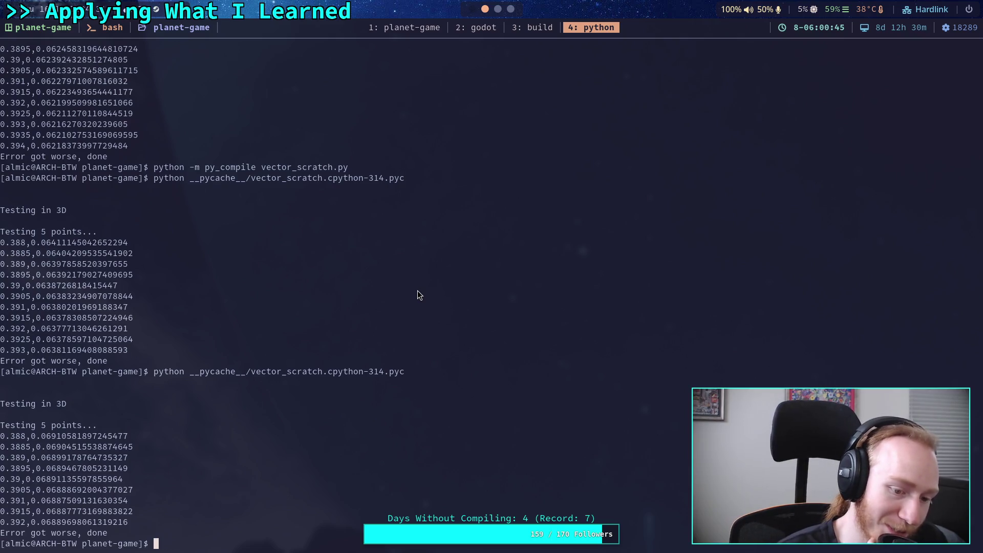
# Step: Set MIN_POINTS and MAX_POINTS to 6 in the sweep script
pyautogui.click(404, 28)
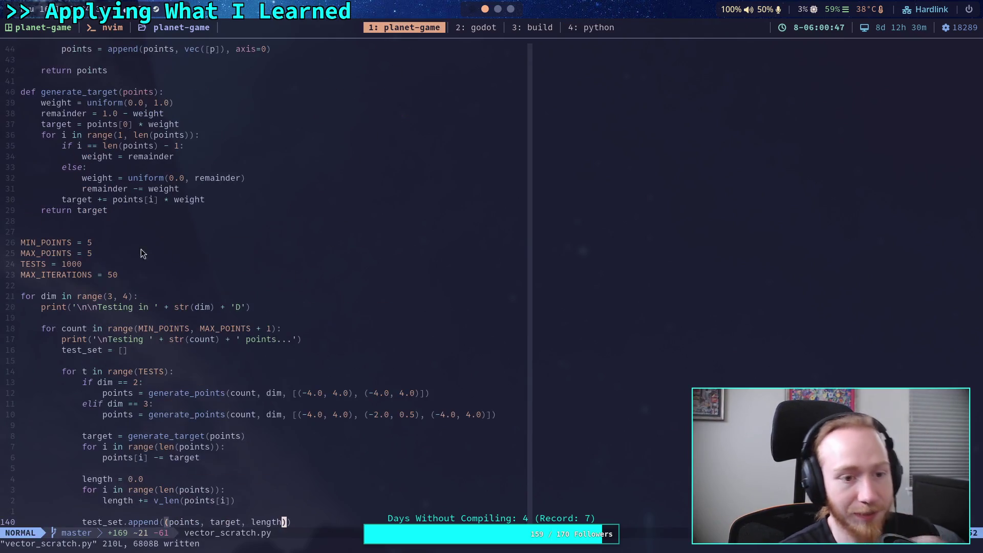
pyautogui.click(124, 244)
pyautogui.write('s6')
pyautogui.press('Down')
pyautogui.press('BackSpace')
pyautogui.write('6')
# Step: Change the multiplier sweep to drange(0.3, 0.4, 0.05)
pyautogui.scroll(-4, 136, 257)
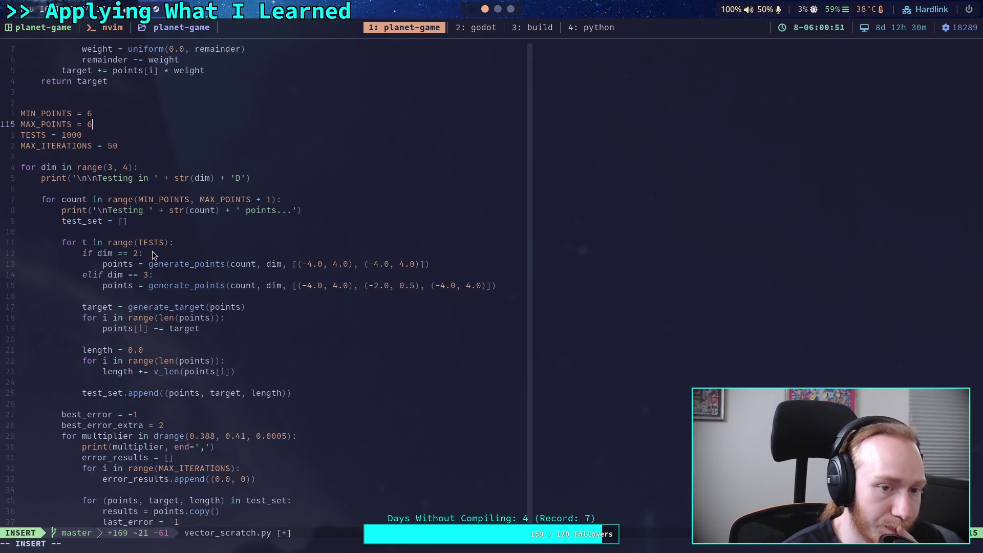
pyautogui.scroll(-4, 154, 254)
pyautogui.scroll(-1, 228, 293)
pyautogui.click(217, 264)
pyautogui.click(288, 265)
pyautogui.press('Left')
pyautogui.press('BackSpace')
pyautogui.press('BackSpace')
pyautogui.click(267, 264)
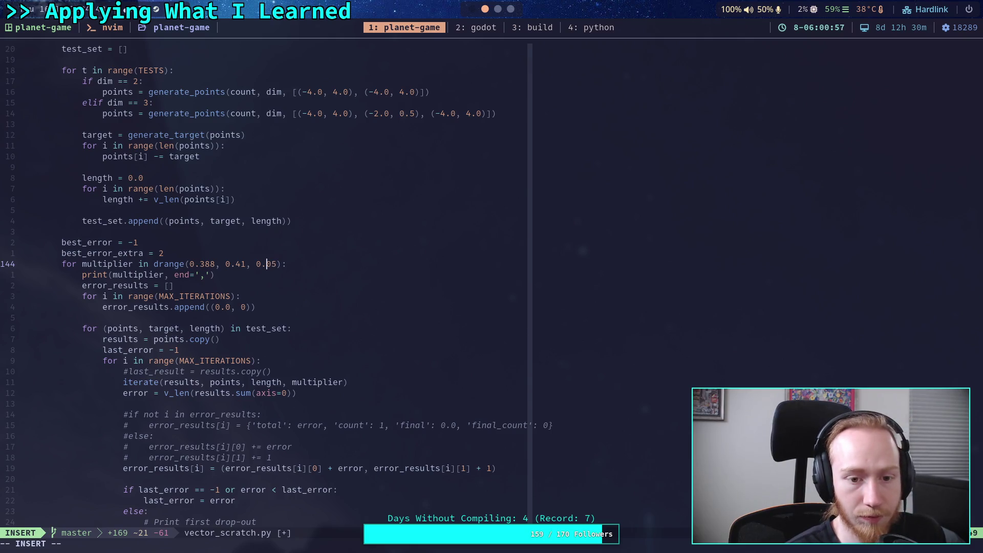
pyautogui.press('BackSpace')
pyautogui.press('BackSpace')
pyautogui.press('Right')
pyautogui.press('Right')
pyautogui.press('Right')
pyautogui.press('BackSpace')
# Step: Save vector_scratch.py with :w
pyautogui.press('Escape')
pyautogui.write(':w')
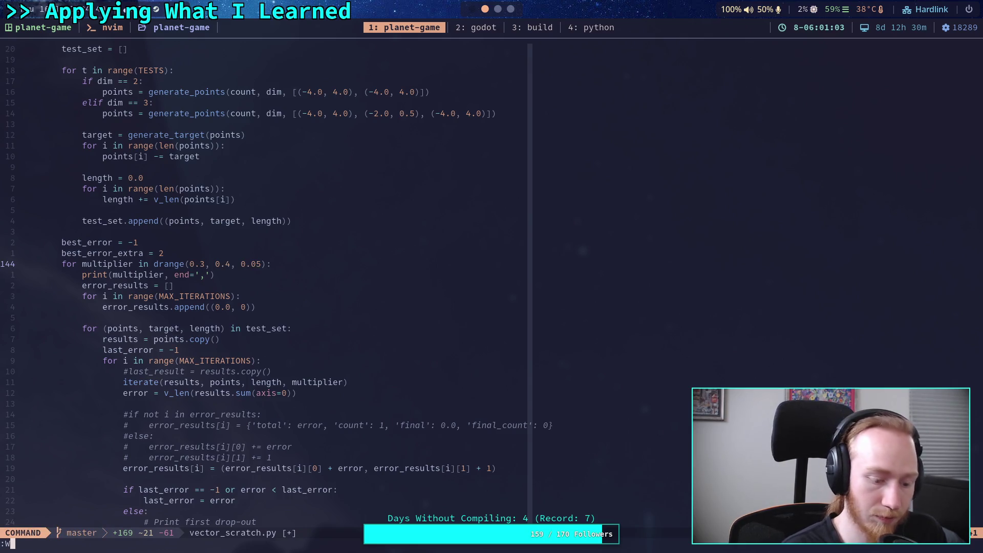
pyautogui.press('BackSpace')
pyautogui.write('w')
pyautogui.press('Return')
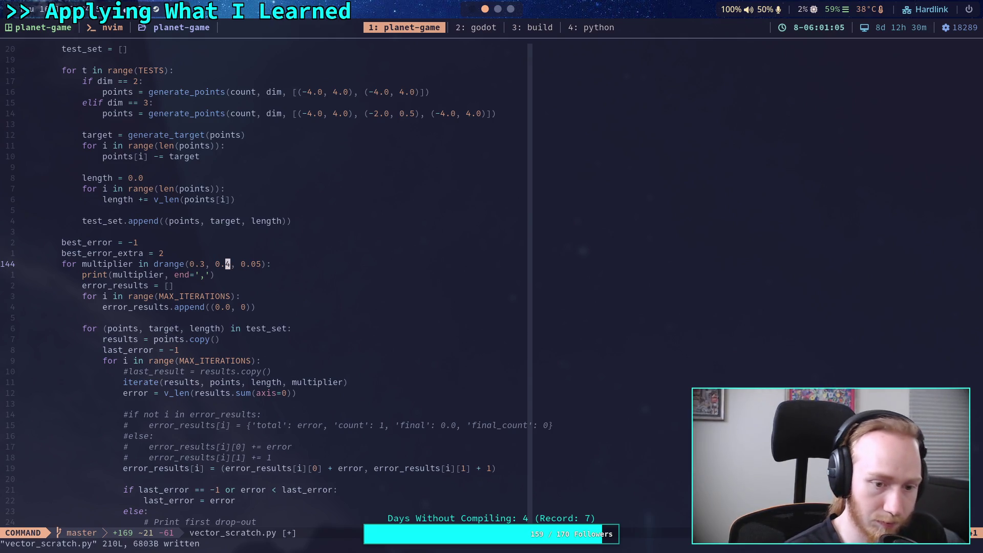
# Step: Recompile and rerun the 6-point sweep over multipliers 0.3, 0.35 and 0.4
pyautogui.click(590, 30)
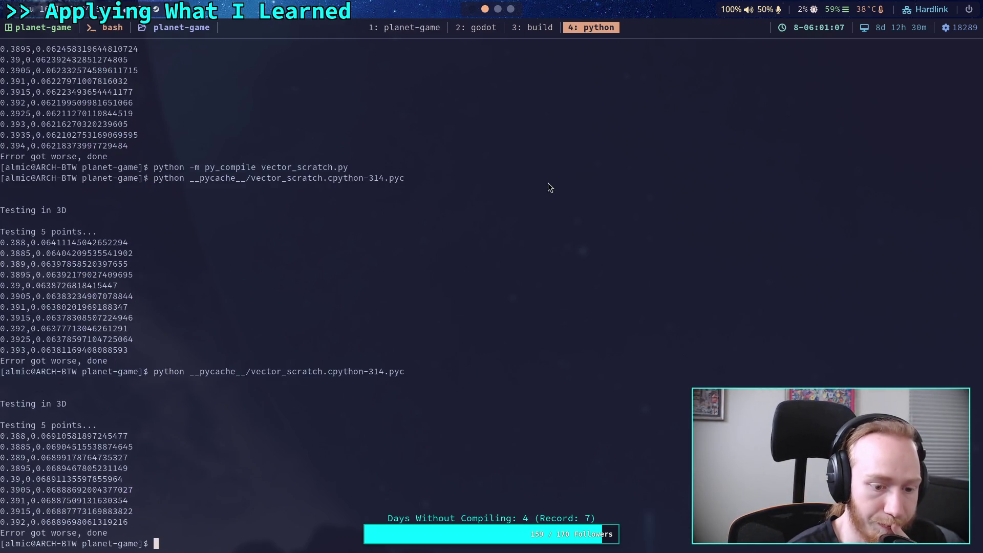
pyautogui.press('Up')
pyautogui.press('Up')
pyautogui.press('Return')
pyautogui.press('Up')
pyautogui.press('Up')
pyautogui.press('Return')
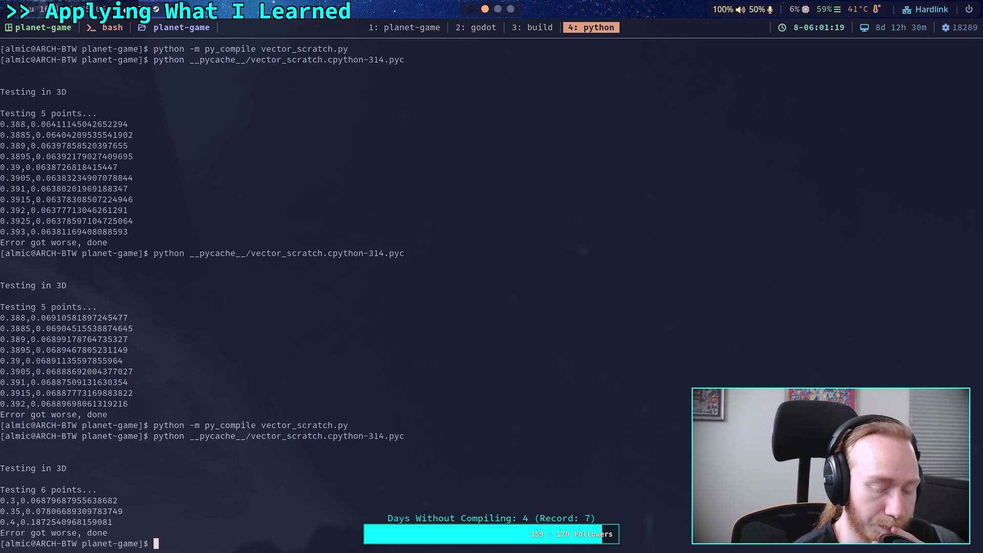
pyautogui.press('super+1')
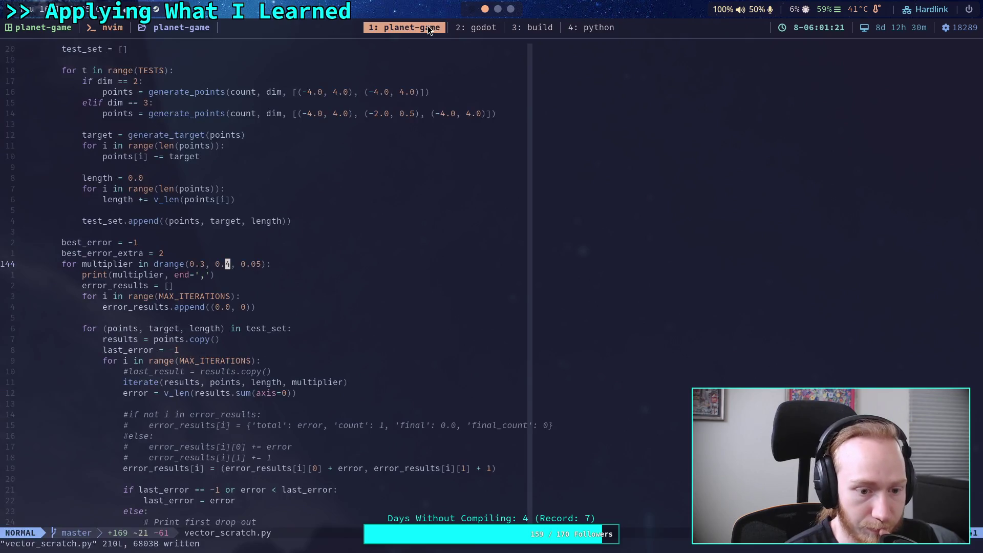
# Step: Change the sweep range start value from 0.3 to 0.2
pyautogui.press('h')
pyautogui.press('h')
pyautogui.press('h')
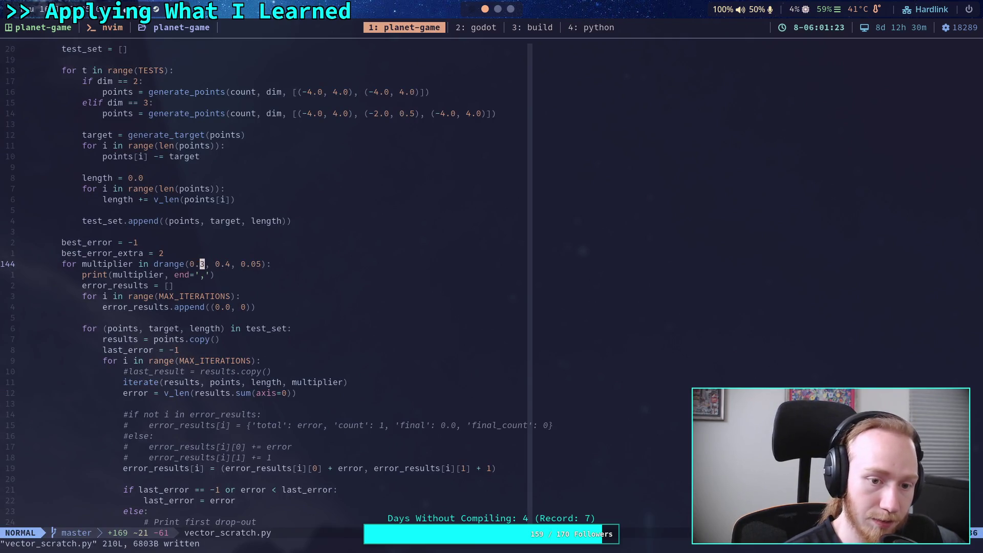
pyautogui.press('i')
pyautogui.press('Delete')
pyautogui.write('2')
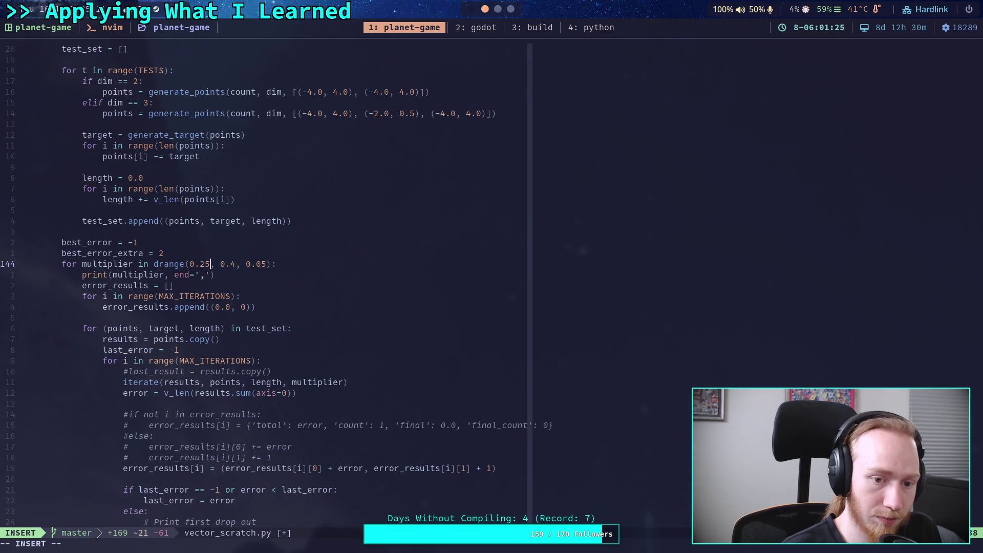
pyautogui.press('Escape')
pyautogui.write(':w')
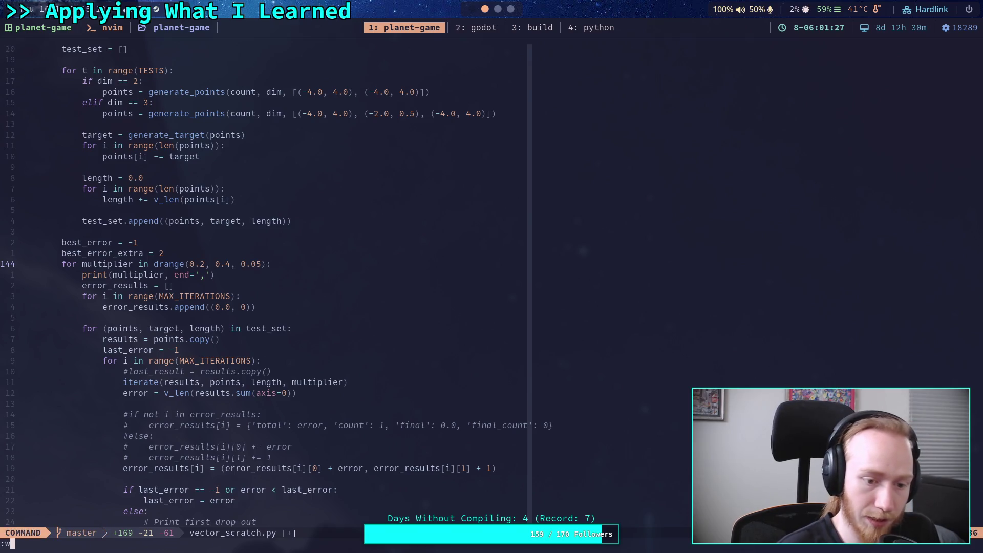
pyautogui.press('Escape')
# Step: Try an end value of 0.35, undo it back to 0.4, and save the script
pyautogui.press('W')
pyautogui.press('E')
pyautogui.press('i')
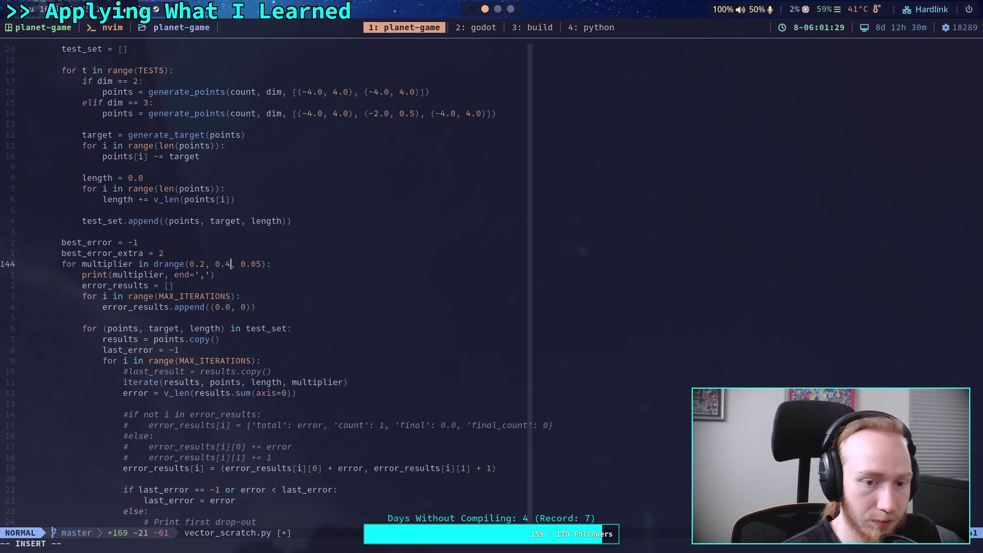
pyautogui.press('BackSpace')
pyautogui.write('35')
pyautogui.press('Escape')
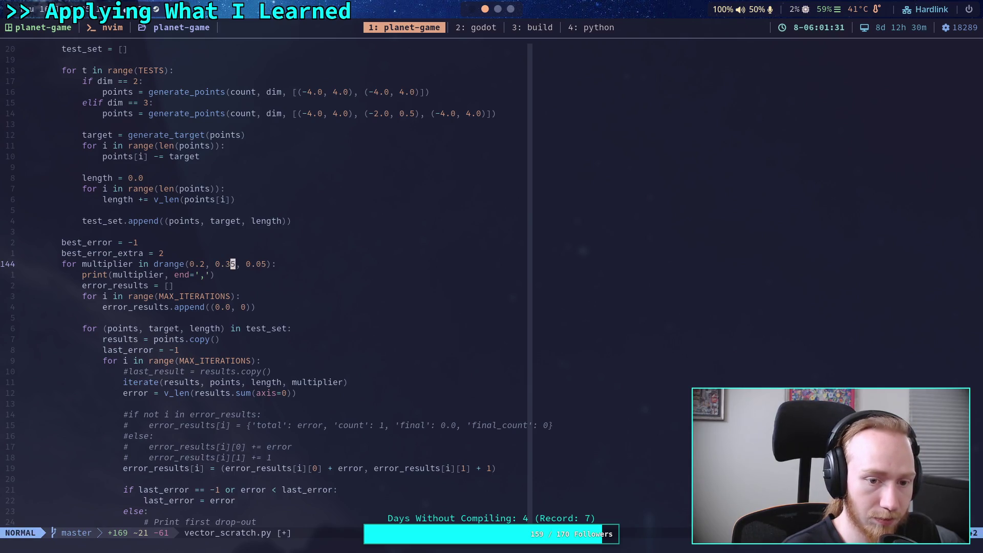
pyautogui.write('u')
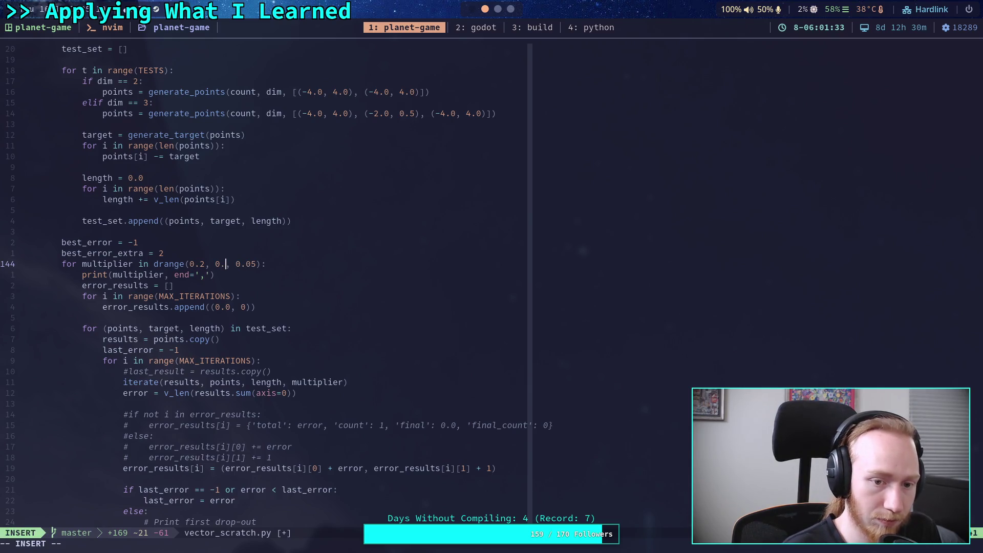
pyautogui.write(':w')
pyautogui.press('Return')
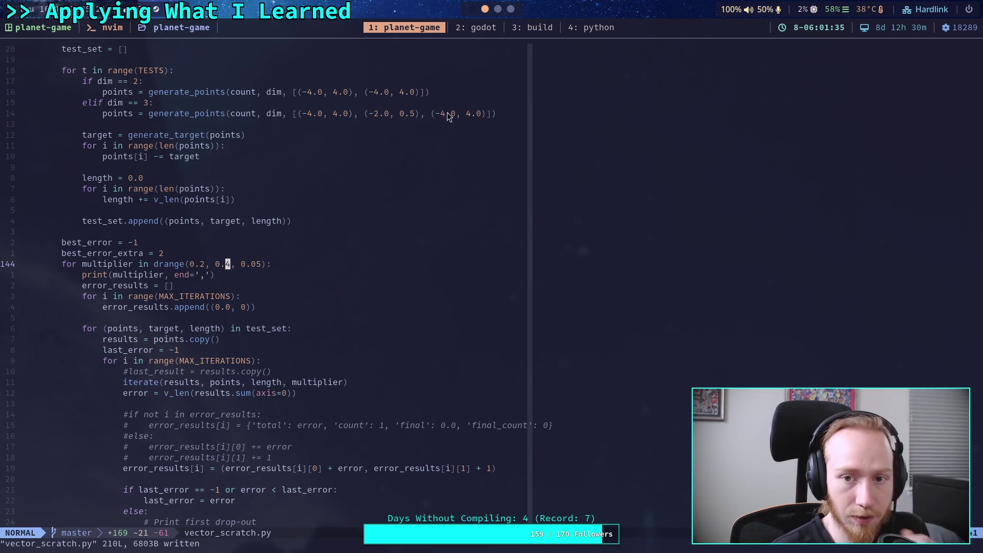
# Step: Recompile and rerun the 6-point sweep from 0.2 to 0.35, lowest error about 0.0648 at 0.3
pyautogui.press('super+4')
pyautogui.press('Up')
pyautogui.press('Return')
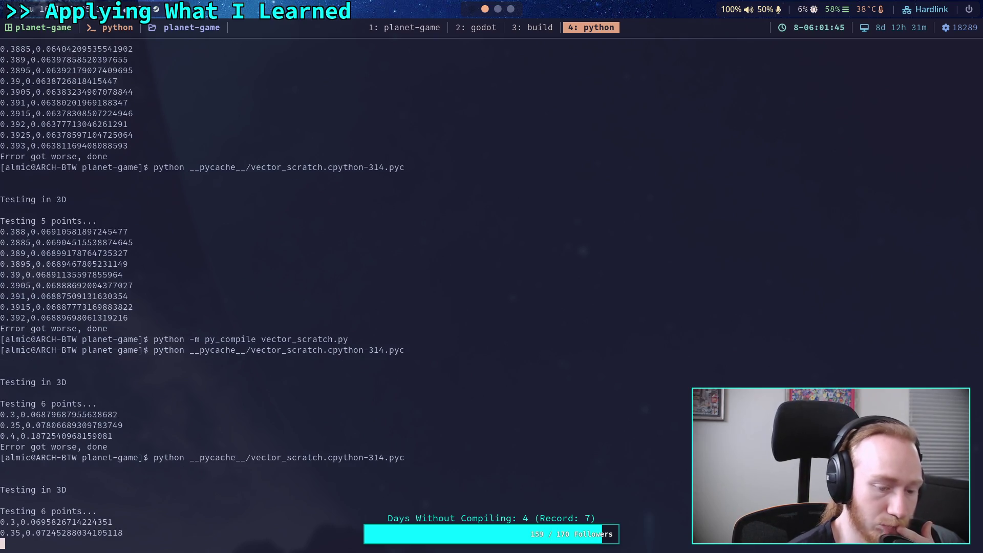
pyautogui.press('Up')
pyautogui.press('Up')
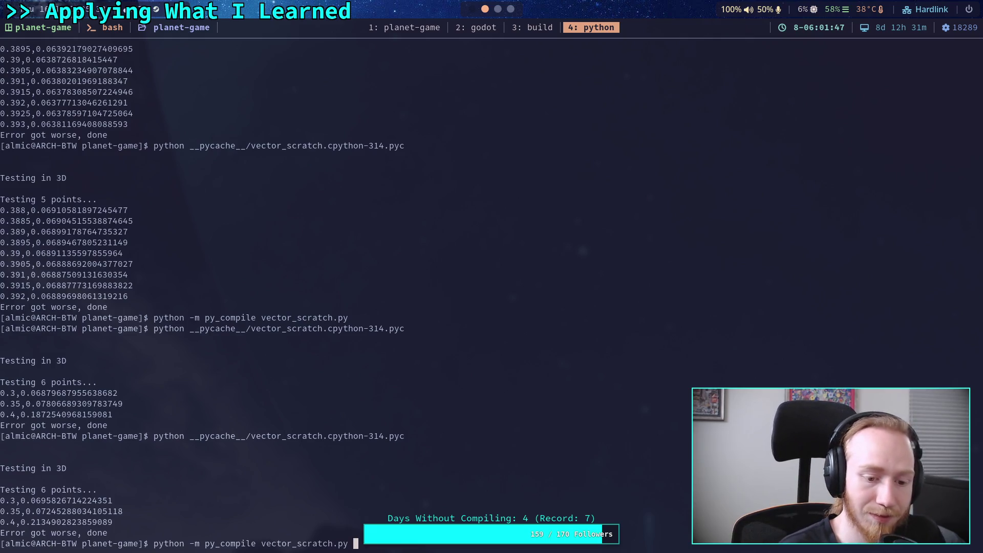
pyautogui.press('Return')
pyautogui.press('Up')
pyautogui.press('Up')
pyautogui.press('Return')
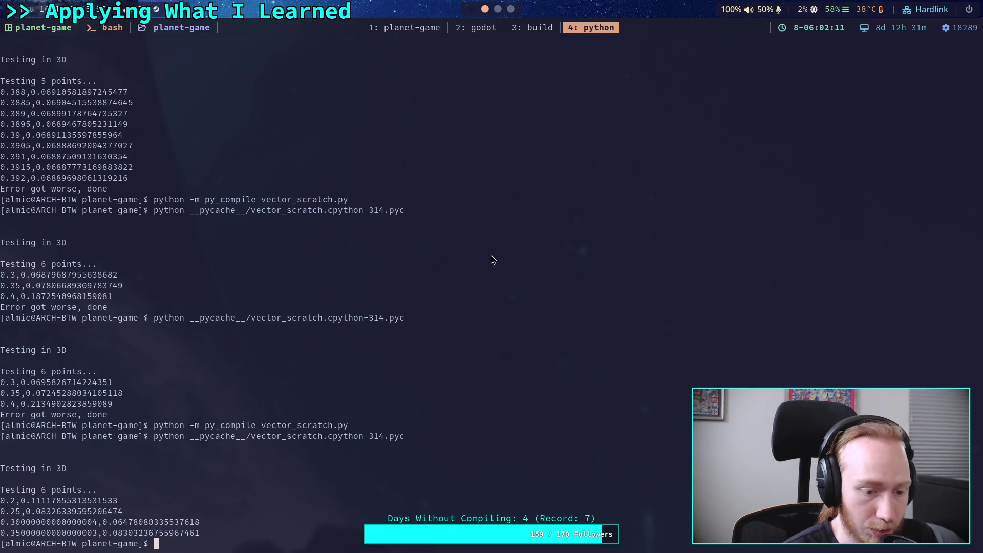
# Step: Narrow the sweep range to multipliers 0.25–0.35 and save the script
pyautogui.scroll(3, 412, 23)
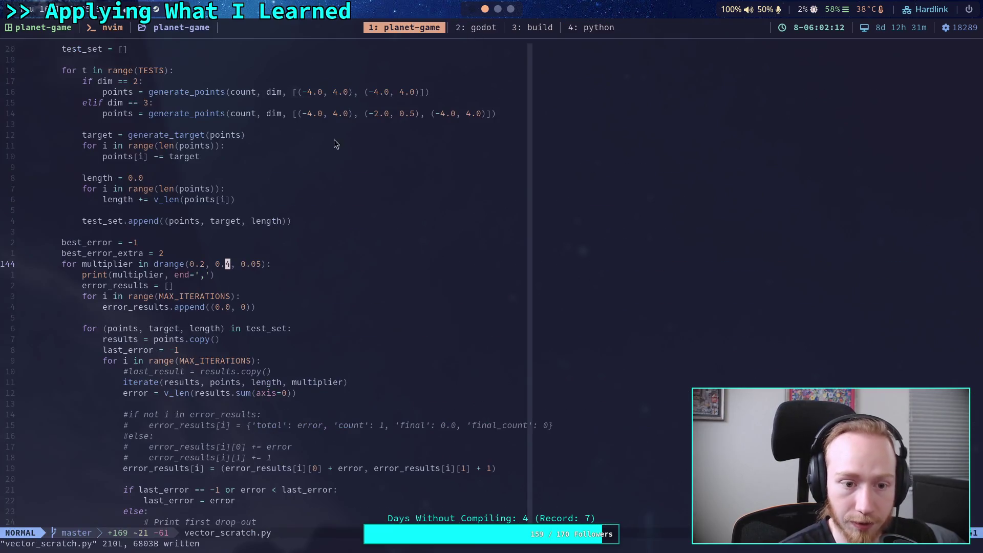
pyautogui.press('h')
pyautogui.press('h')
pyautogui.press('h')
pyautogui.write('a5')
pyautogui.press('Right')
pyautogui.press('Right')
pyautogui.press('Right')
pyautogui.press('Right')
pyautogui.press('Delete')
pyautogui.write('35')
pyautogui.press('Right')
pyautogui.press('Right')
pyautogui.write('0')
pyautogui.press('Escape')
pyautogui.write(':w')
pyautogui.press('Return')
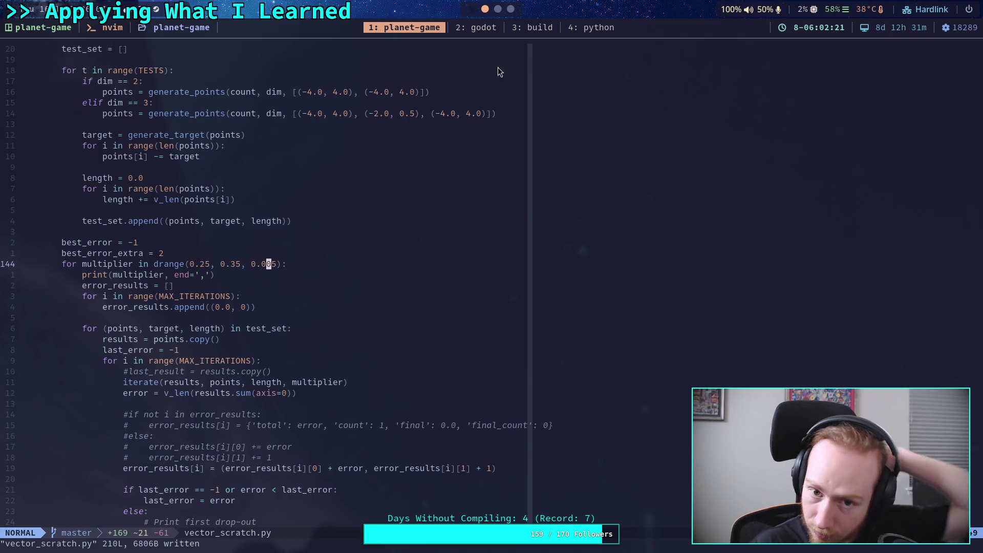
# Step: Recompile vector_scratch.py and start a new 6-point sweep run
pyautogui.press('super+4')
pyautogui.press('Up')
pyautogui.press('Up')
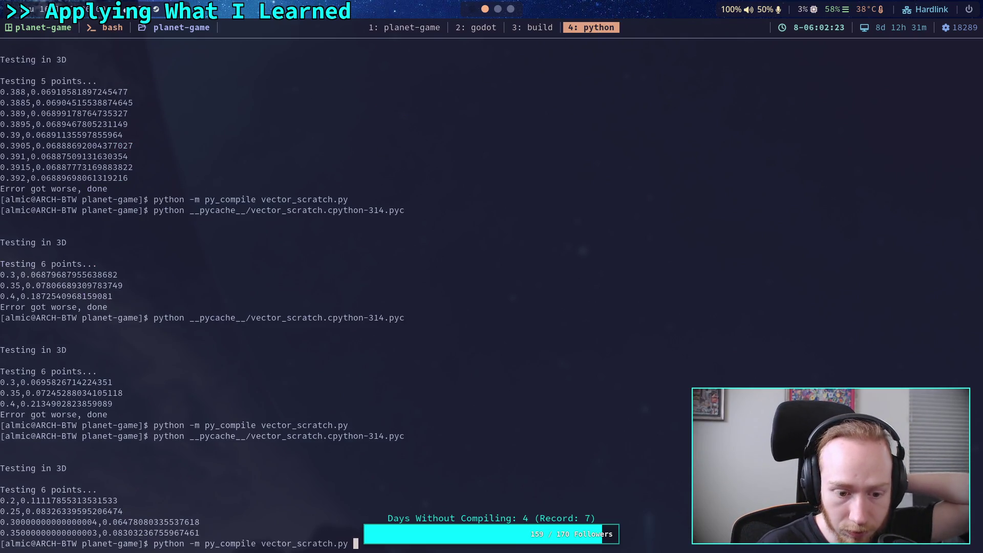
pyautogui.press('Return')
pyautogui.press('Up')
pyautogui.press('Up')
pyautogui.press('Return')
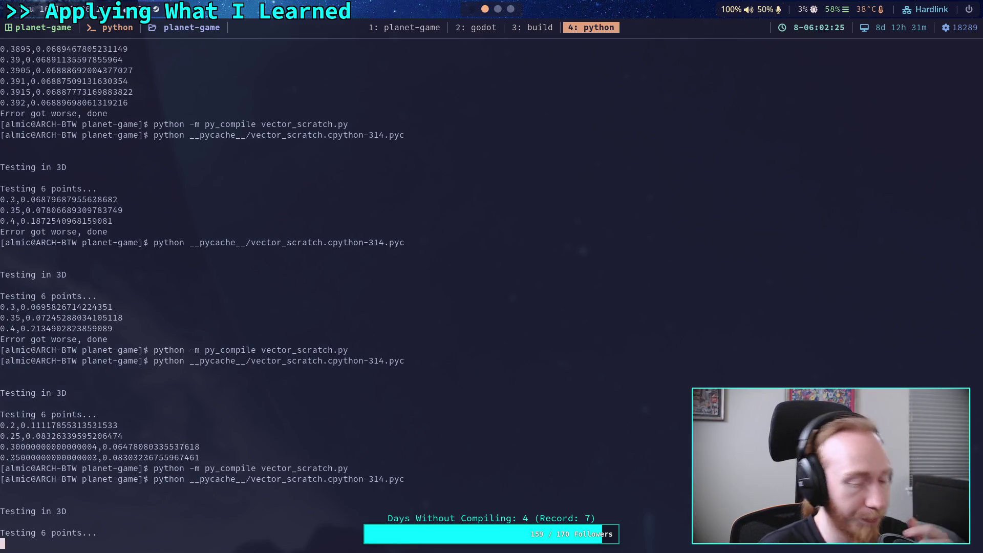
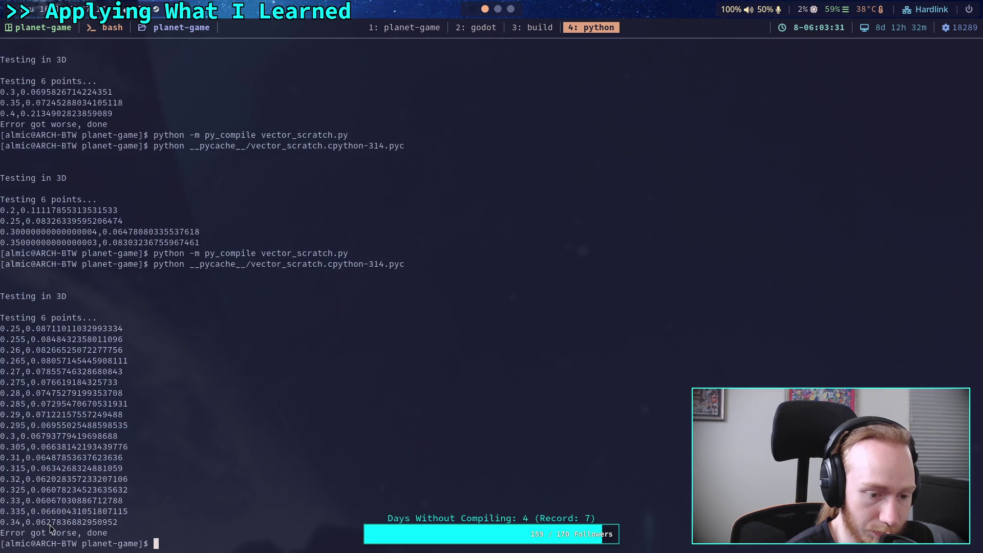
# Step: Copy the 6-point multiplier and error results and add a new folder in Desmos
pyautogui.moveTo(3, 328); pyautogui.dragTo(121, 520)
pyautogui.press('super+3')
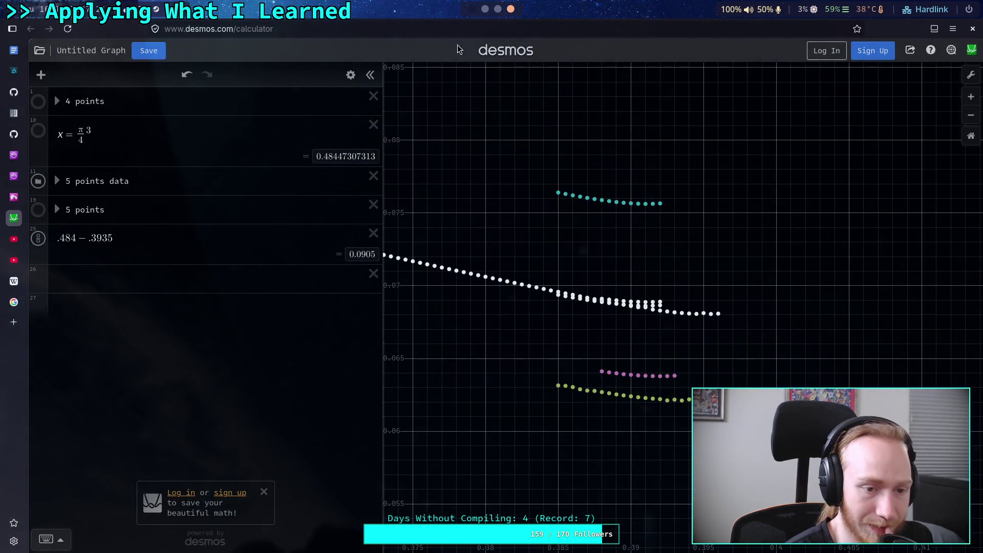
pyautogui.click(118, 284)
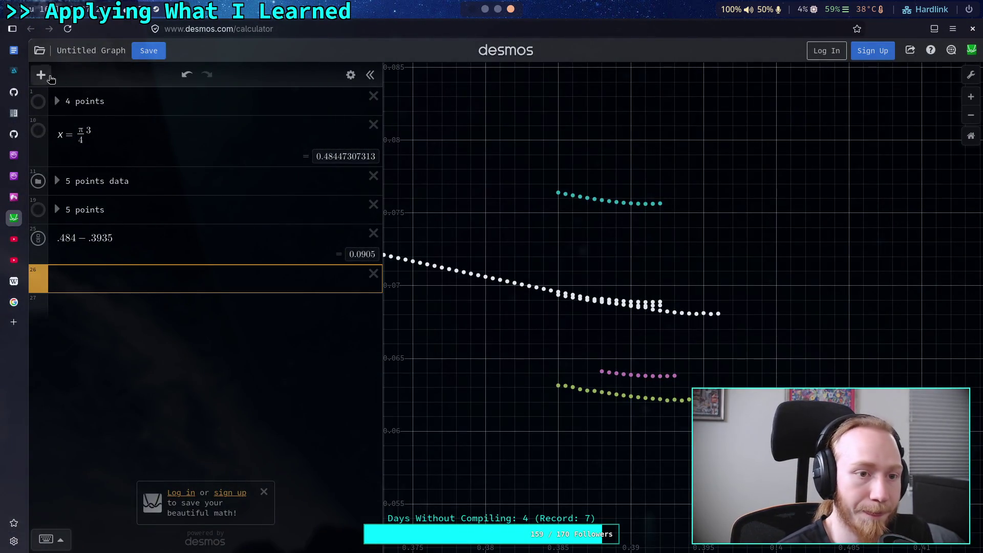
pyautogui.click(41, 75)
pyautogui.click(52, 146)
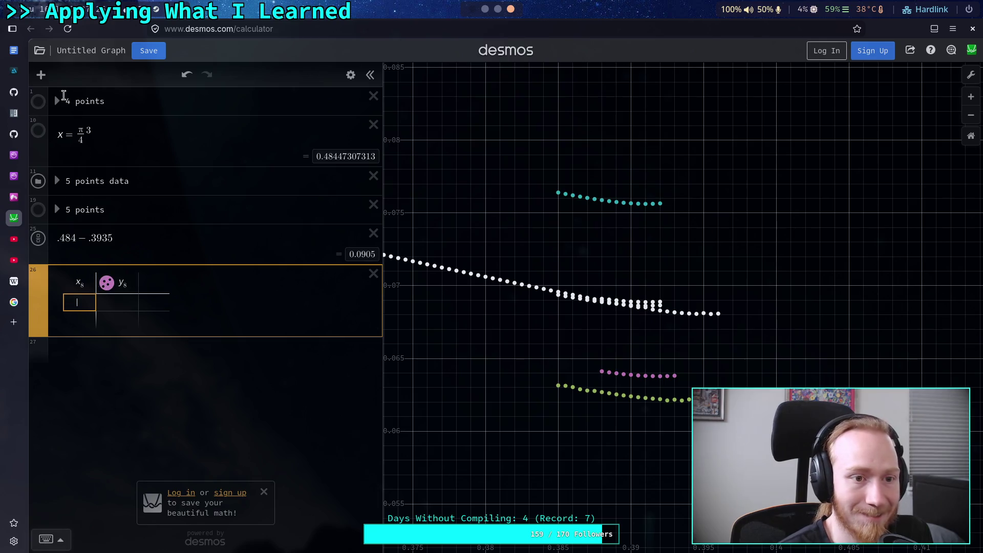
pyautogui.click(41, 75)
pyautogui.click(59, 185)
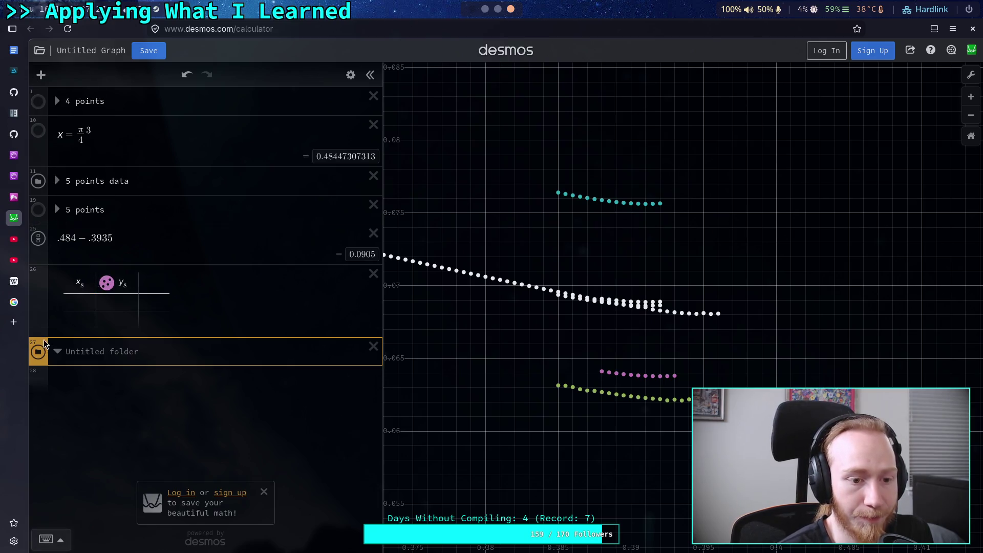
pyautogui.click(374, 302)
# Step: Name the folder '6 points data' and paste the copied 6-point results as a table
pyautogui.click(156, 276)
pyautogui.write('6 points dada')
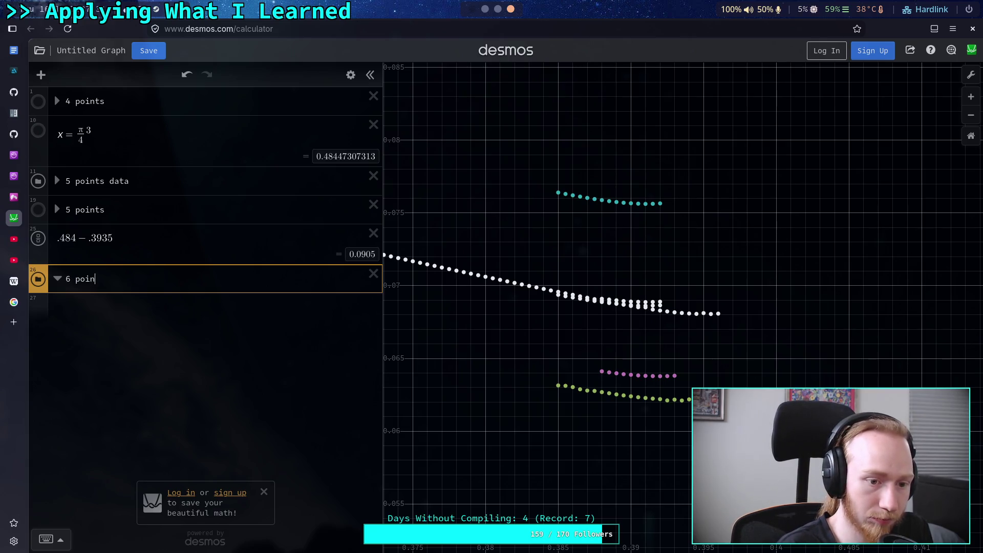
pyautogui.press('BackSpace')
pyautogui.press('BackSpace')
pyautogui.write('ta')
pyautogui.press('Return')
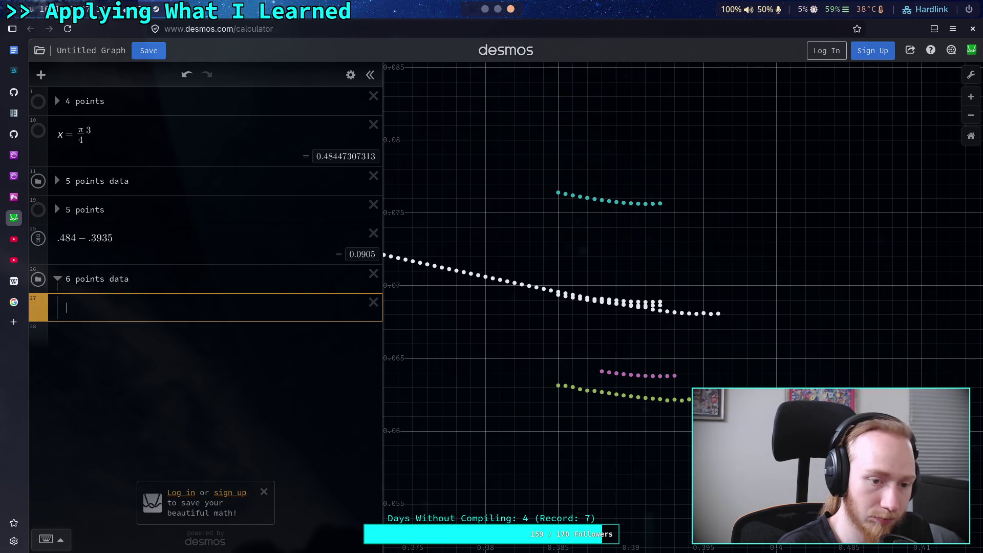
pyautogui.hotkey('ctrl', 'v')
# Step: Bring the new orange points into view and show the 0.335 point's coordinates
pyautogui.moveTo(721, 329); pyautogui.dragTo(588, 289)
pyautogui.scroll(-1, 587, 288)
pyautogui.click(636, 333)
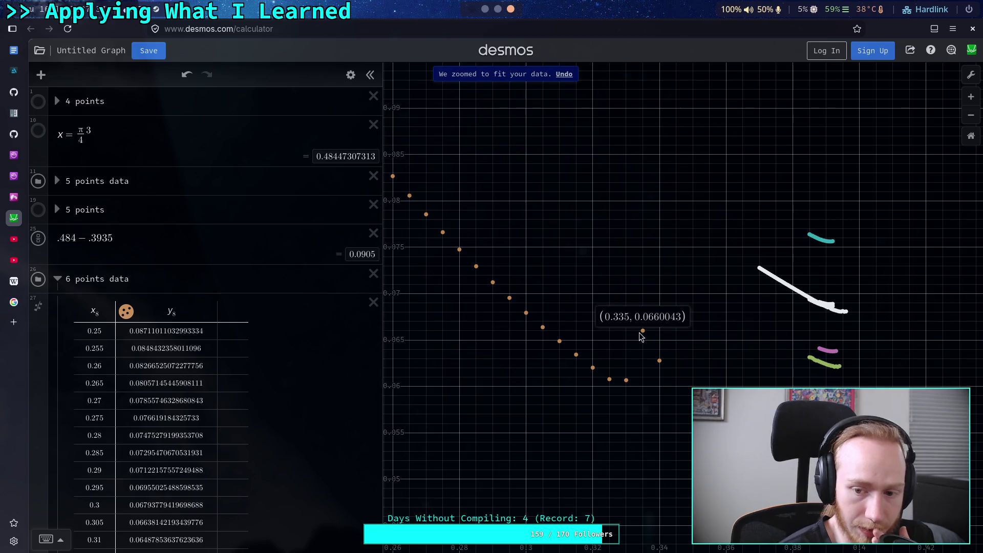
# Step: Inspect the 0.335, 0.33 and 0.325 points on the orange curve, then clear the labels
pyautogui.scroll(-1, 605, 356)
pyautogui.scroll(-2, 604, 357)
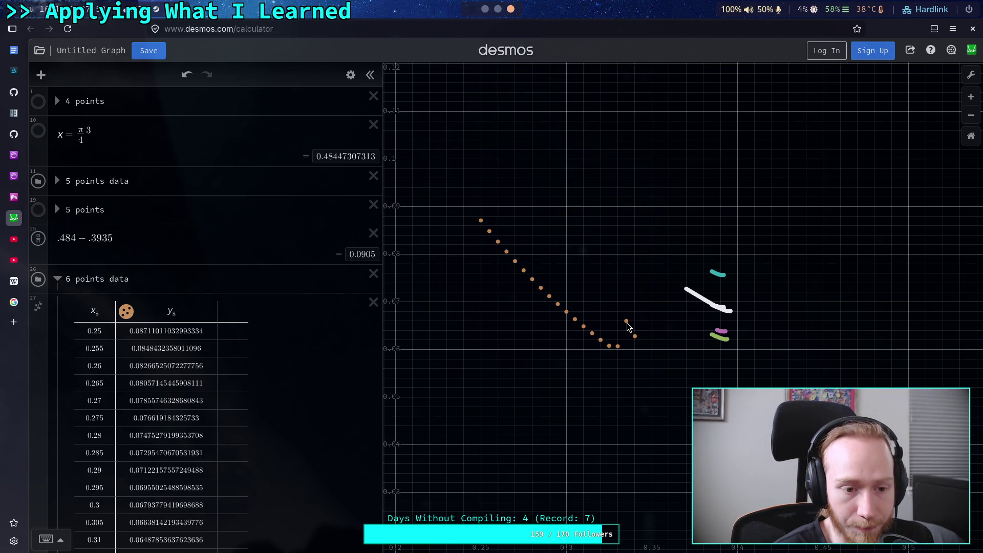
pyautogui.moveTo(626, 322)
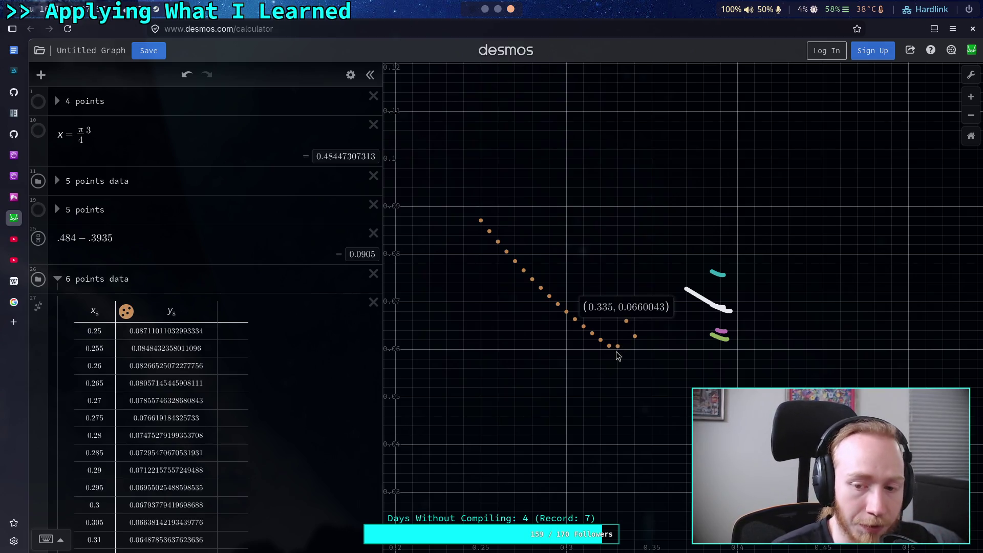
pyautogui.doubleClick(599, 307)
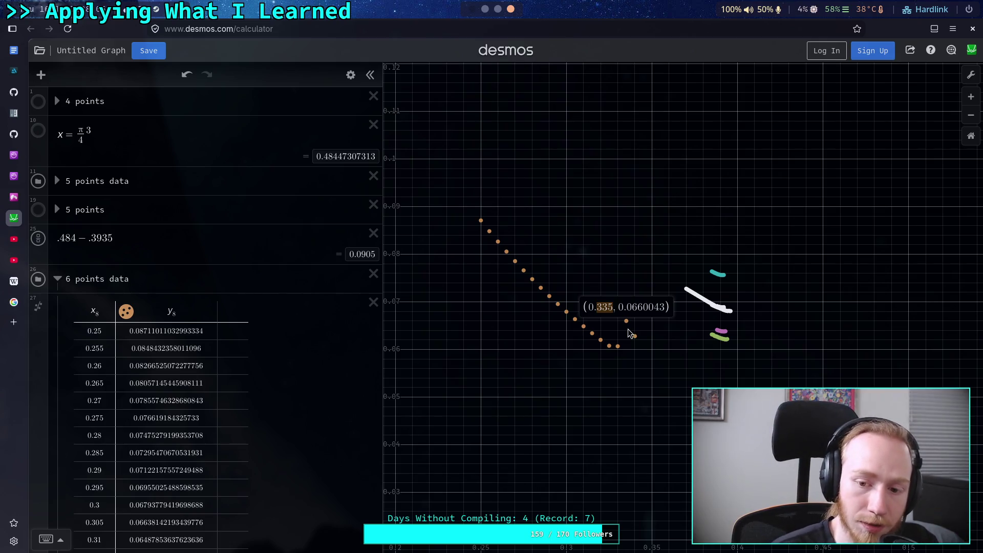
pyautogui.click(609, 347)
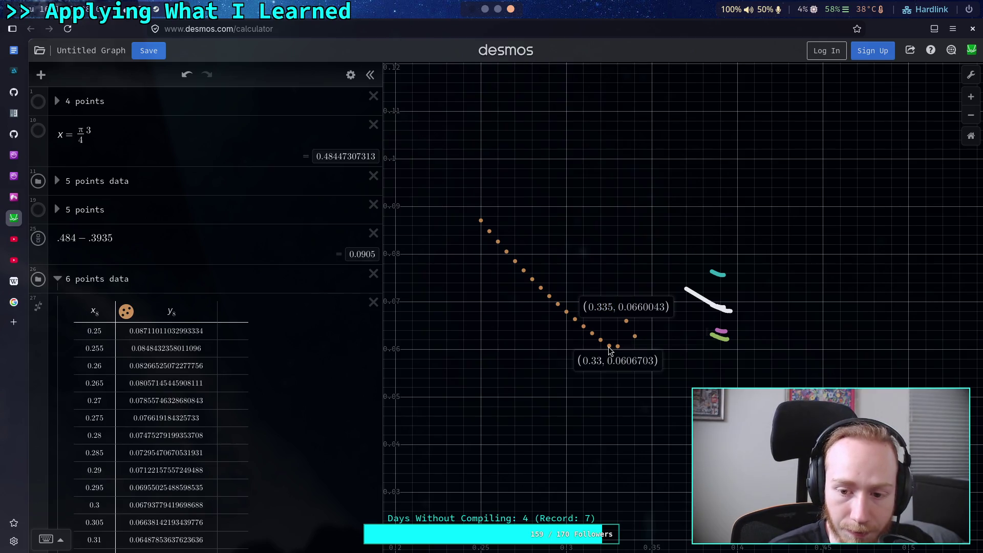
pyautogui.click(609, 346)
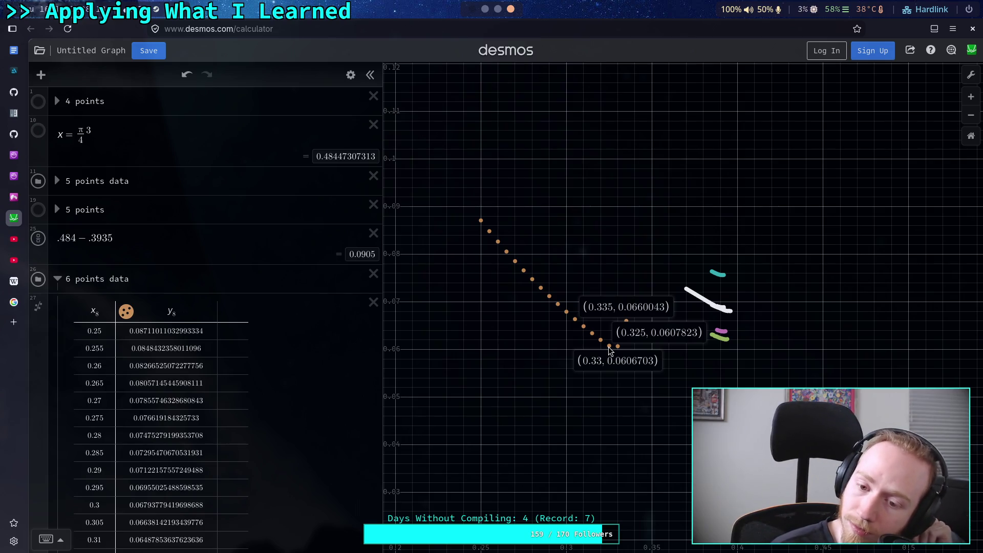
pyautogui.click(599, 333)
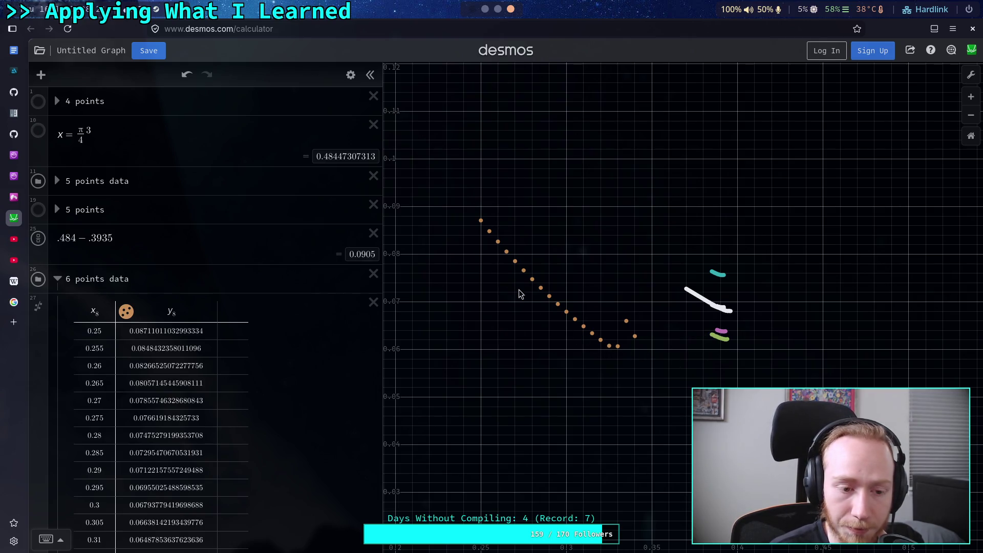
# Step: Scroll the expression list and return to the terminal workspace
pyautogui.scroll(-4, 328, 228)
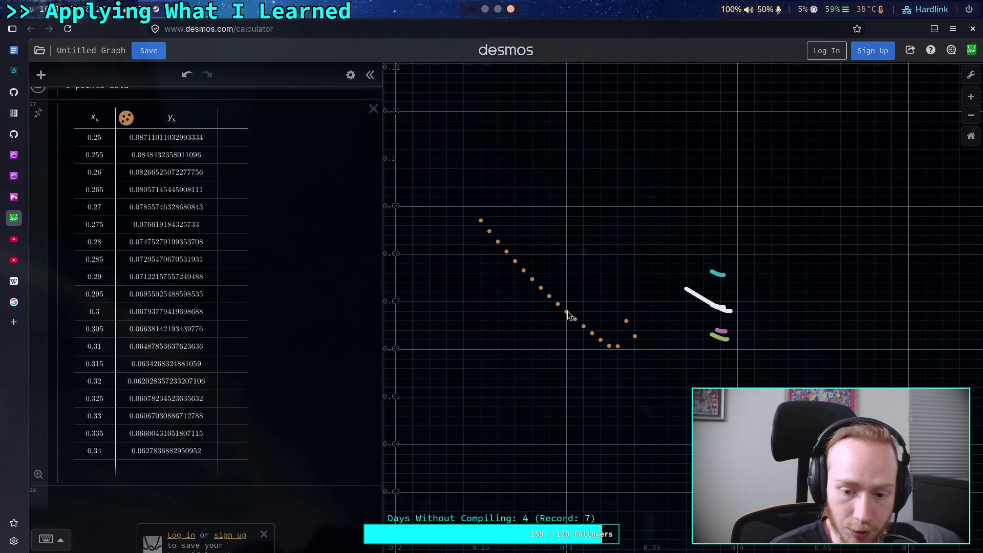
pyautogui.click(497, 9)
pyautogui.click(485, 9)
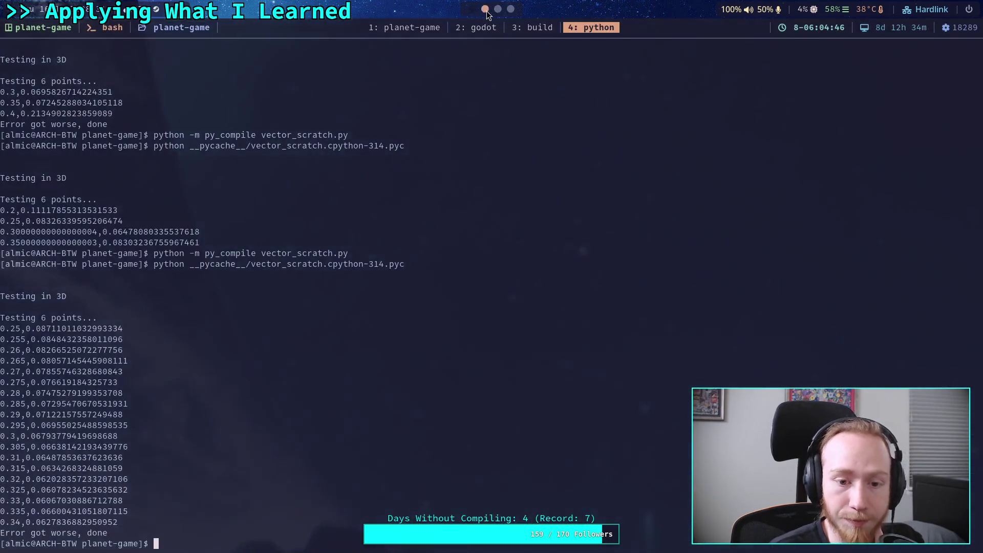
# Step: Begin editing the drange start value in vector_scratch.py while comparing against the Desmos graph
pyautogui.click(411, 30)
pyautogui.click(213, 264)
pyautogui.press('i')
pyautogui.press('BackSpace')
pyautogui.press('BackSpace')
pyautogui.write('3')
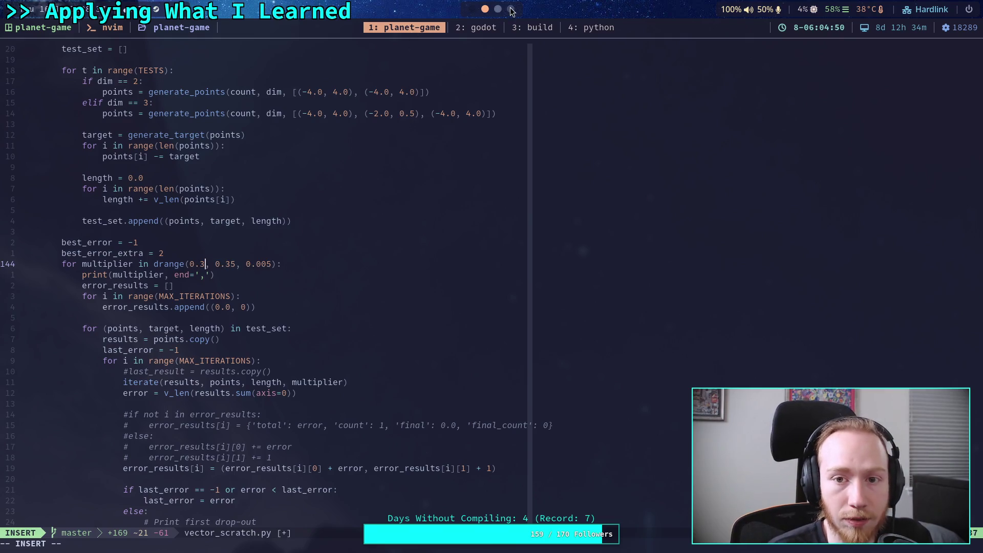
pyautogui.click(511, 9)
pyautogui.moveTo(637, 335)
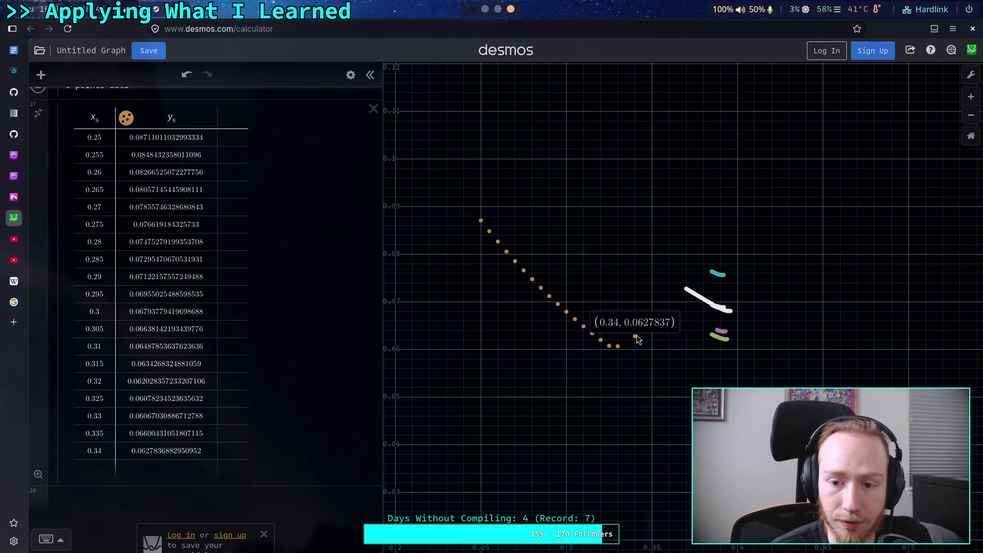
pyautogui.click(485, 10)
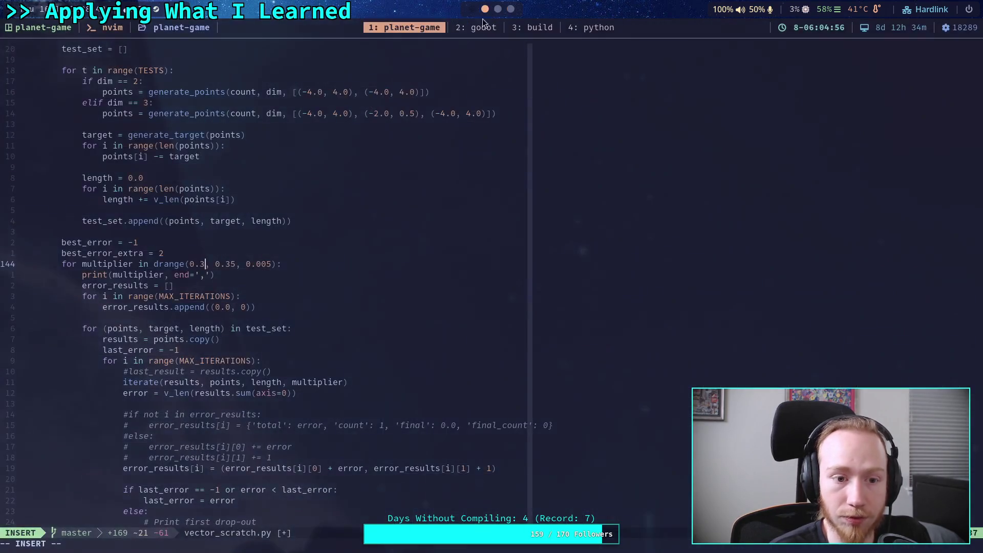
# Step: Edit the digits of the drange end value and step size
pyautogui.press('Right')
pyautogui.press('Right')
pyautogui.press('Right')
pyautogui.press('BackSpace')
pyautogui.write('4')
pyautogui.press('Right')
pyautogui.press('Right')
pyautogui.press('Right')
pyautogui.press('Right')
pyautogui.press('Right')
pyautogui.press('Right')
pyautogui.write('0')
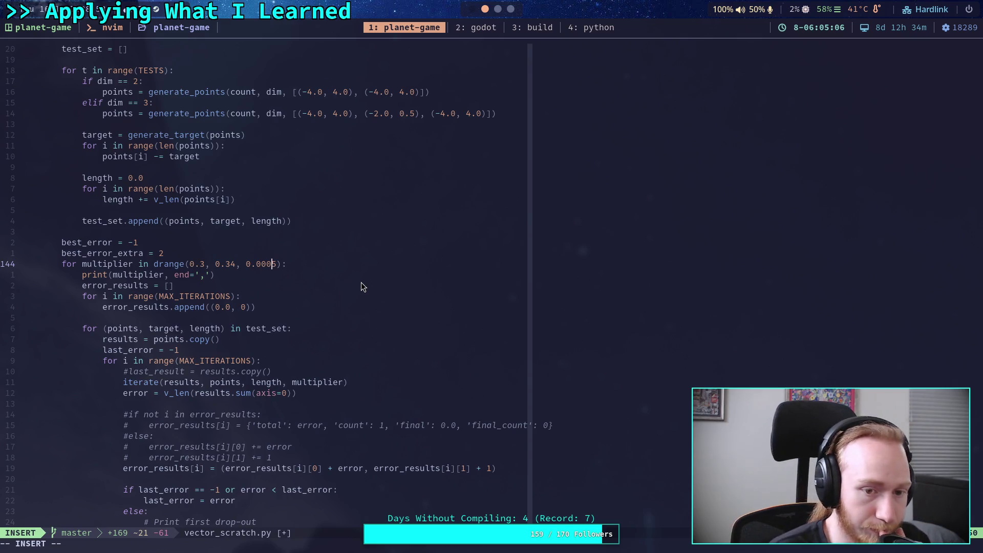
# Step: Check the 0.315 and 0.32 points in Desmos, then make the sweep start 0.32
pyautogui.click(497, 8)
pyautogui.click(511, 9)
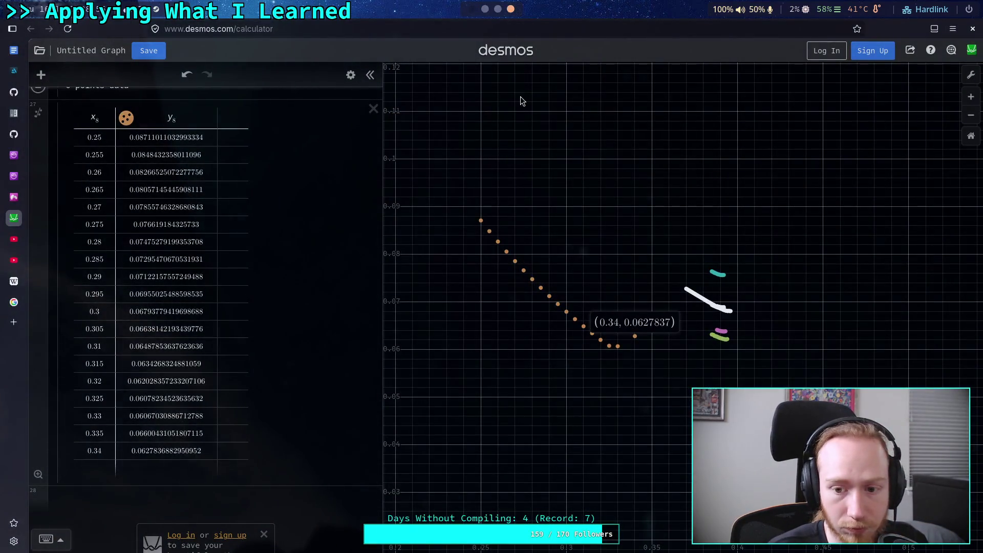
pyautogui.click(593, 333)
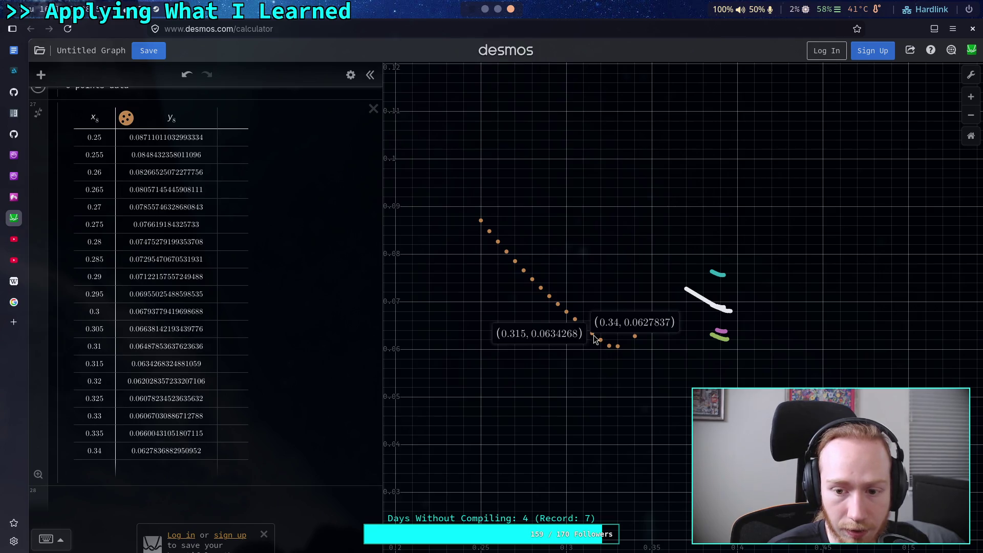
pyautogui.click(602, 341)
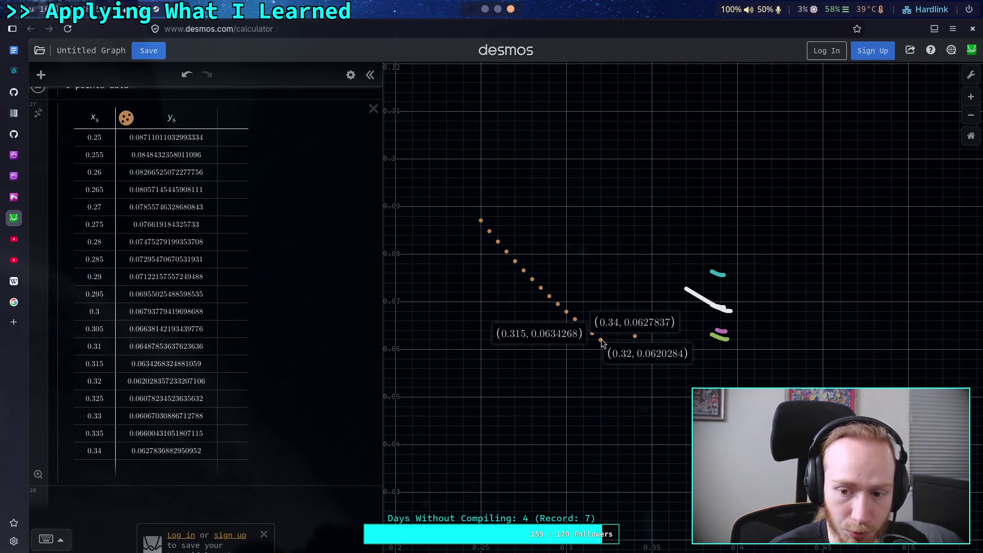
pyautogui.click(485, 10)
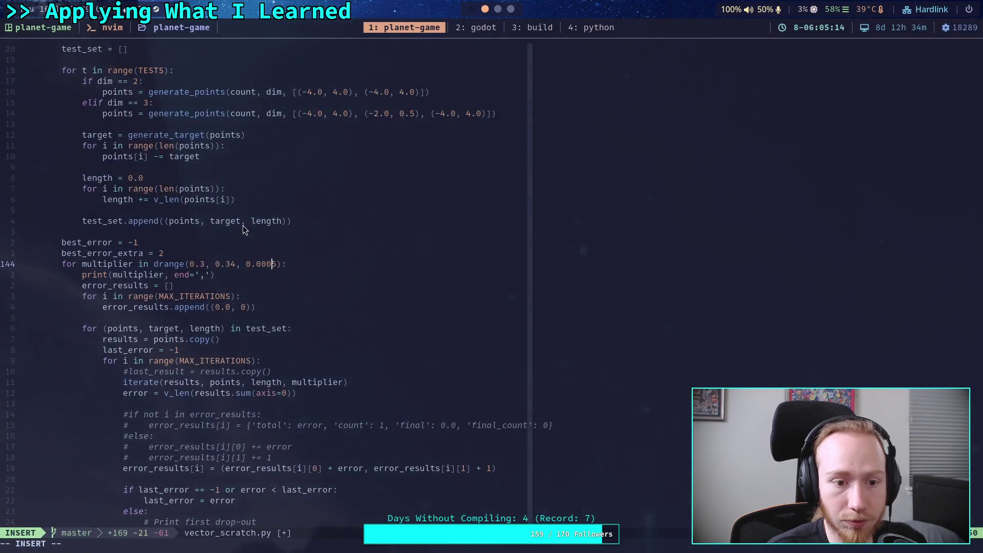
pyautogui.write('2')
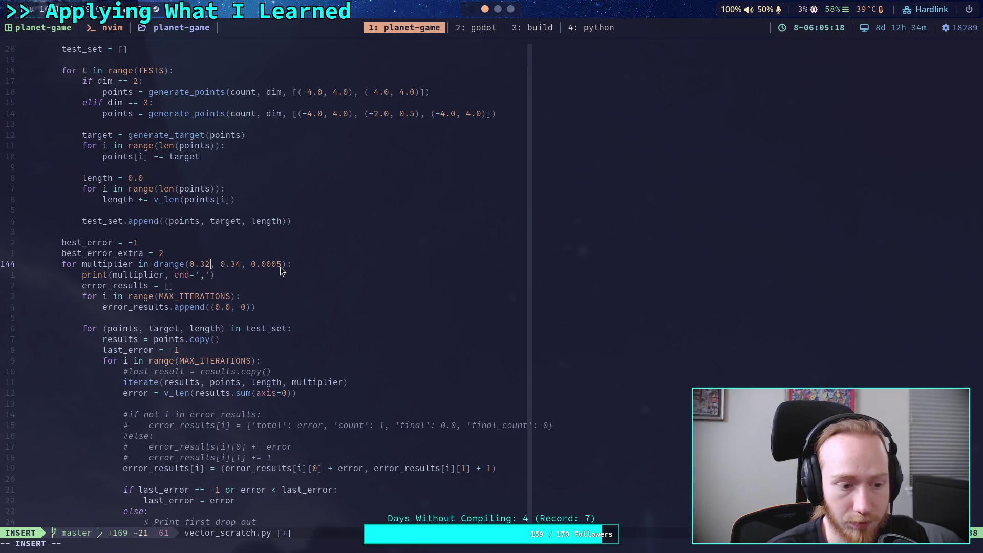
# Step: Compare the lowest points on the pink, green, white and teal curves, then clear the labels
pyautogui.click(510, 9)
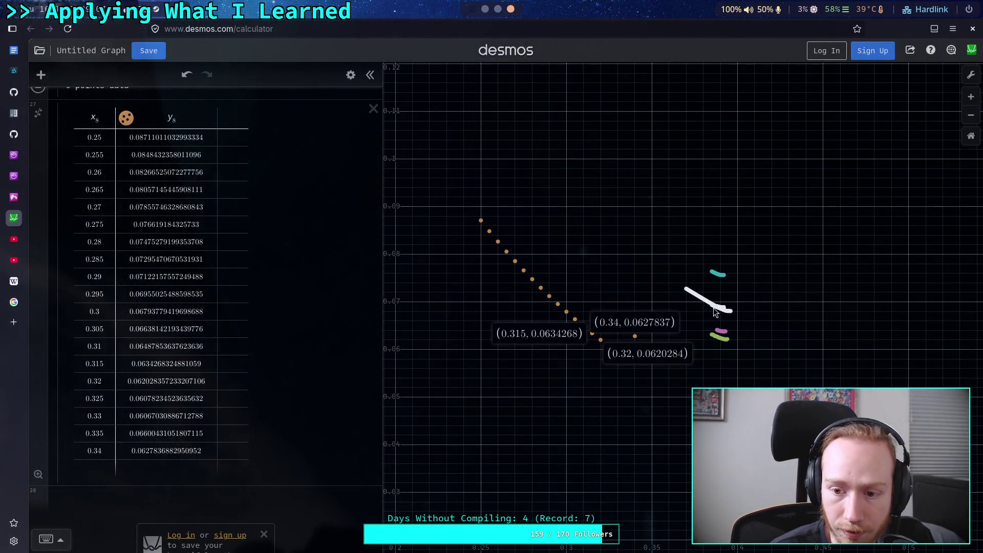
pyautogui.click(725, 338)
pyautogui.click(723, 331)
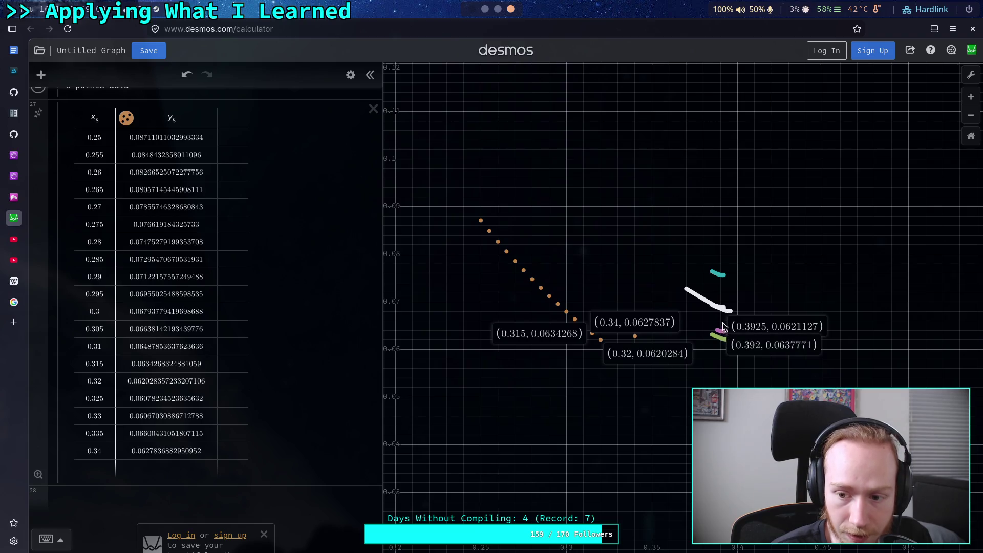
pyautogui.click(728, 310)
pyautogui.click(723, 306)
pyautogui.click(721, 274)
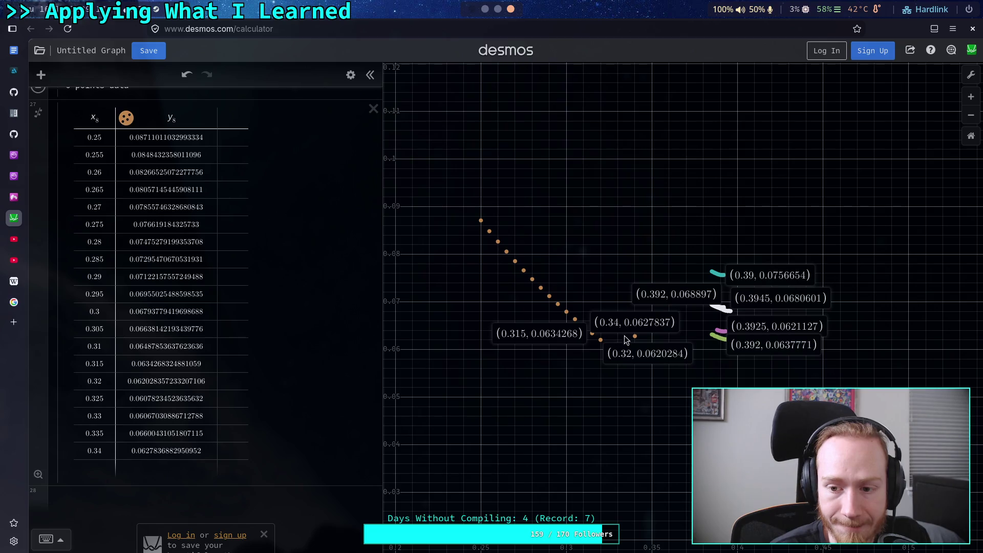
pyautogui.click(629, 296)
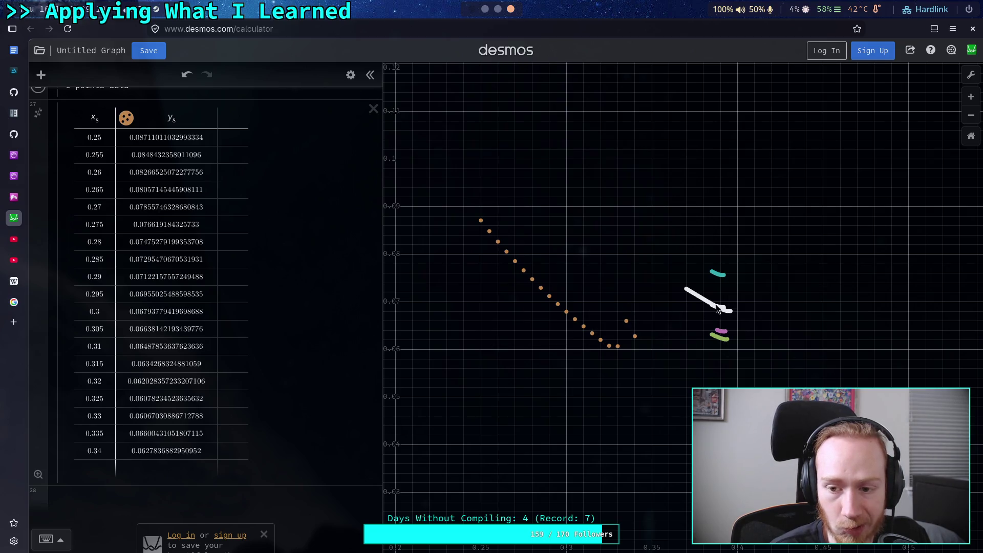
# Step: Check the 0.32 and 0.325 points, then set the drange end value to 0.335
pyautogui.click(601, 341)
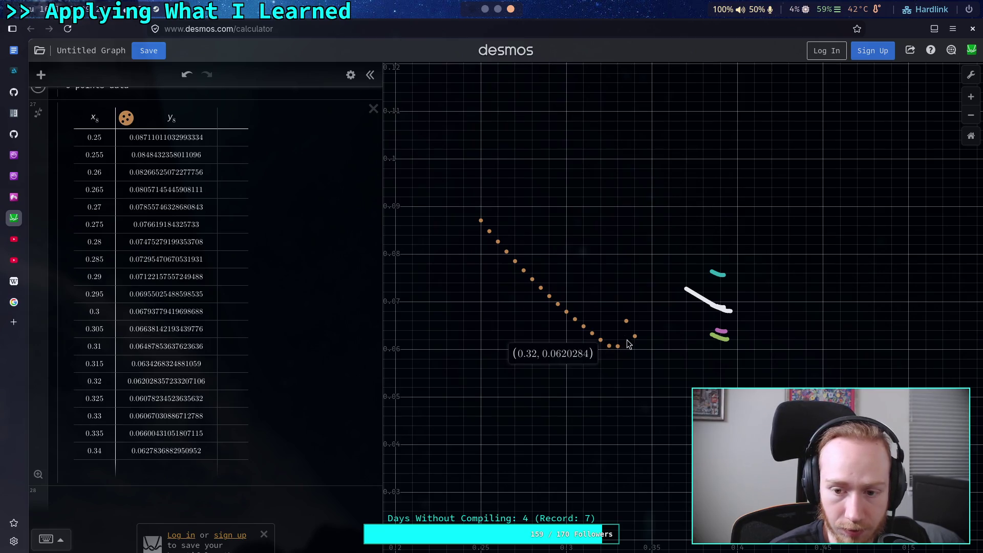
pyautogui.click(627, 322)
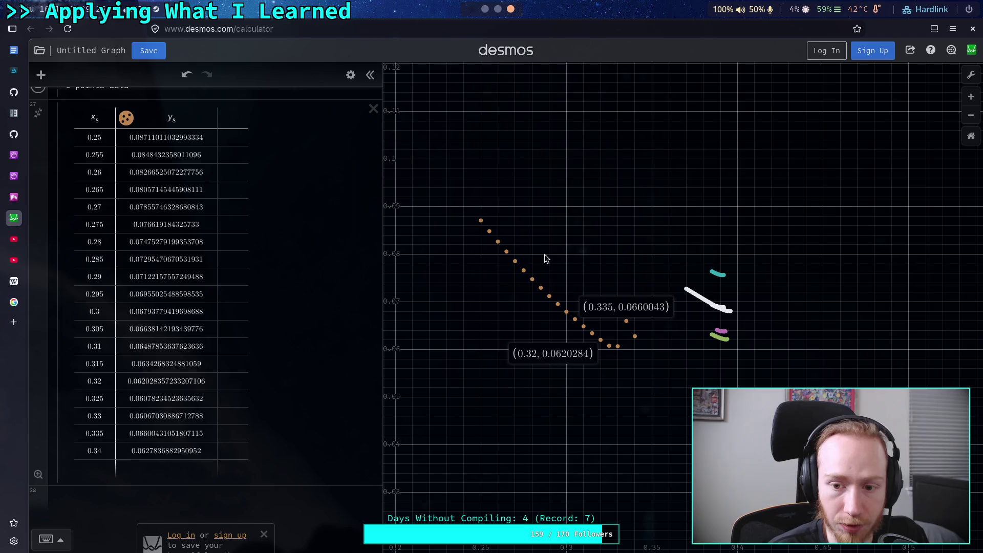
pyautogui.click(484, 14)
pyautogui.click(240, 264)
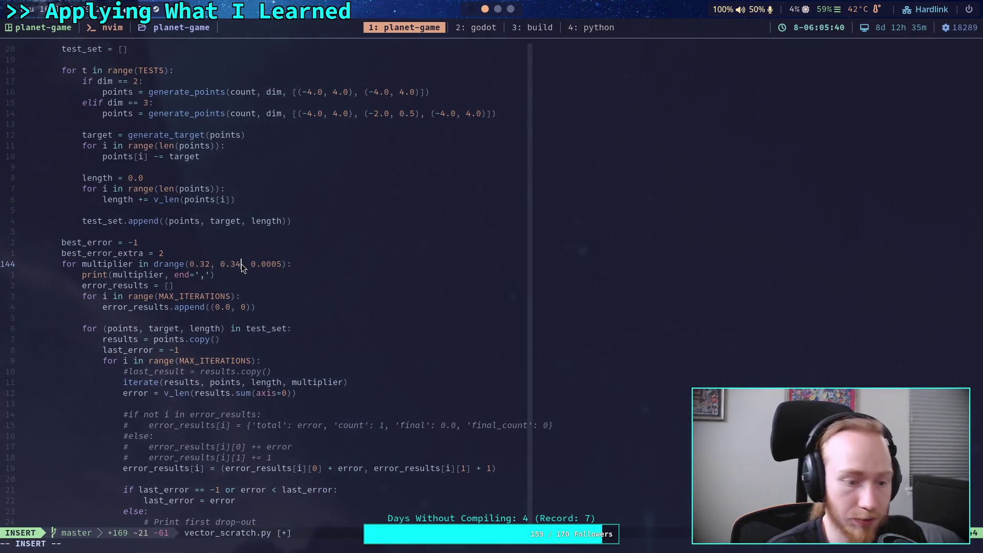
pyautogui.press('BackSpace')
pyautogui.write('35')
pyautogui.press('Right')
pyautogui.press('Right')
pyautogui.press('Right')
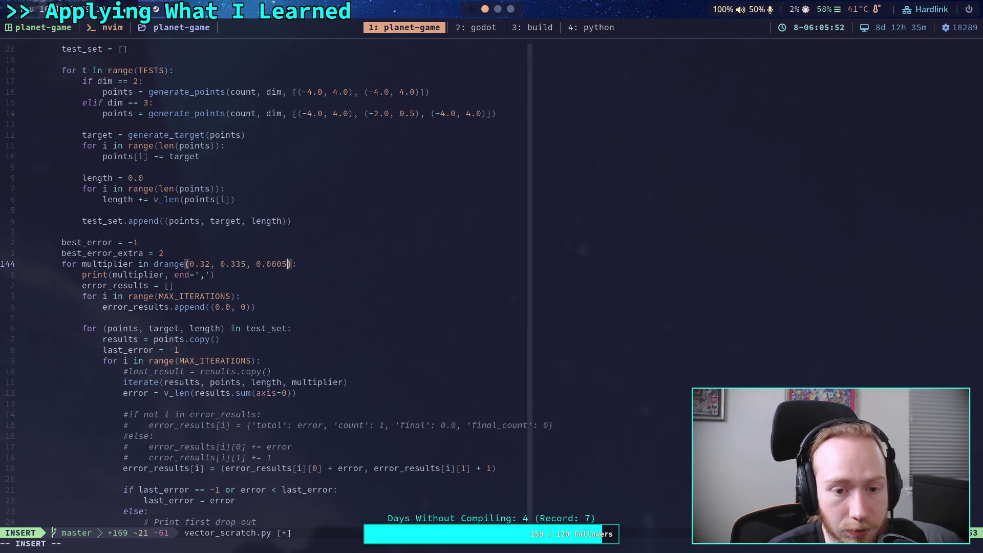
# Step: Save vector_scratch.py with :w
pyautogui.press('Escape')
pyautogui.write(':w')
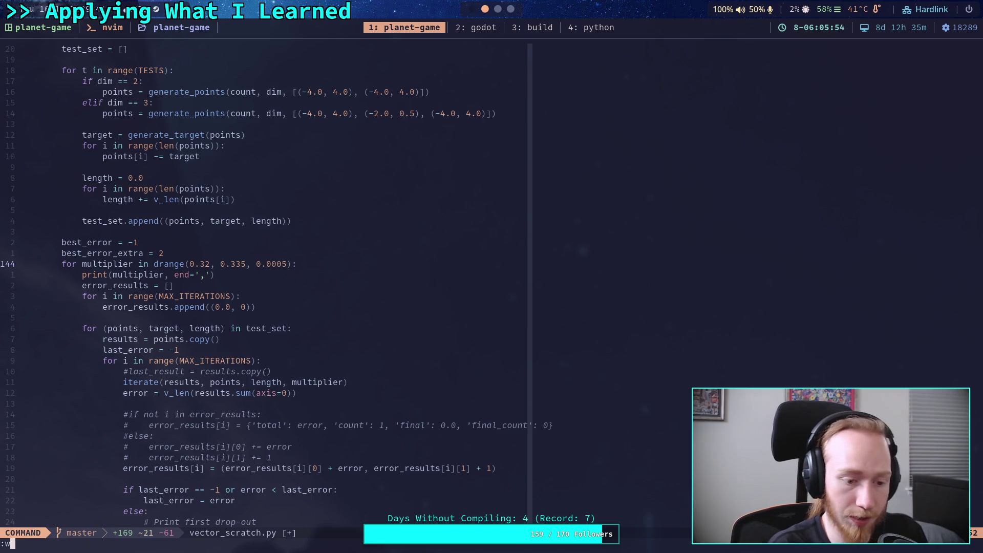
pyautogui.press('Return')
# Step: Recompile the script with py_compile and run the compiled bytecode
pyautogui.click(591, 30)
pyautogui.press('Up')
pyautogui.press('Up')
pyautogui.press('Return')
pyautogui.press('Up')
pyautogui.press('Up')
pyautogui.press('Return')
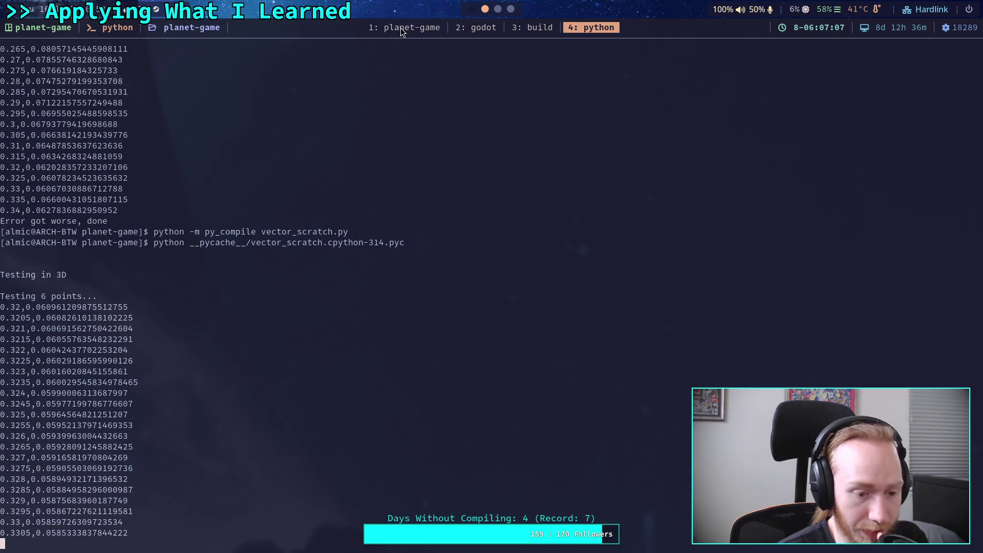
# Step: Change the sweep start to 0.325, save the script, and select the fine-step results in the terminal
pyautogui.click(400, 28)
pyautogui.write('a5')
pyautogui.press('Escape')
pyautogui.write(':w')
pyautogui.press('Return')
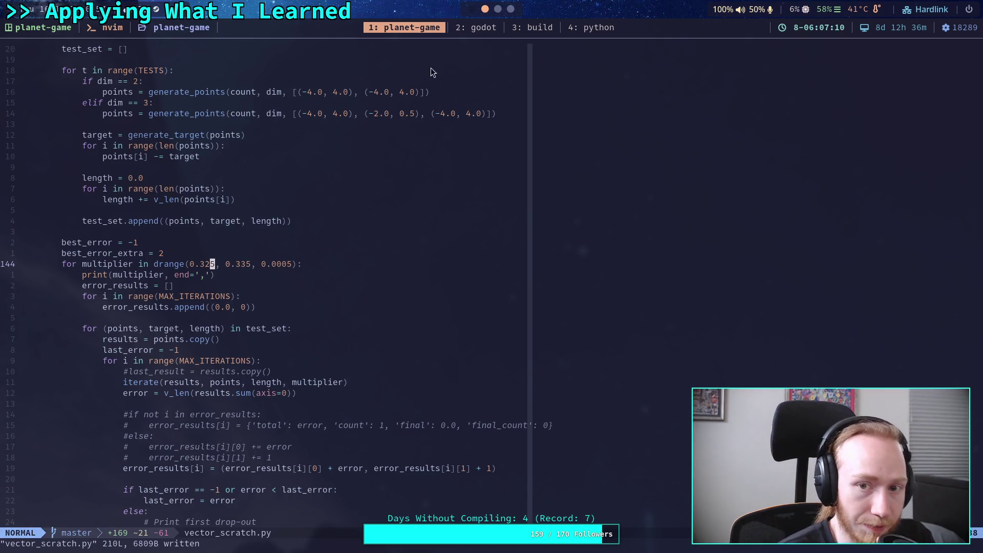
pyautogui.click(595, 30)
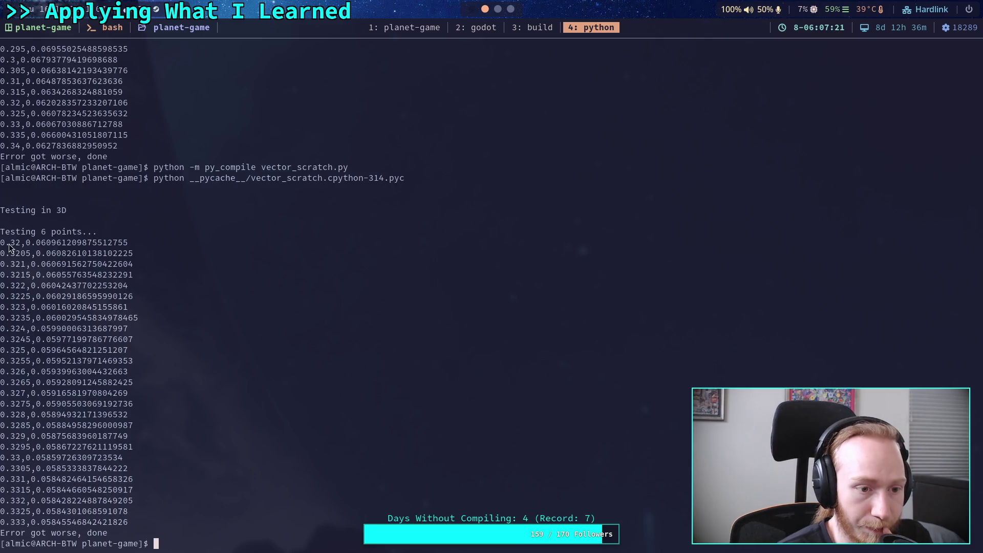
pyautogui.moveTo(16, 262)
pyautogui.mouseDown()
pyautogui.moveTo(110, 520)
pyautogui.moveTo(131, 527)
pyautogui.mouseUp()
# Step: Add a new folder to the Desmos expression list, naming it 'points data'
pyautogui.click(511, 11)
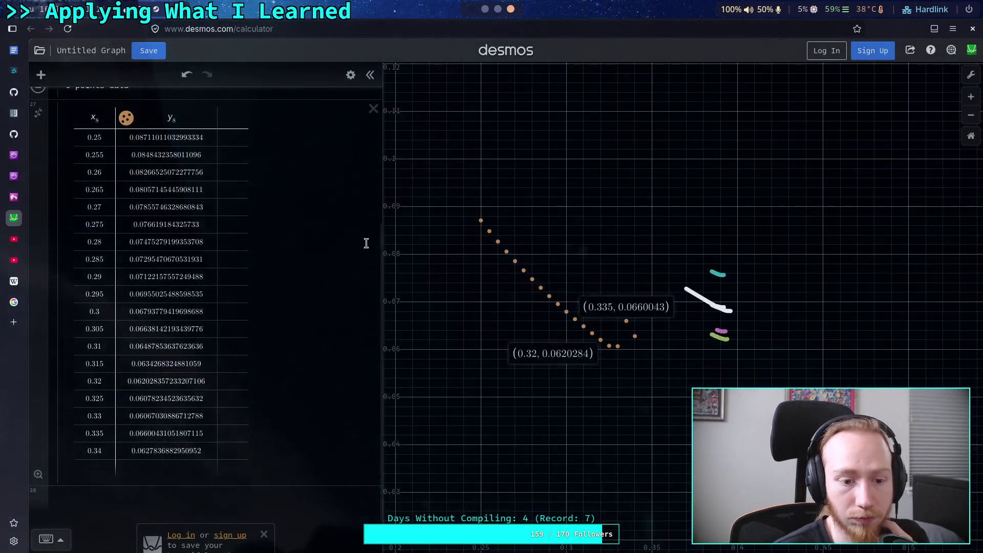
pyautogui.scroll(3, 256, 389)
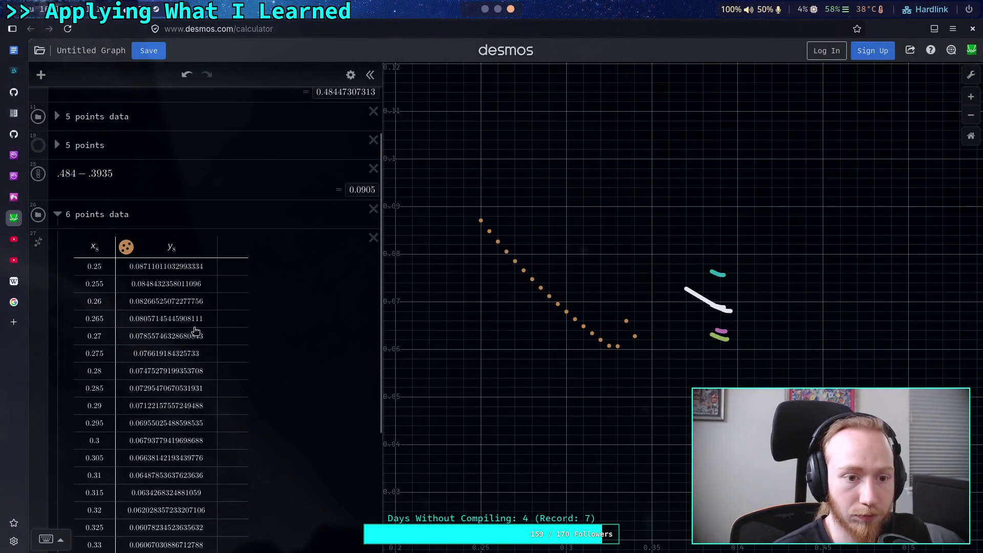
pyautogui.scroll(-5, 195, 358)
pyautogui.click(121, 457)
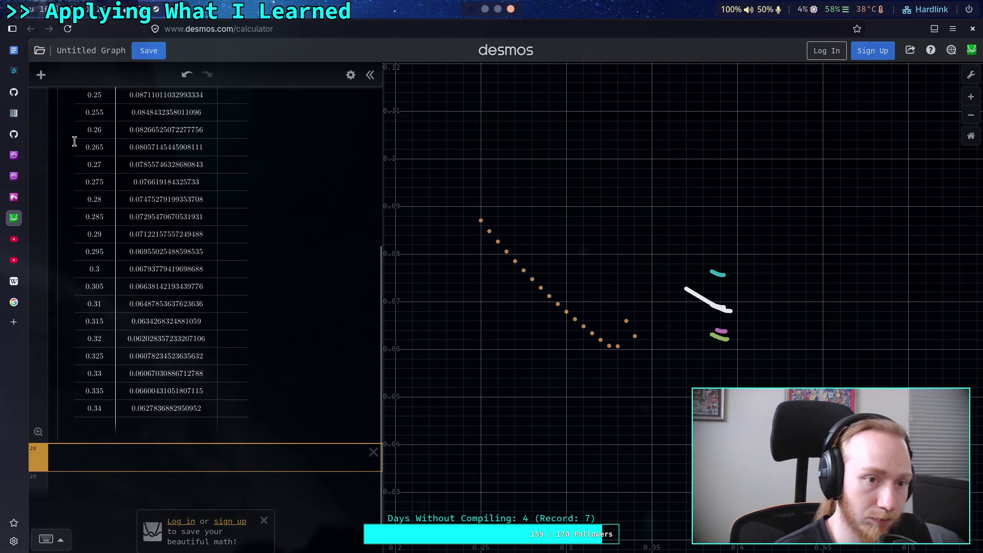
pyautogui.click(41, 75)
pyautogui.click(65, 188)
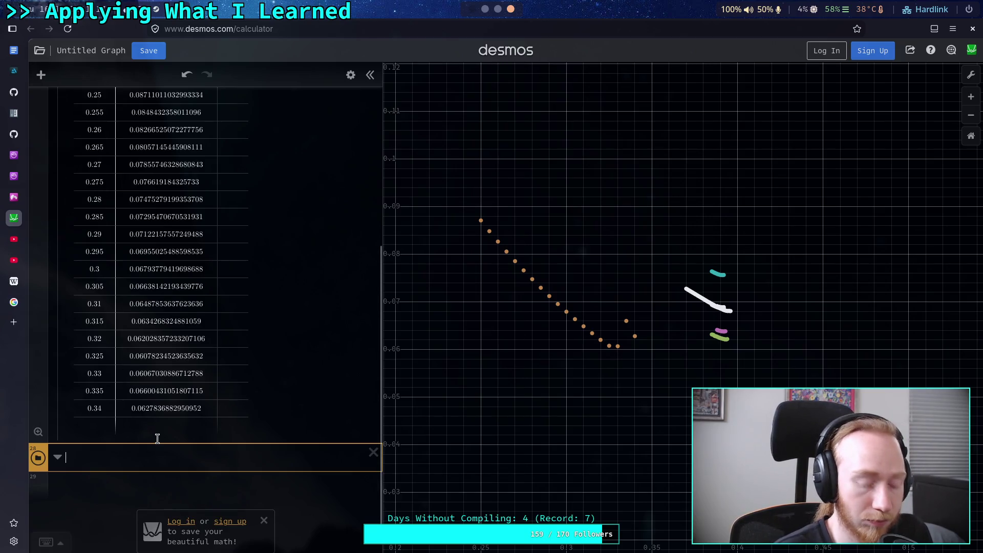
pyautogui.write('6points')
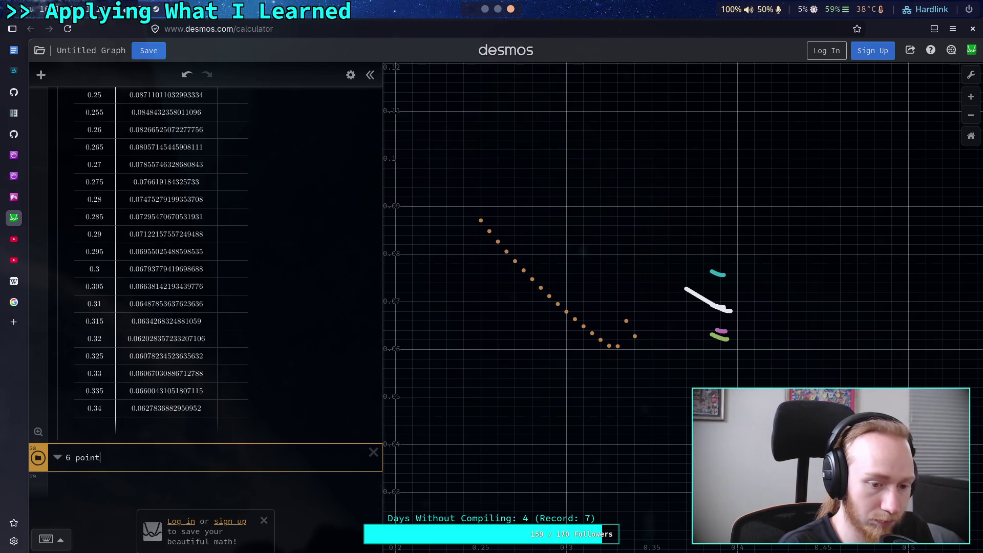
pyautogui.write(' data')
# Step: Move the earlier 6-point table into the folder and paste the fine-step results as a table
pyautogui.moveTo(38, 457); pyautogui.dragTo(62, 240)
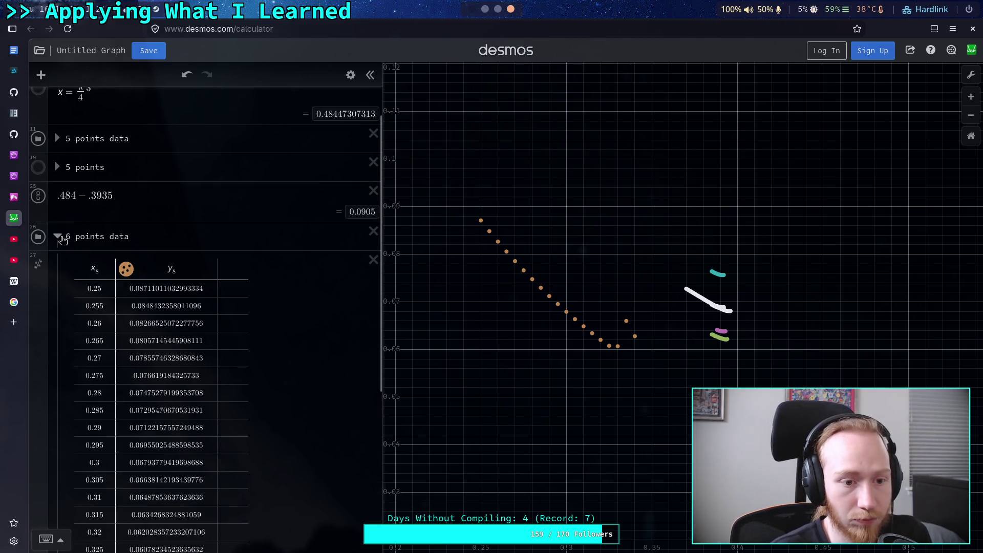
pyautogui.click(57, 237)
pyautogui.click(130, 368)
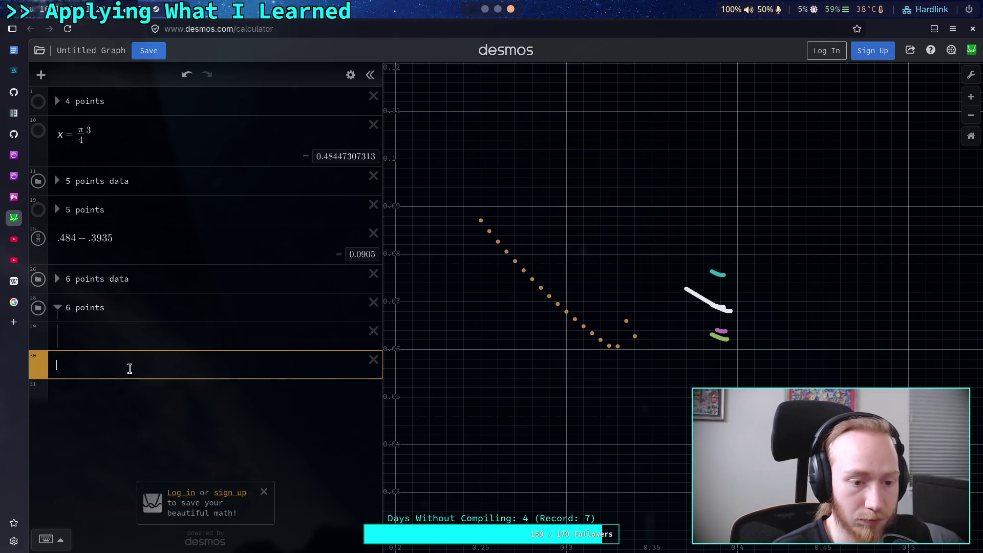
pyautogui.hotkey('ctrl', 'v')
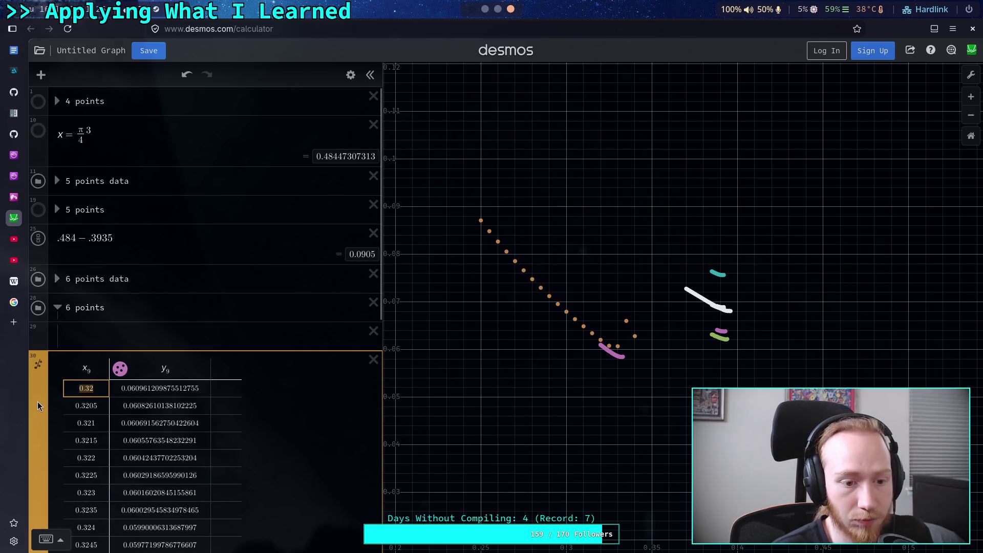
# Step: Drag the new results table into the 6 points data folder and show the curve's lowest point
pyautogui.moveTo(38, 401)
pyautogui.mouseDown()
pyautogui.moveTo(76, 338)
pyautogui.moveTo(59, 357)
pyautogui.moveTo(59, 421)
pyautogui.moveTo(86, 550)
pyautogui.mouseUp()
pyautogui.moveTo(105, 514)
pyautogui.mouseDown()
pyautogui.moveTo(51, 469)
pyautogui.moveTo(223, 281)
pyautogui.mouseUp()
pyautogui.scroll(8, 205, 285)
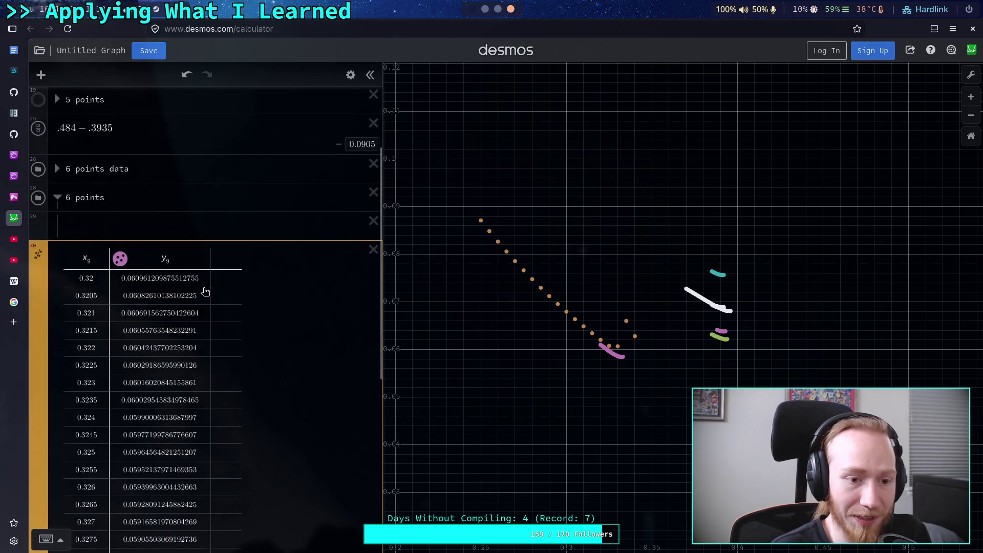
pyautogui.moveTo(50, 391)
pyautogui.mouseDown()
pyautogui.moveTo(56, 338)
pyautogui.moveTo(98, 341)
pyautogui.mouseUp()
pyautogui.scroll(10, 619, 358)
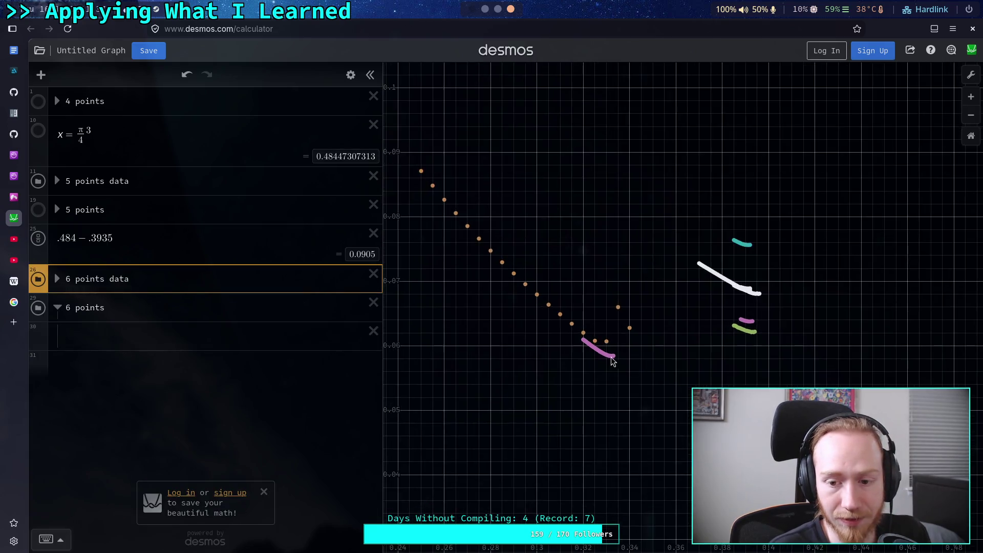
pyautogui.scroll(4, 620, 365)
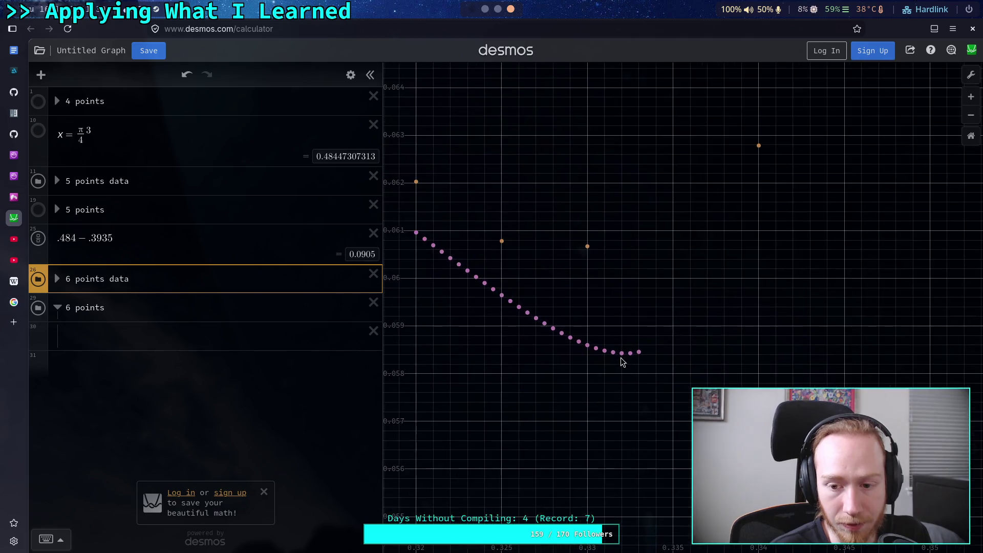
pyautogui.click(622, 352)
# Step: Check the neighbouring low point, then open the 5 points folder to view its lines
pyautogui.click(636, 352)
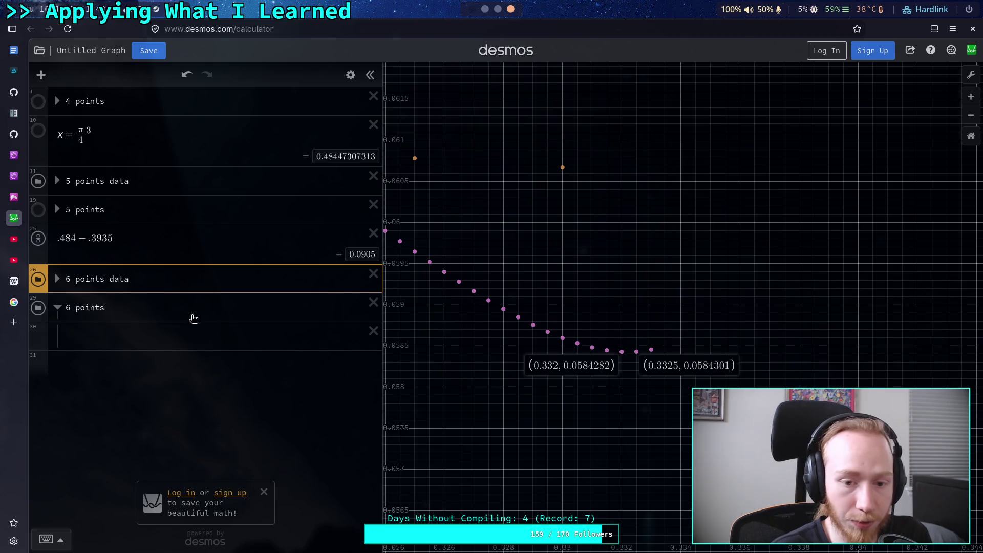
pyautogui.click(111, 336)
pyautogui.write('k')
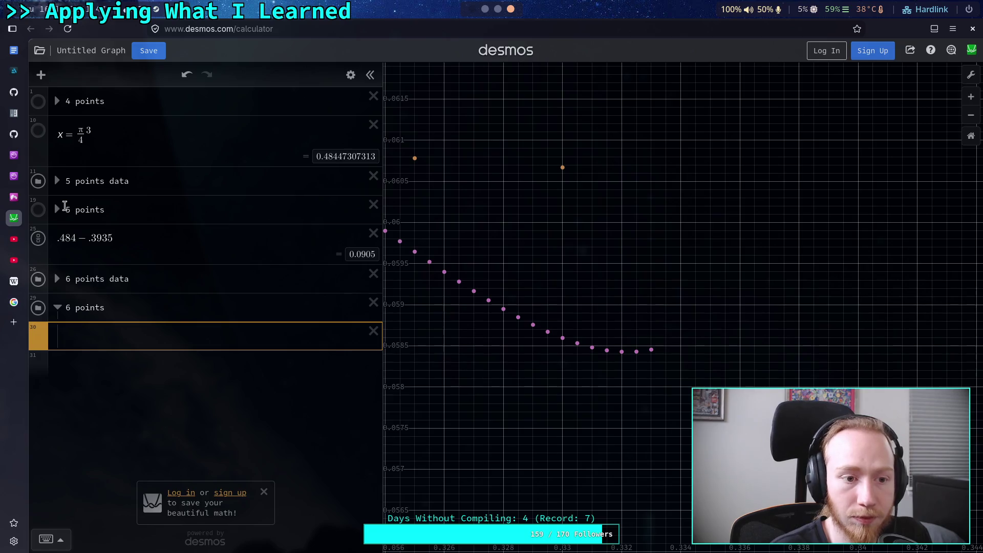
pyautogui.click(57, 180)
pyautogui.click(57, 181)
pyautogui.click(57, 209)
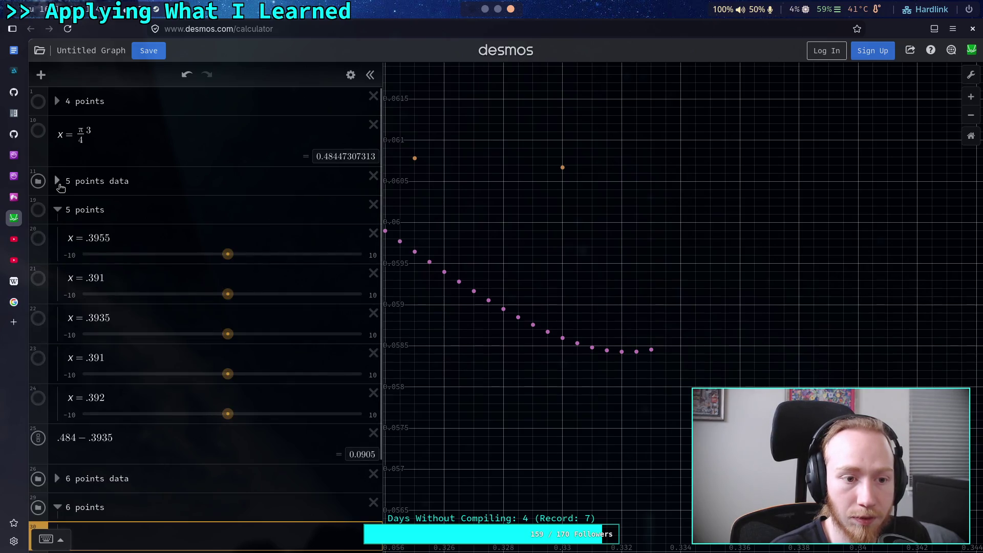
# Step: Duplicate the x = .392 line into the 6 points folder and make it green
pyautogui.click(351, 76)
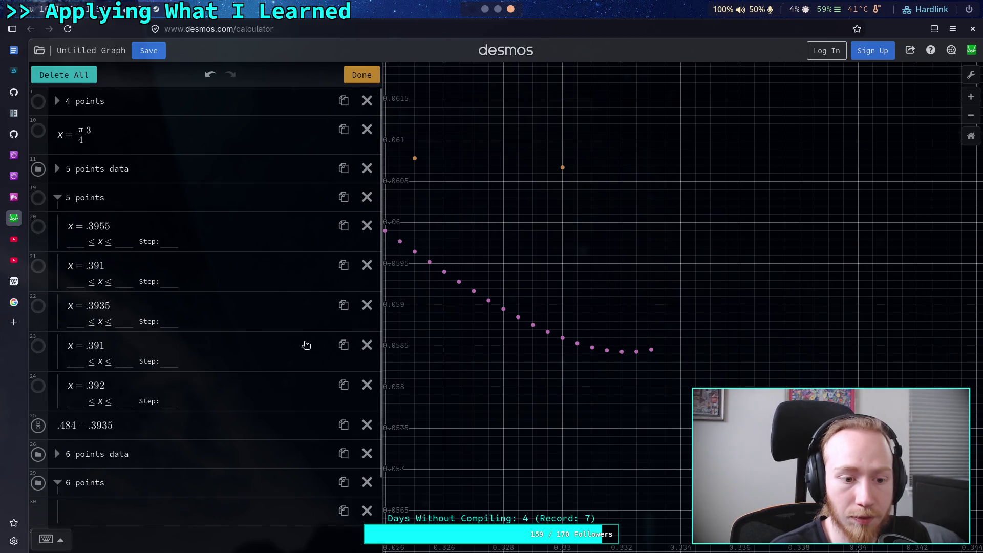
pyautogui.click(343, 385)
pyautogui.moveTo(38, 425)
pyautogui.mouseDown()
pyautogui.moveTo(39, 542)
pyautogui.moveTo(39, 493)
pyautogui.mouseUp()
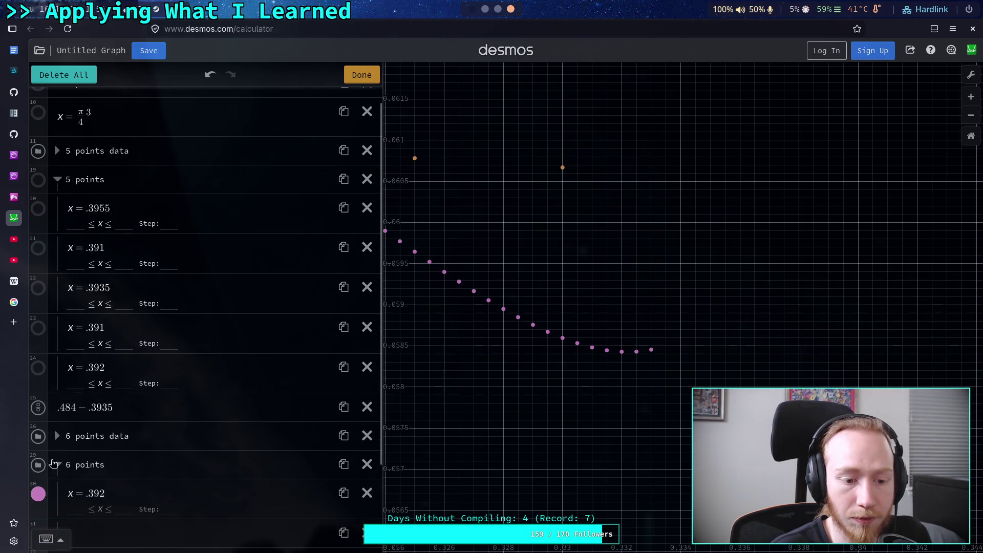
pyautogui.click(57, 180)
pyautogui.click(36, 314)
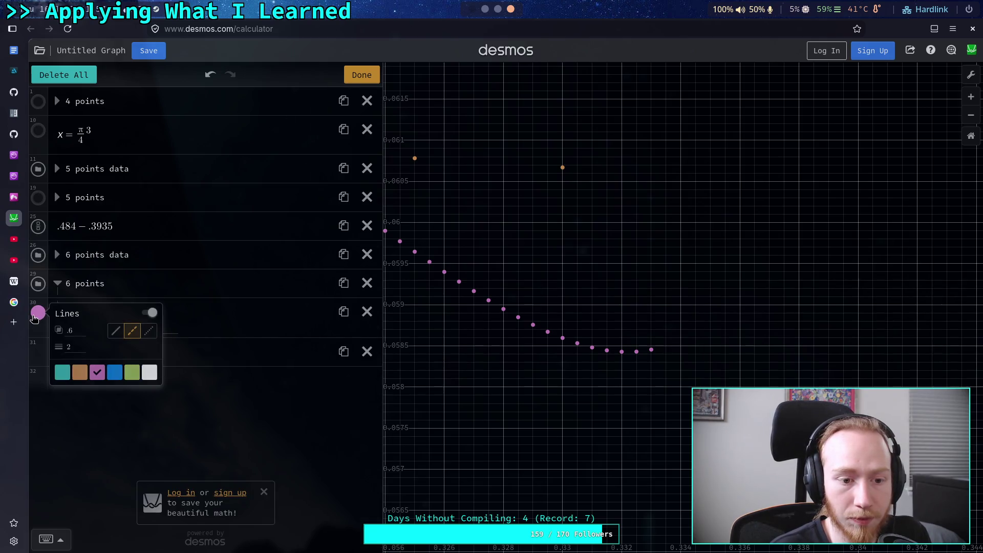
pyautogui.click(129, 378)
pyautogui.click(362, 74)
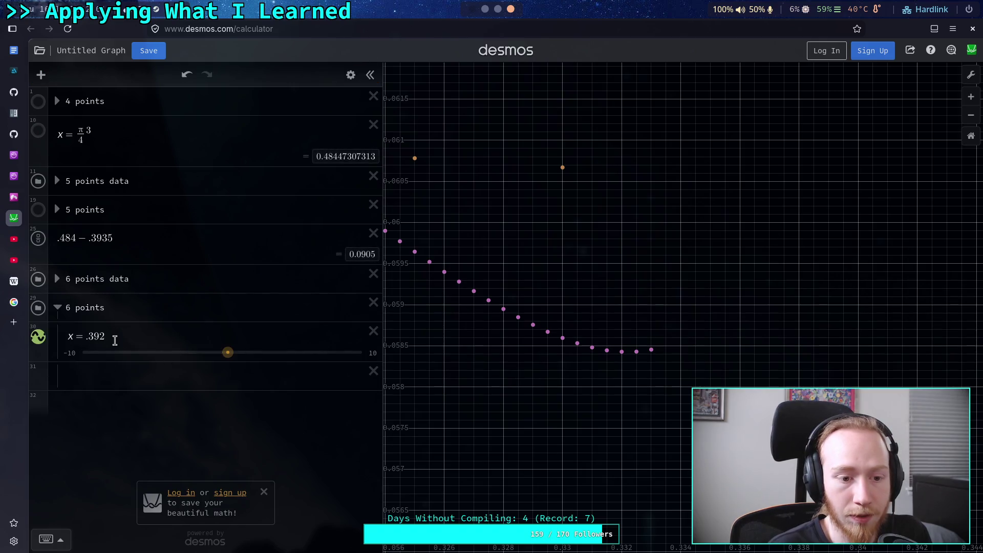
# Step: Change the copied line to x = .332, matching the minimum point
pyautogui.moveTo(115, 341); pyautogui.dragTo(95, 341)
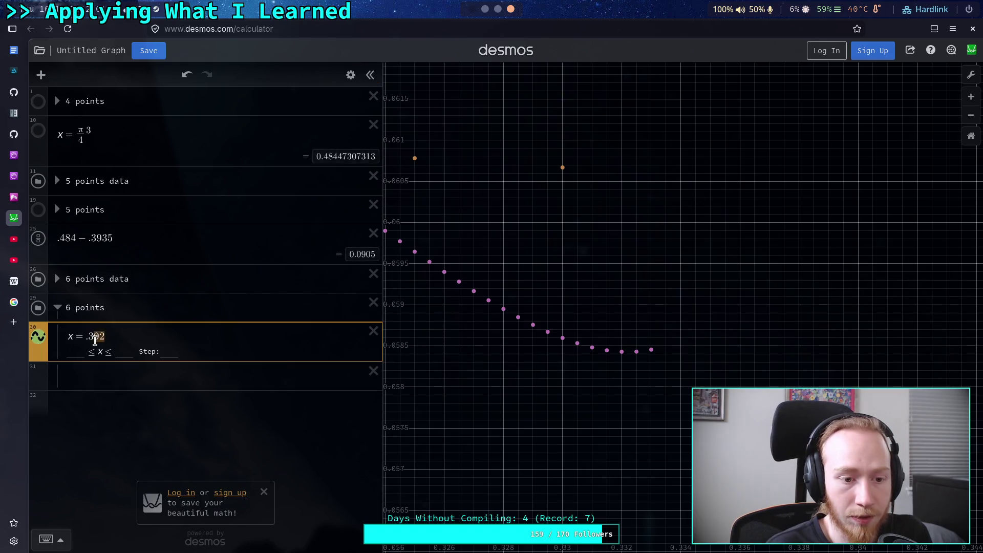
pyautogui.click(622, 353)
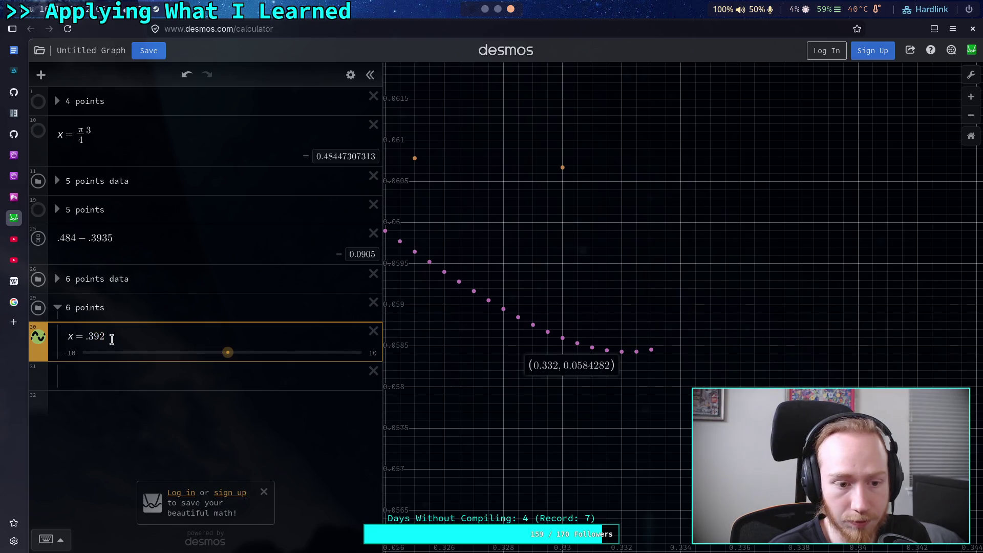
pyautogui.moveTo(101, 340); pyautogui.dragTo(95, 339)
pyautogui.write('3')
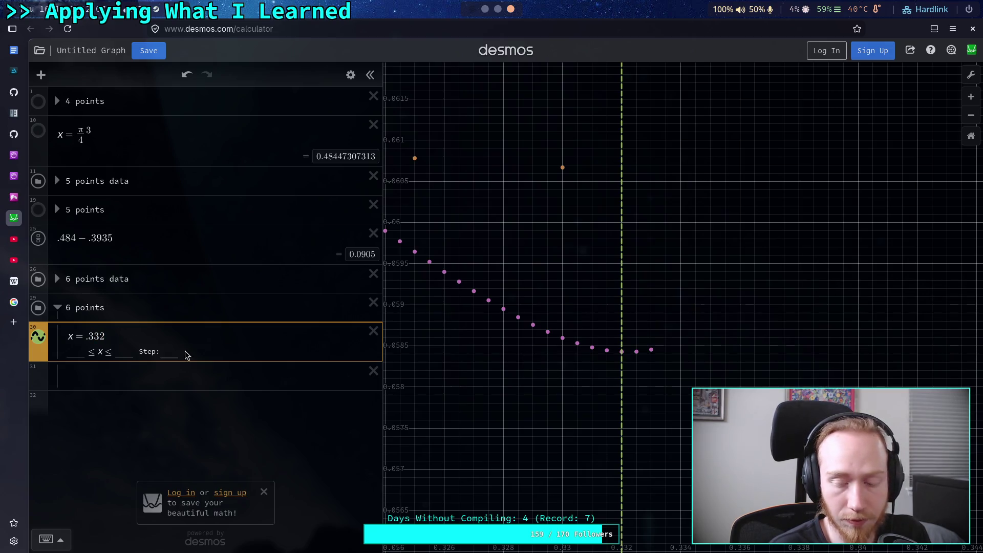
# Step: Expand the 6 points data folder to review it, then collapse it again
pyautogui.scroll(-10, 551, 402)
pyautogui.scroll(-3, 557, 404)
pyautogui.click(57, 279)
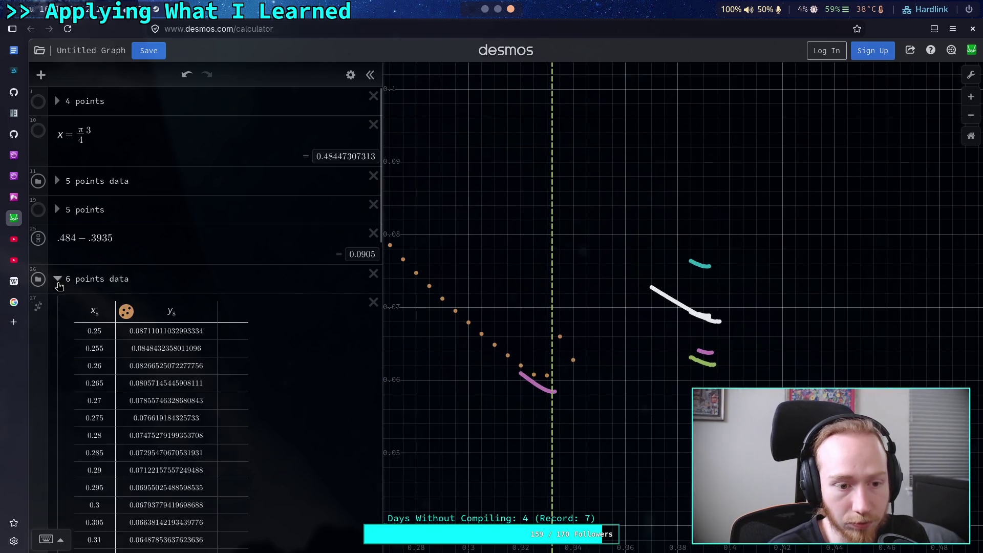
pyautogui.scroll(-6, 159, 304)
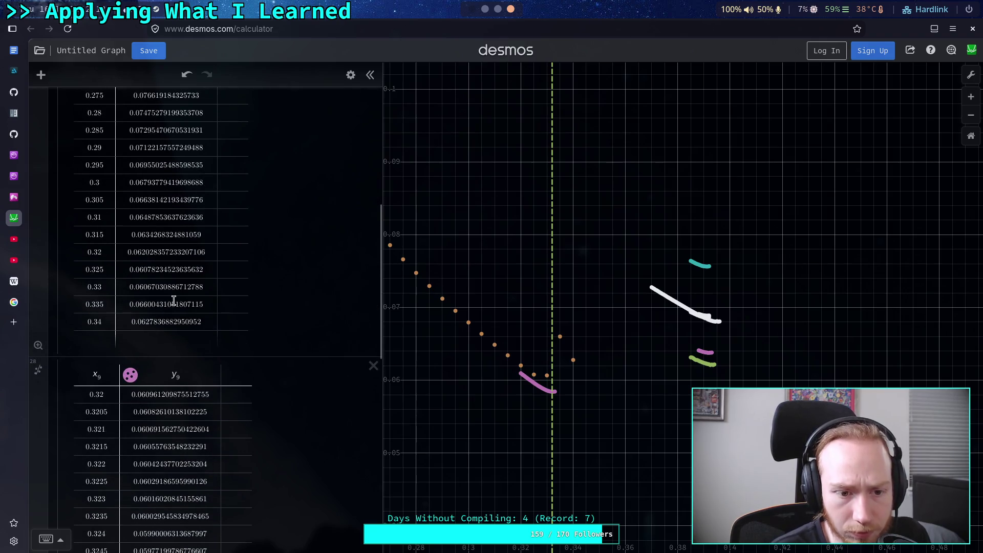
pyautogui.scroll(5, 492, 365)
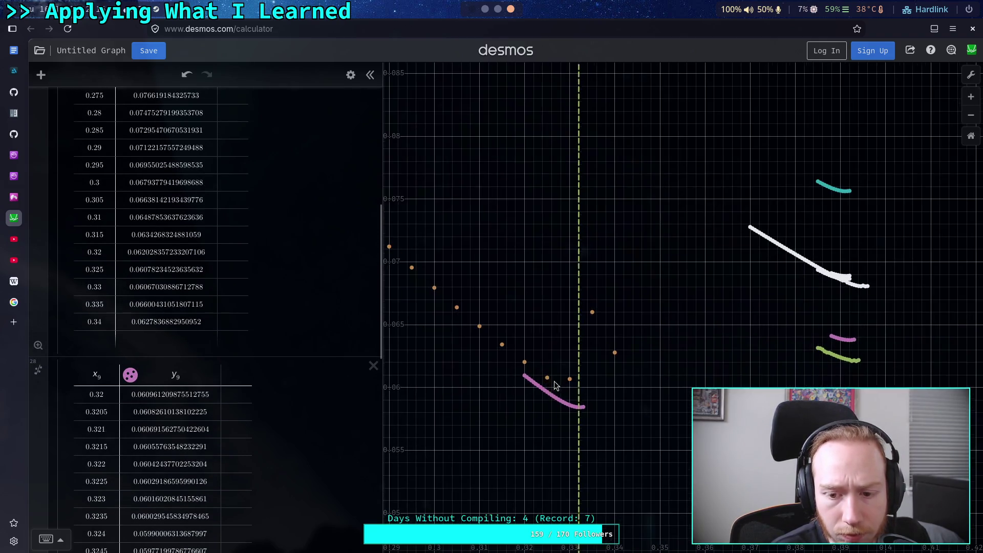
pyautogui.moveTo(571, 385)
pyautogui.scroll(10, 224, 300)
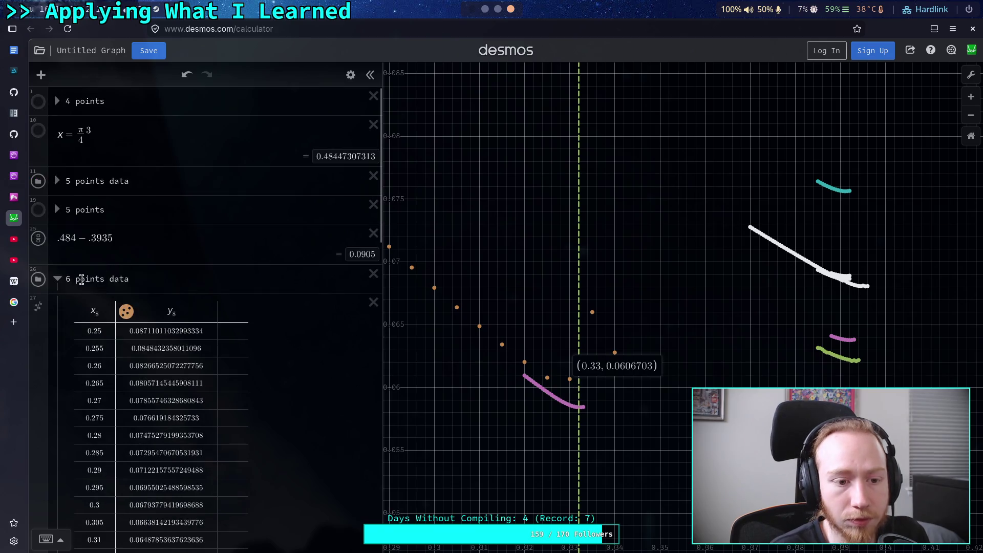
pyautogui.click(57, 279)
# Step: Duplicate the x = .332 line and trim the copy to x = .33
pyautogui.click(115, 378)
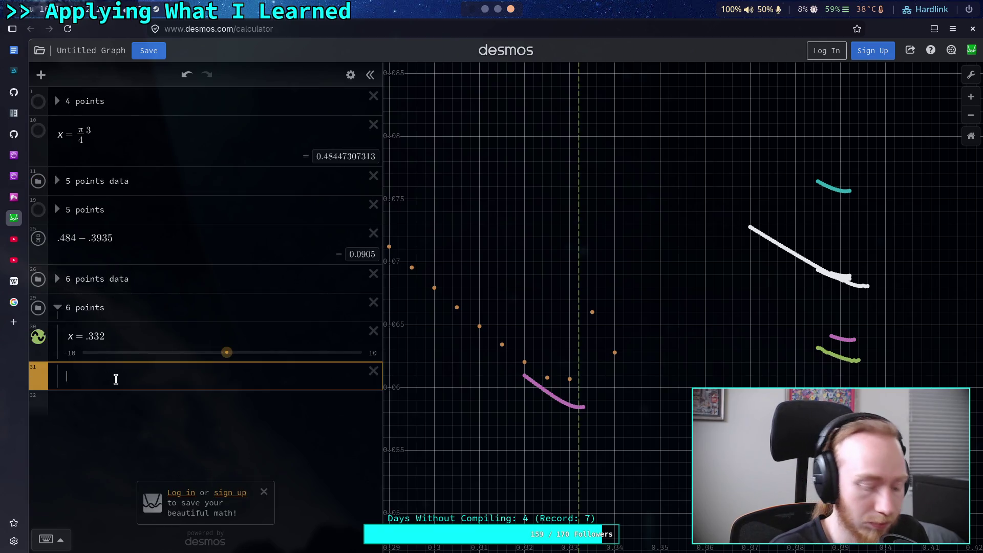
pyautogui.click(351, 75)
pyautogui.click(344, 311)
pyautogui.click(117, 358)
pyautogui.press('BackSpace')
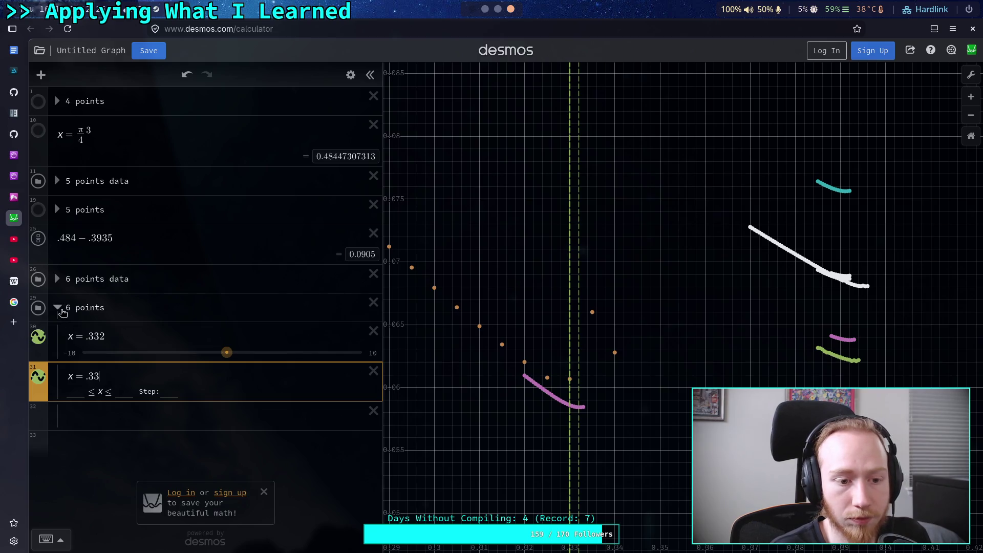
pyautogui.click(486, 10)
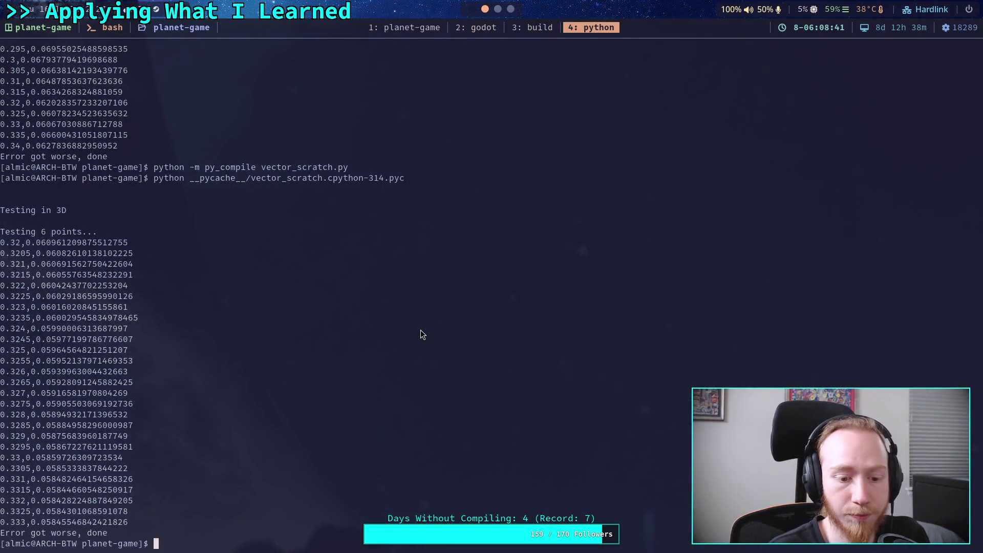
# Step: Recompile and rerun the script from 0.325, then copy the 0.325–0.3305 result lines
pyautogui.press('Up')
pyautogui.press('Up')
pyautogui.press('Return')
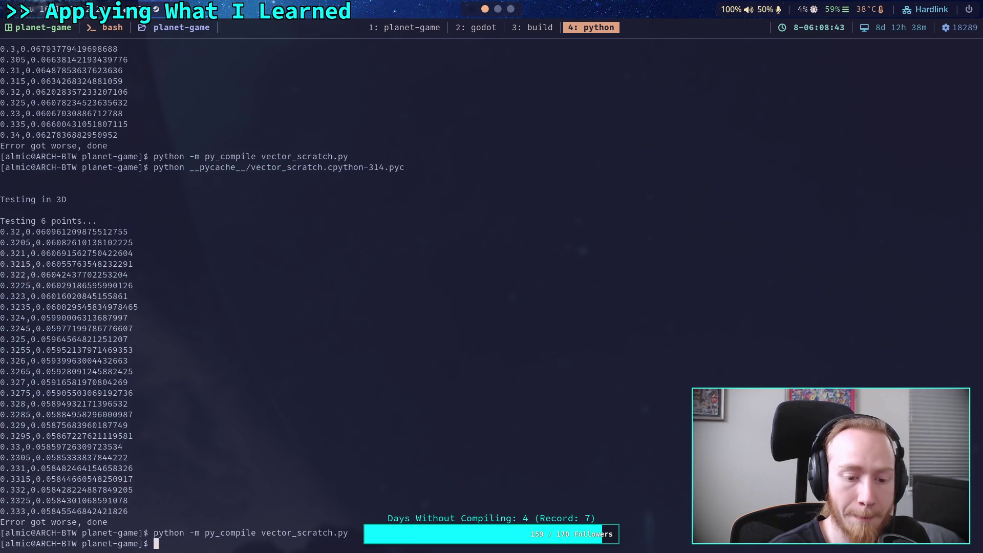
pyautogui.click(401, 25)
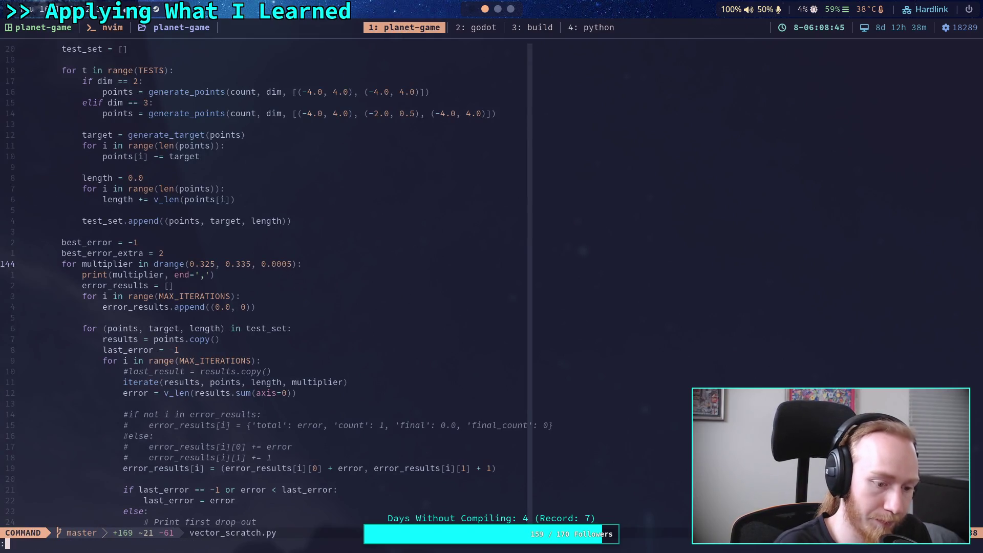
pyautogui.click(606, 32)
pyautogui.press('Up')
pyautogui.press('Return')
pyautogui.press('Up')
pyautogui.press('Up')
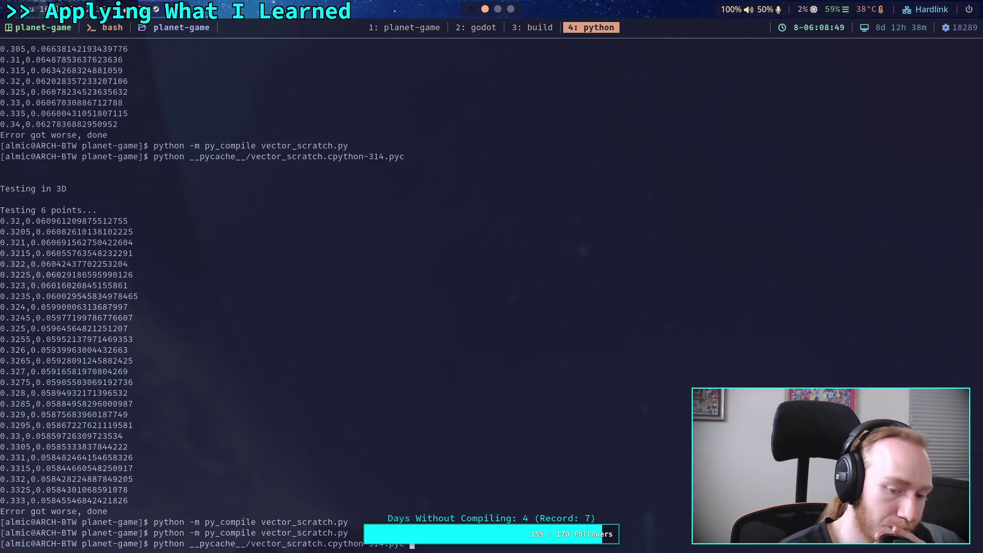
pyautogui.press('Return')
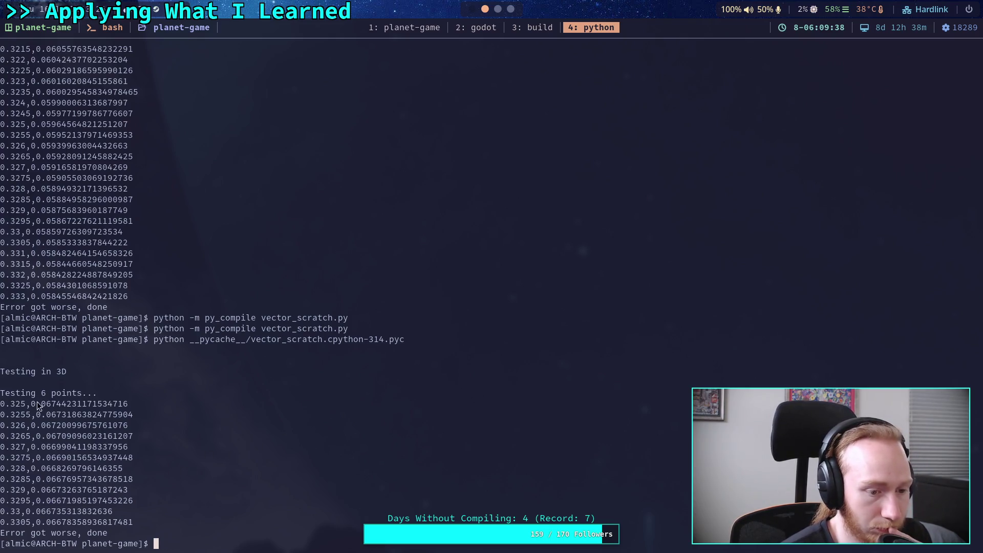
pyautogui.moveTo(1, 402)
pyautogui.mouseDown()
pyautogui.moveTo(109, 512)
pyautogui.moveTo(132, 520)
pyautogui.mouseUp()
pyautogui.press('super+2')
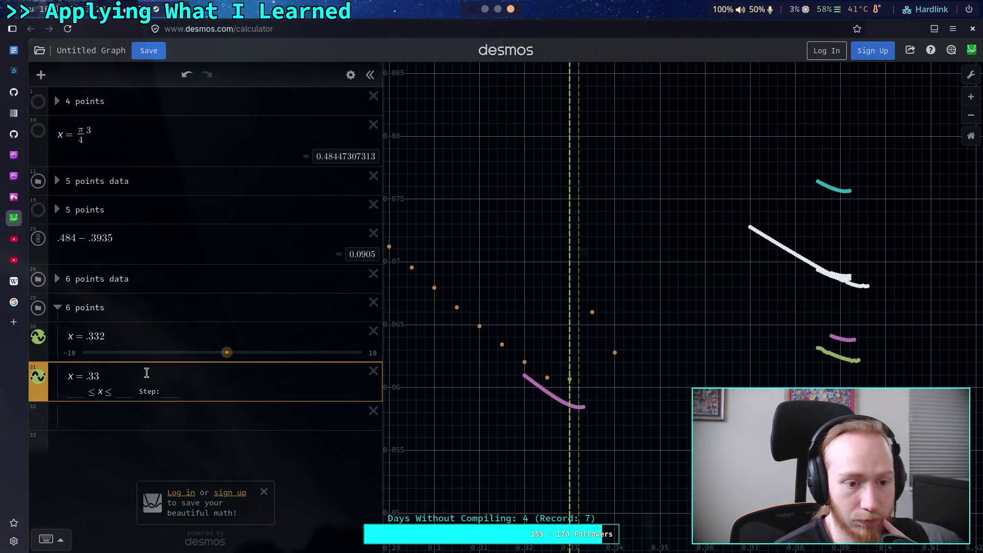
# Step: Paste the new 6-point error run as a table inside the '6 points data' folder
pyautogui.click(137, 418)
pyautogui.hotkey('ctrl', 'v')
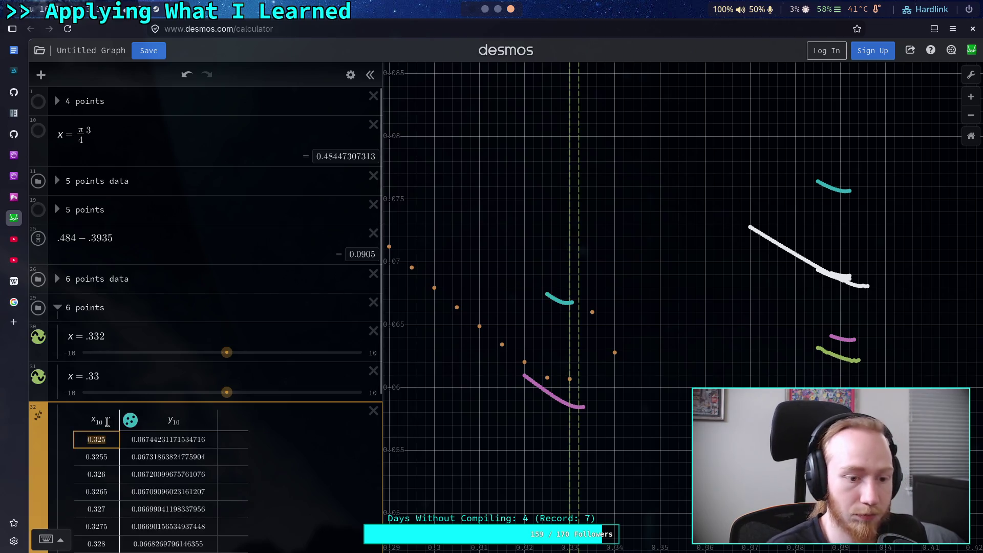
pyautogui.moveTo(41, 446)
pyautogui.mouseDown()
pyautogui.moveTo(40, 389)
pyautogui.moveTo(84, 321)
pyautogui.mouseUp()
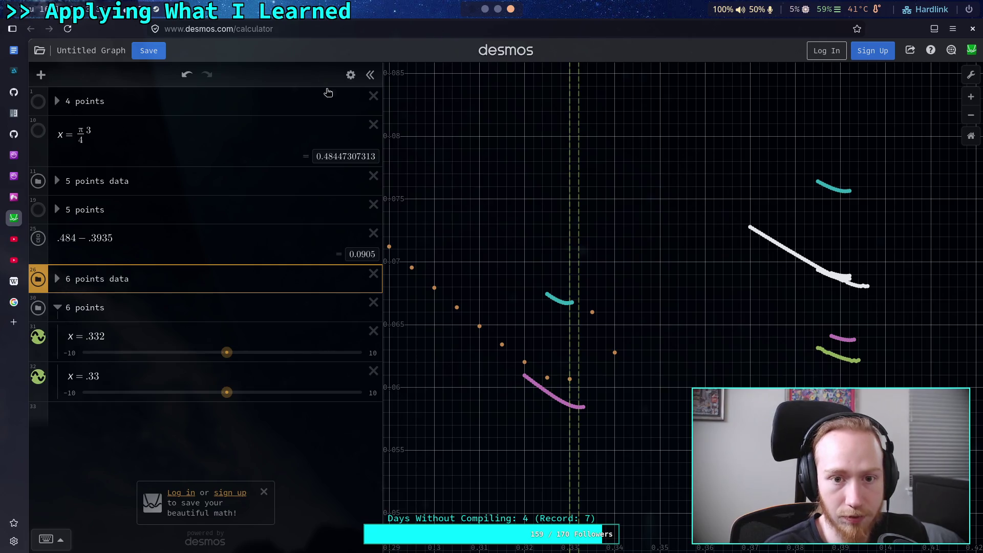
# Step: Duplicate the x = .33 marker line and change the copy to x = .3295
pyautogui.click(351, 75)
pyautogui.click(344, 351)
pyautogui.click(361, 75)
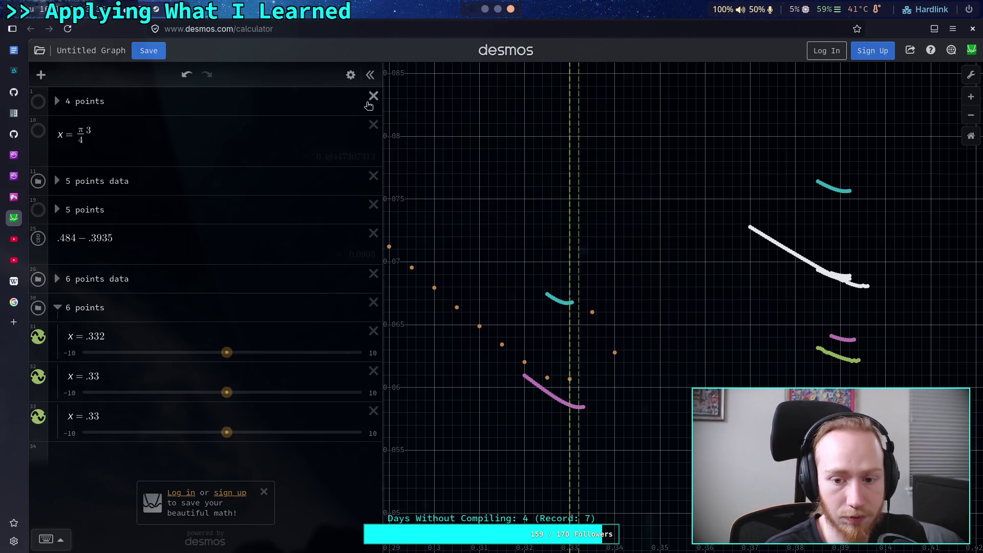
pyautogui.scroll(2, 545, 312)
pyautogui.scroll(3, 546, 309)
pyautogui.moveTo(592, 296)
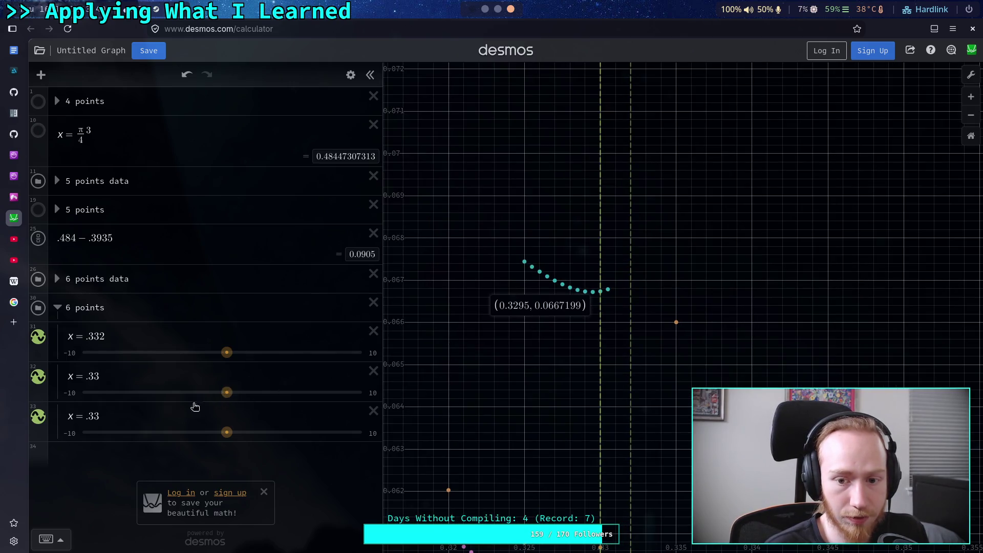
pyautogui.click(115, 416)
pyautogui.press('BackSpace')
pyautogui.write('295')
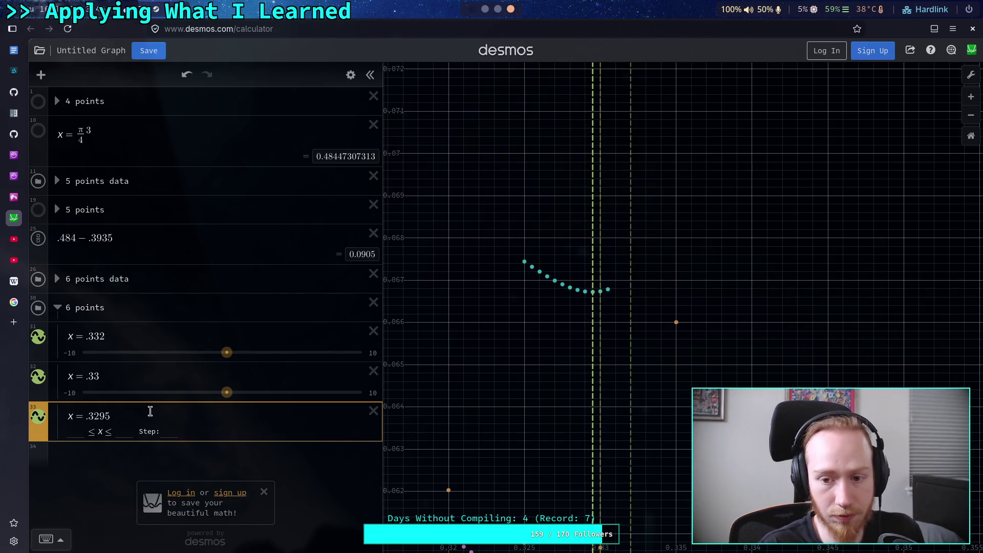
pyautogui.click(456, 369)
pyautogui.scroll(-5, 468, 390)
pyautogui.scroll(-3, 500, 406)
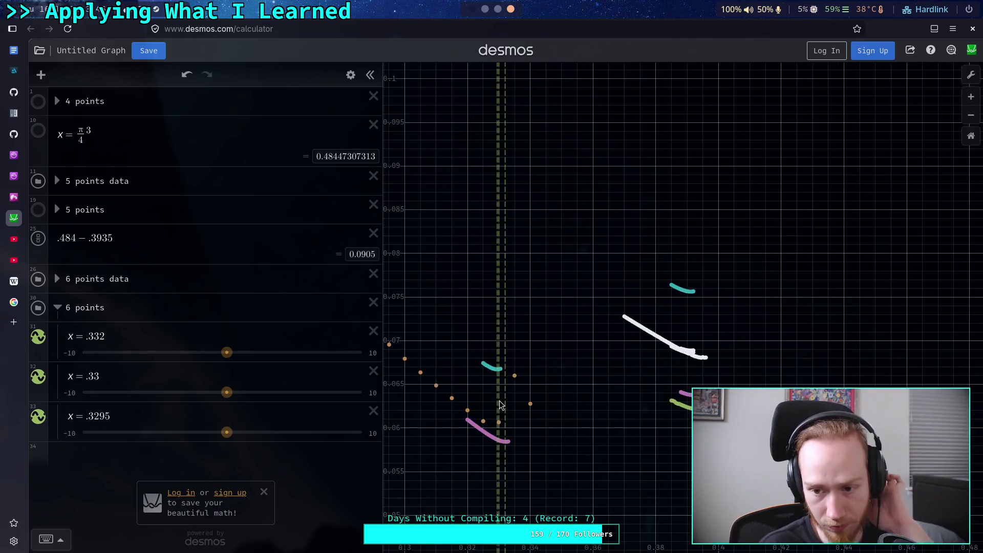
pyautogui.scroll(3, 500, 406)
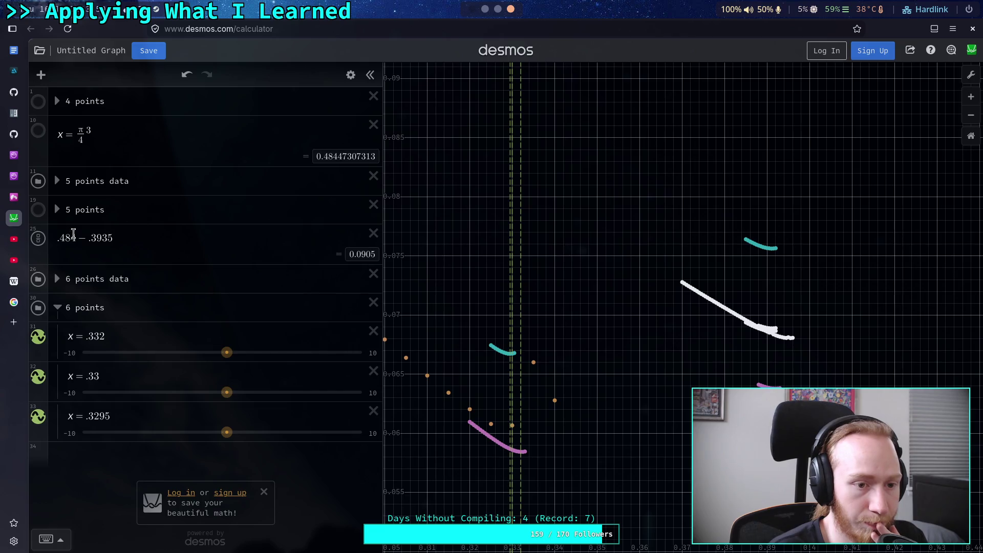
# Step: Move the x6/y6 table down below the 6 points sliders
pyautogui.click(57, 181)
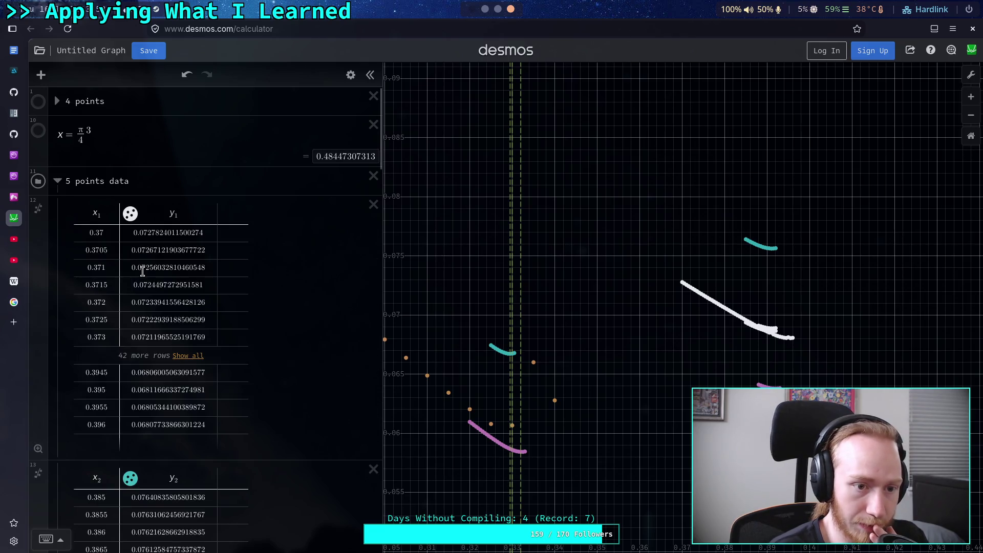
pyautogui.scroll(-10, 149, 269)
pyautogui.scroll(-10, 150, 268)
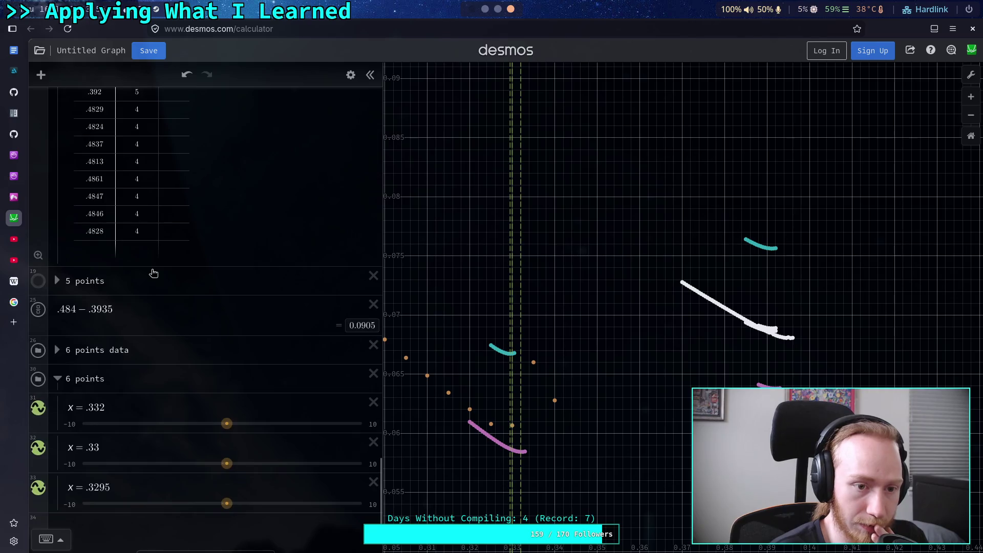
pyautogui.scroll(4, 80, 233)
pyautogui.moveTo(42, 252); pyautogui.dragTo(48, 491)
pyautogui.scroll(-3, 30, 225)
pyautogui.moveTo(29, 226)
pyautogui.mouseDown()
pyautogui.moveTo(31, 472)
pyautogui.moveTo(32, 400)
pyautogui.mouseUp()
pyautogui.scroll(5, 87, 347)
pyautogui.scroll(-5, 118, 410)
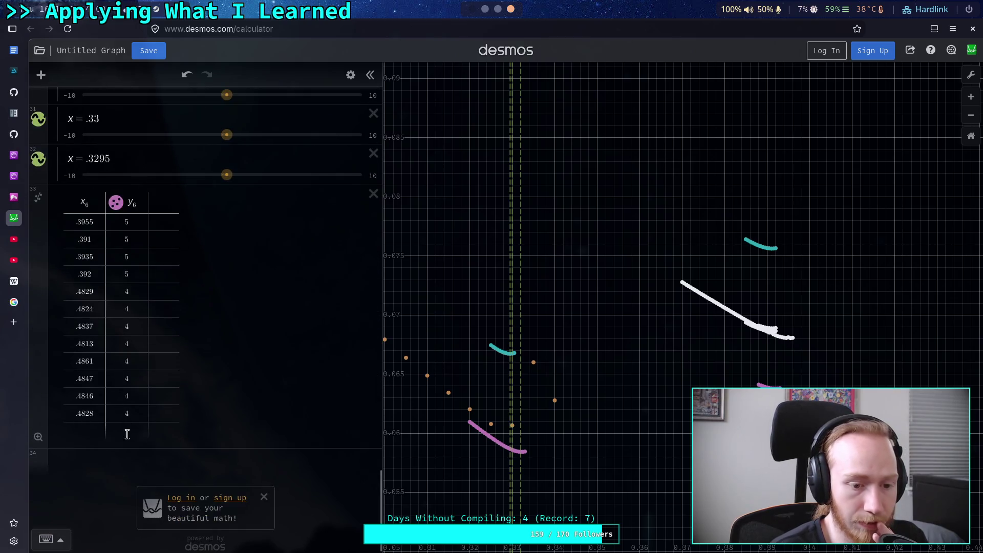
# Step: Append rows (.332, 6), (.33, 6) and (.3295, 6) to the x6/y6 table and fit a regression
pyautogui.click(87, 430)
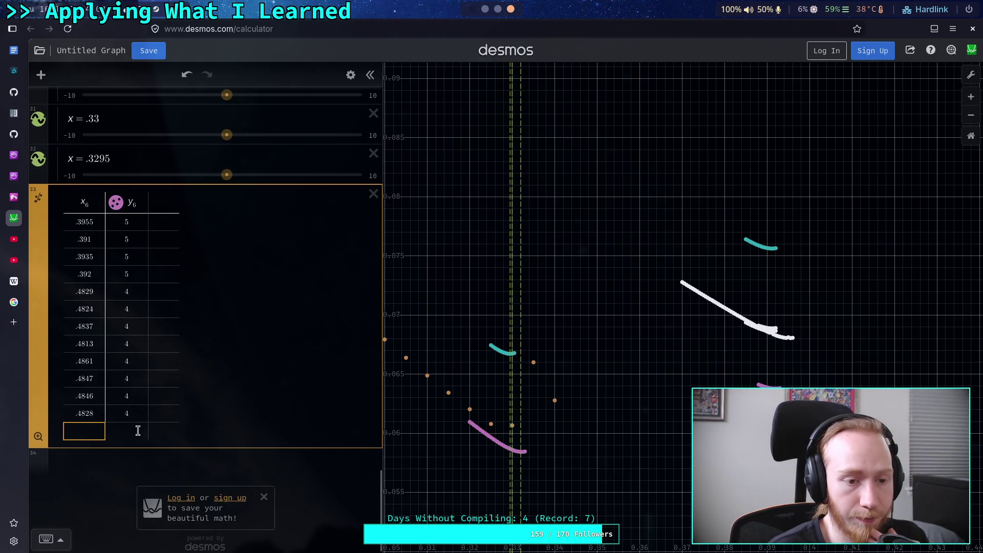
pyautogui.scroll(2, 164, 420)
pyautogui.scroll(-1, 187, 415)
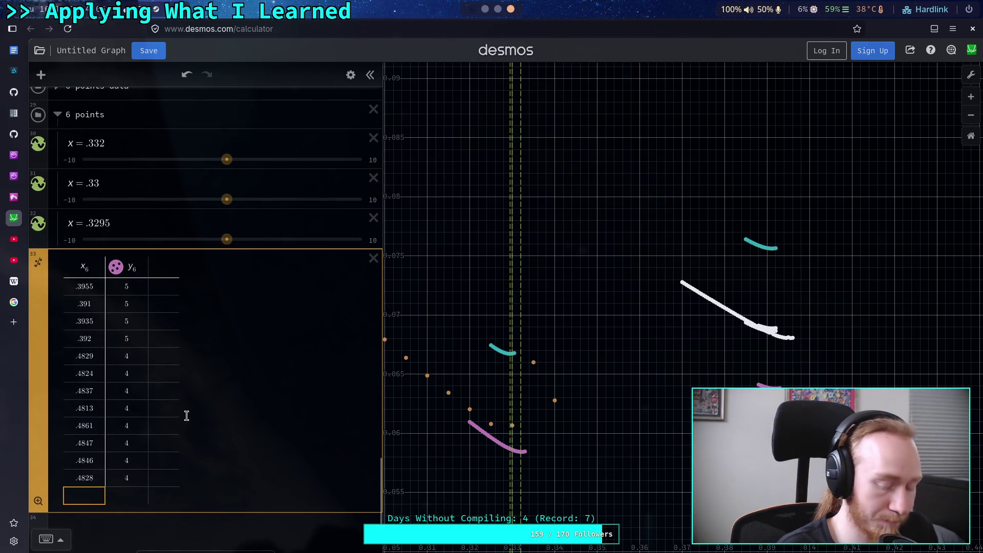
pyautogui.write('.44332')
pyautogui.click(126, 495)
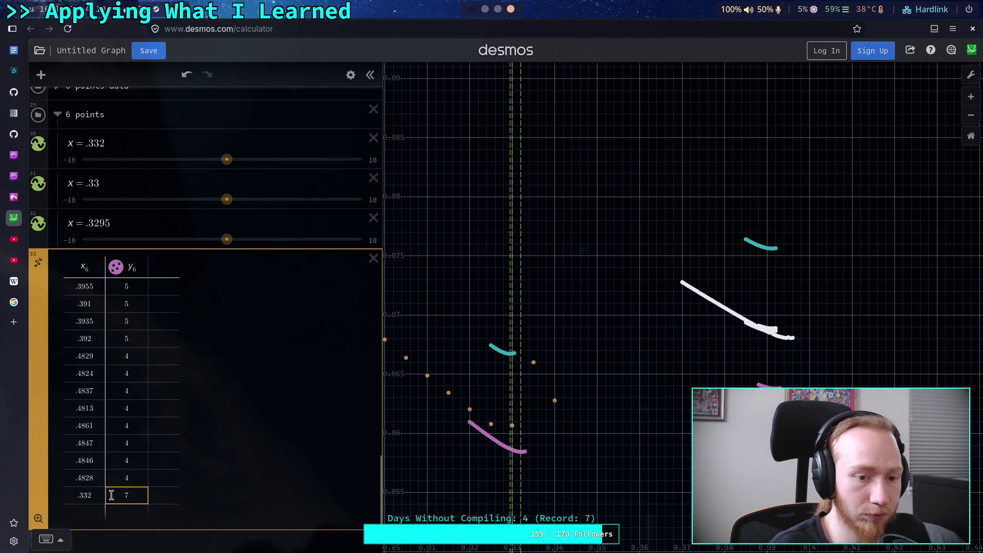
pyautogui.click(91, 511)
pyautogui.write('.33')
pyautogui.press('Tab')
pyautogui.write('6')
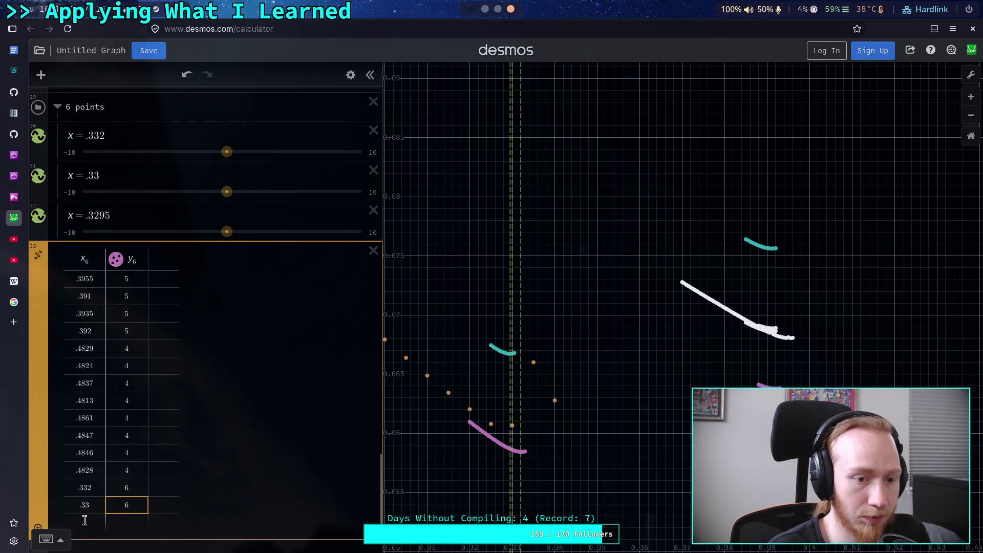
pyautogui.click(84, 520)
pyautogui.write('.3295')
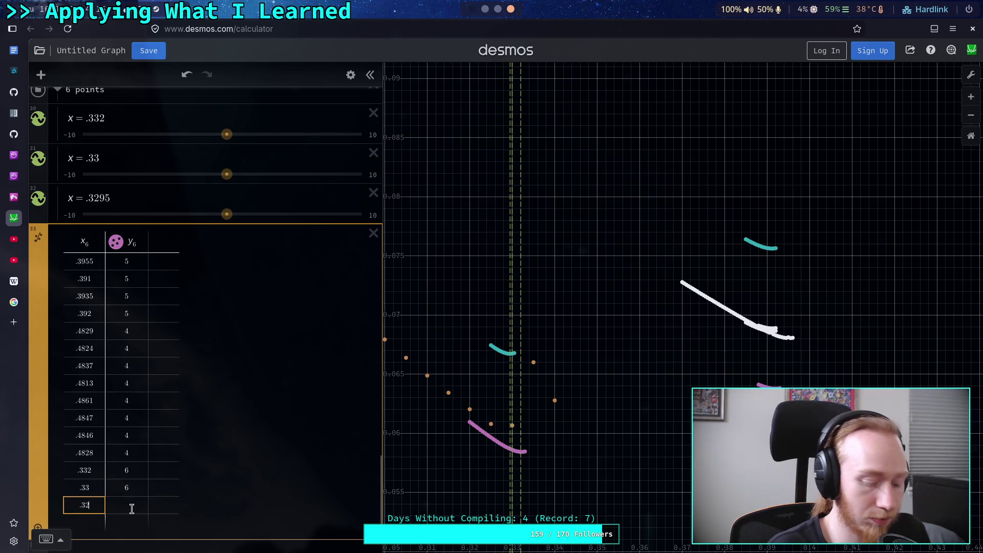
pyautogui.press('Tab')
pyautogui.write('6')
pyautogui.click(292, 496)
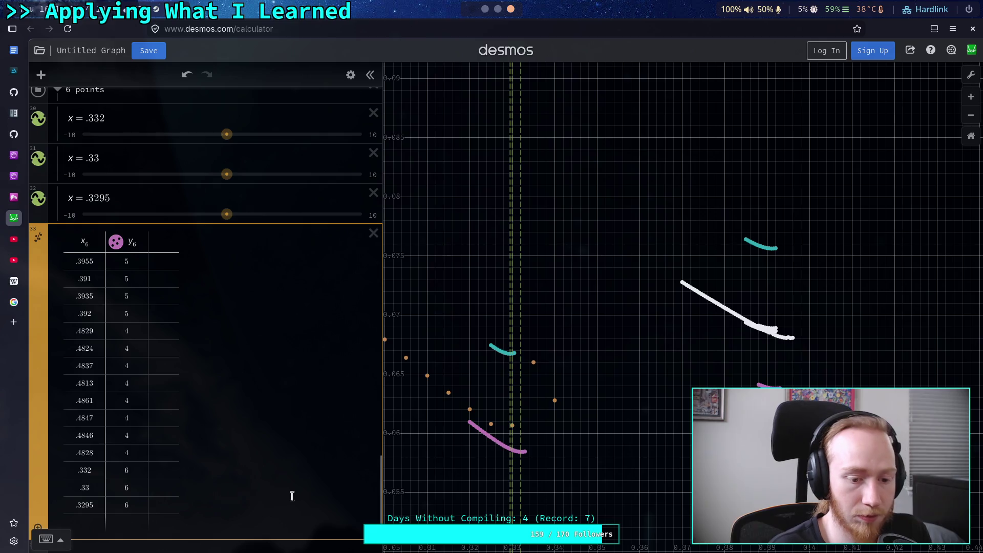
pyautogui.click(37, 239)
# Step: Check the x = .3295 line's coordinates, collapse the 6 points folder, and rescale the graph around the fitted points
pyautogui.scroll(-3, 463, 354)
pyautogui.scroll(-15, 464, 355)
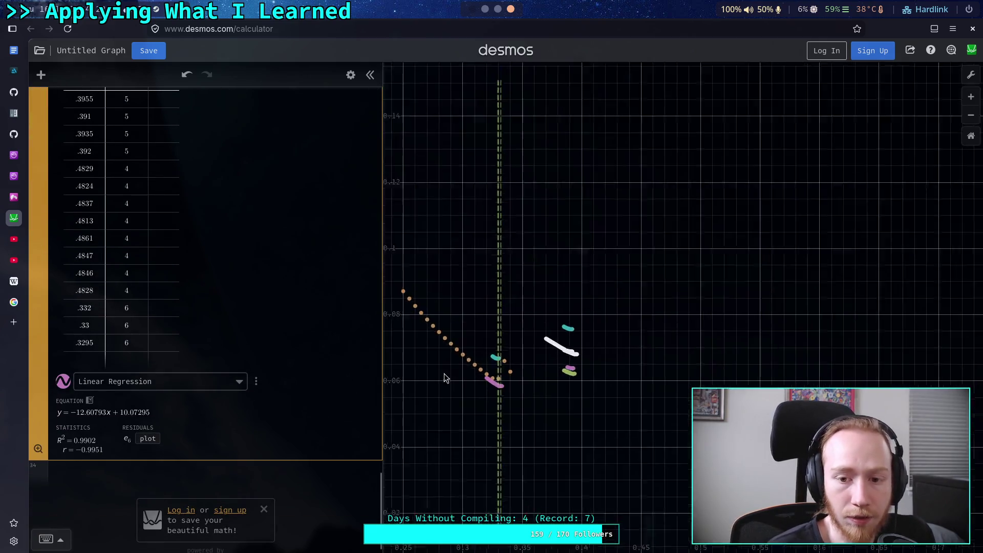
pyautogui.click(511, 340)
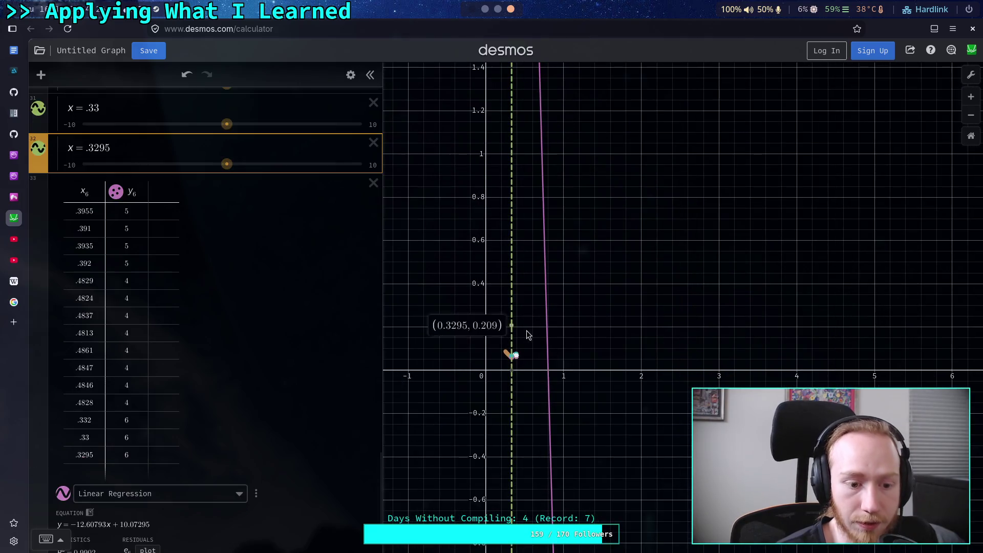
pyautogui.moveTo(515, 379)
pyautogui.mouseDown()
pyautogui.moveTo(545, 460)
pyautogui.moveTo(551, 519)
pyautogui.mouseUp()
pyautogui.scroll(5, 212, 274)
pyautogui.click(57, 296)
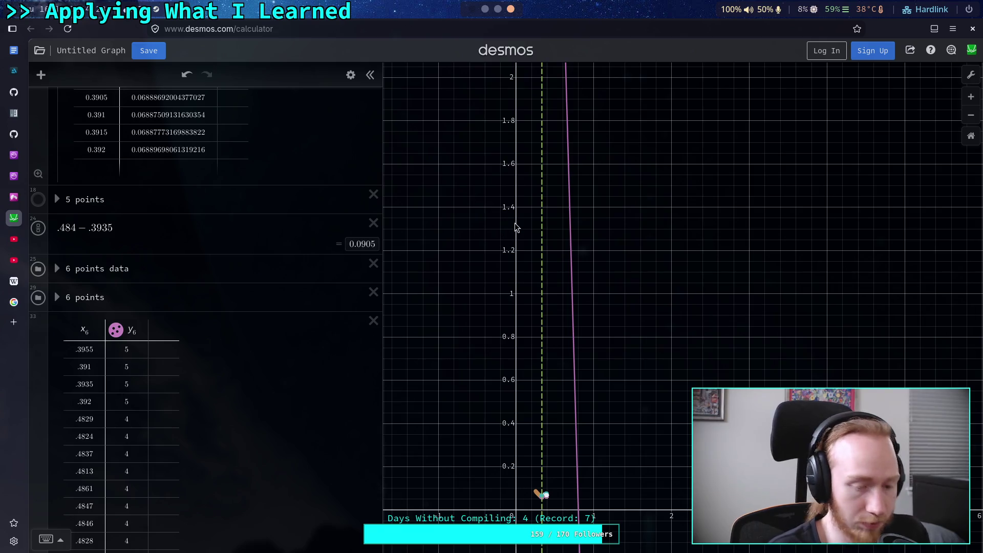
pyautogui.press('alt')
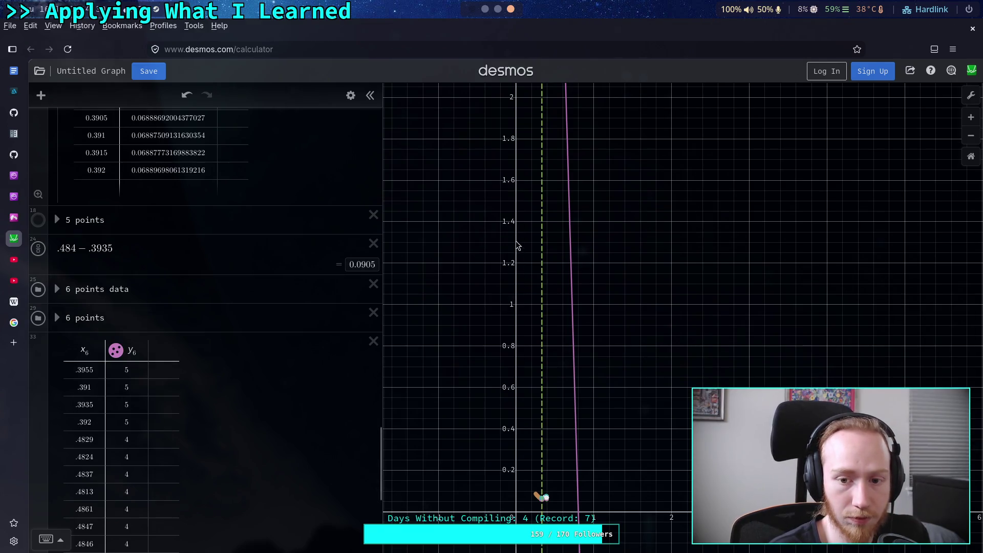
pyautogui.moveTo(517, 247)
pyautogui.mouseDown()
pyautogui.moveTo(511, 230)
pyautogui.moveTo(505, 412)
pyautogui.mouseUp()
pyautogui.scroll(10, 511, 455)
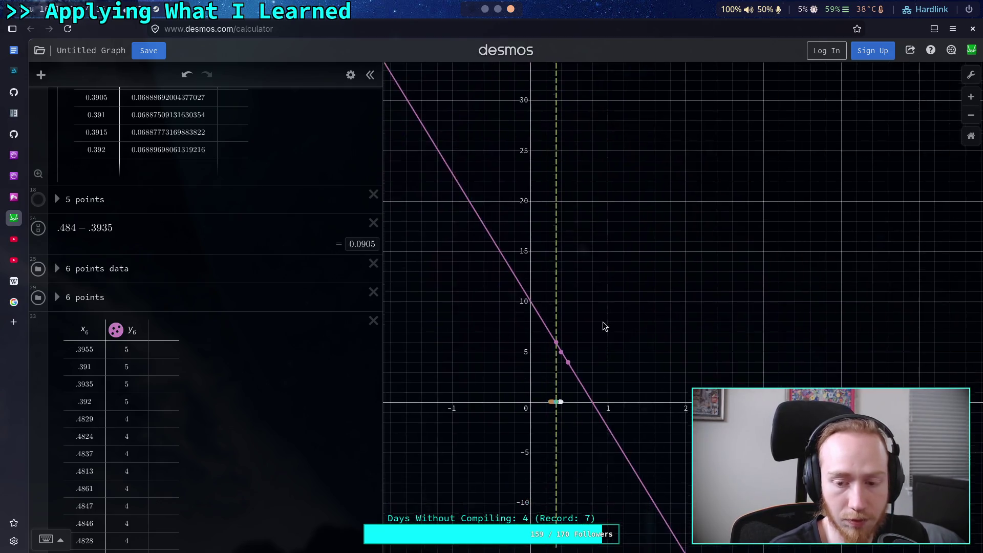
pyautogui.moveTo(577, 387); pyautogui.dragTo(566, 353)
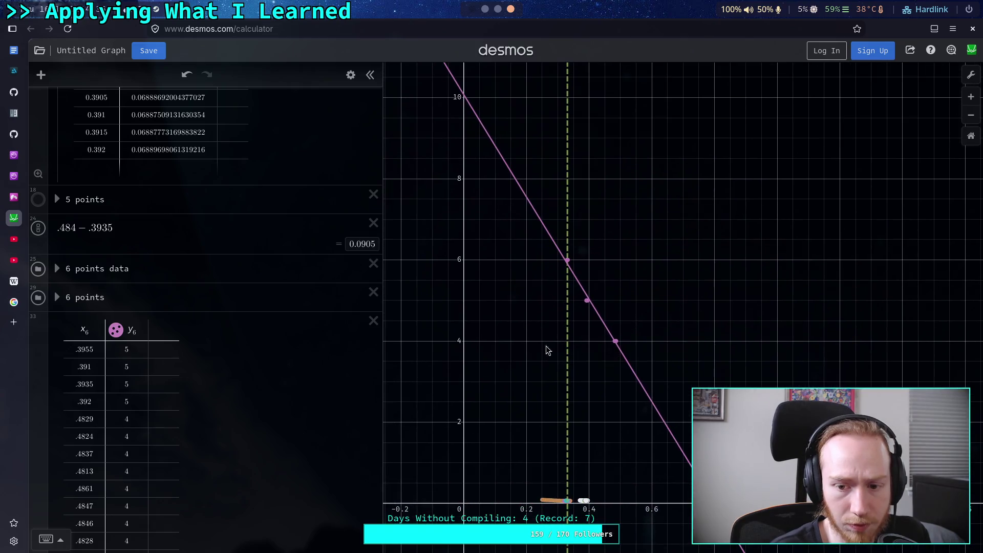
pyautogui.moveTo(460, 305)
pyautogui.mouseDown()
pyautogui.moveTo(472, 399)
pyautogui.moveTo(471, 384)
pyautogui.mouseUp()
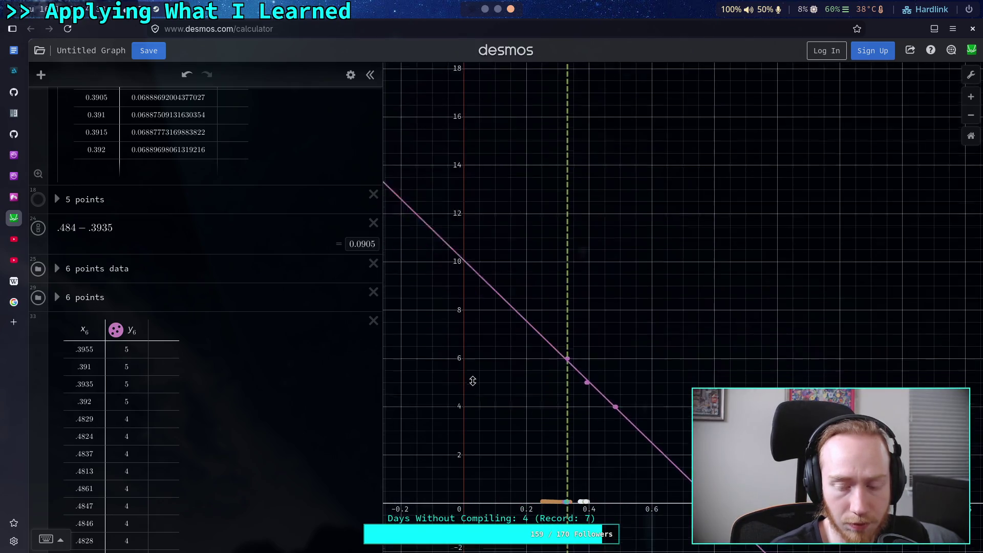
pyautogui.scroll(3, 608, 429)
pyautogui.scroll(2, 594, 367)
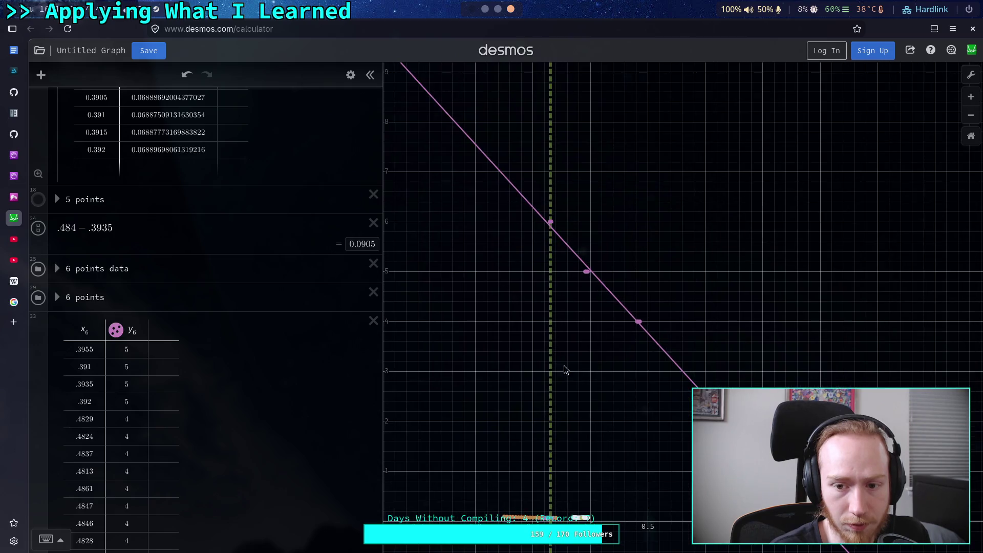
pyautogui.scroll(-5, 172, 355)
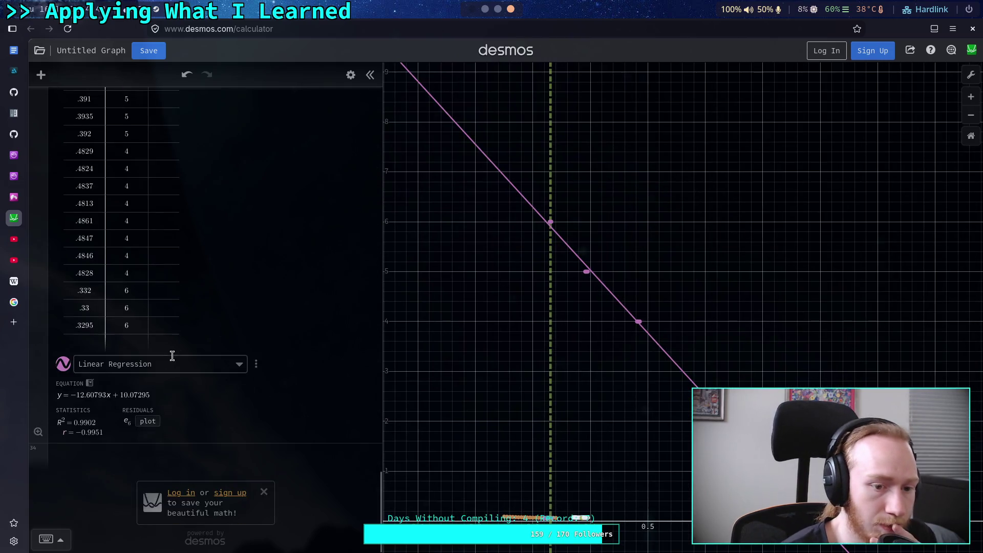
# Step: Try quadratic and then exponential regression fits on the point-count table
pyautogui.click(200, 369)
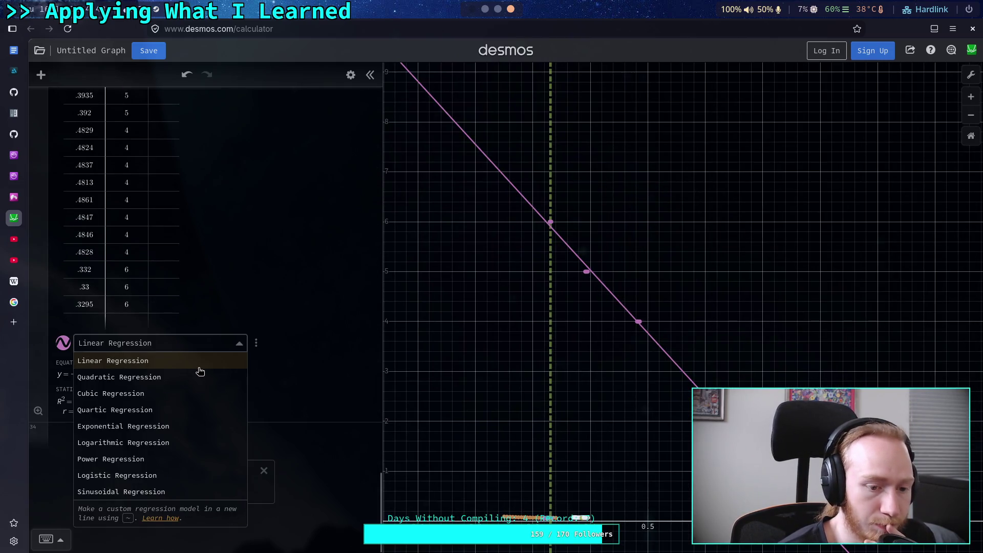
pyautogui.click(161, 377)
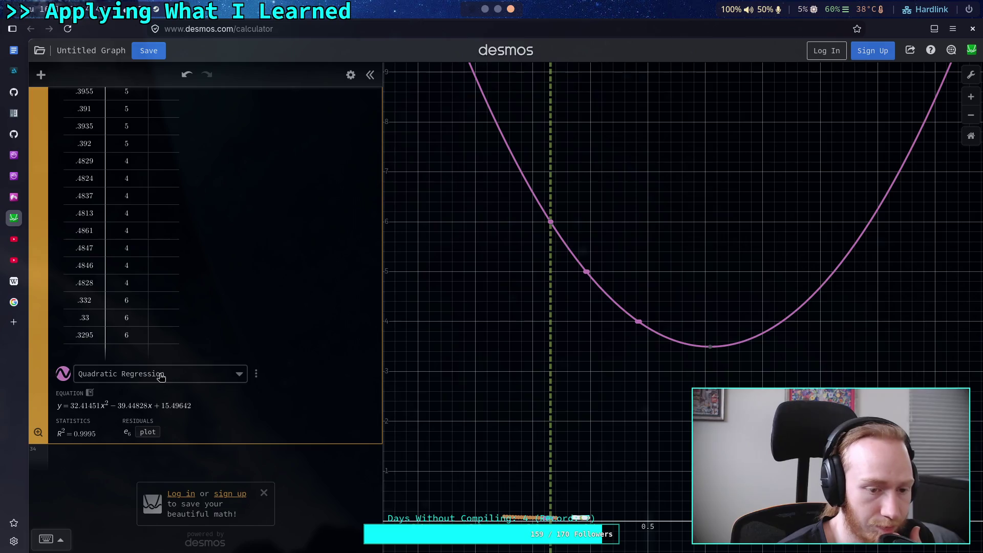
pyautogui.click(161, 380)
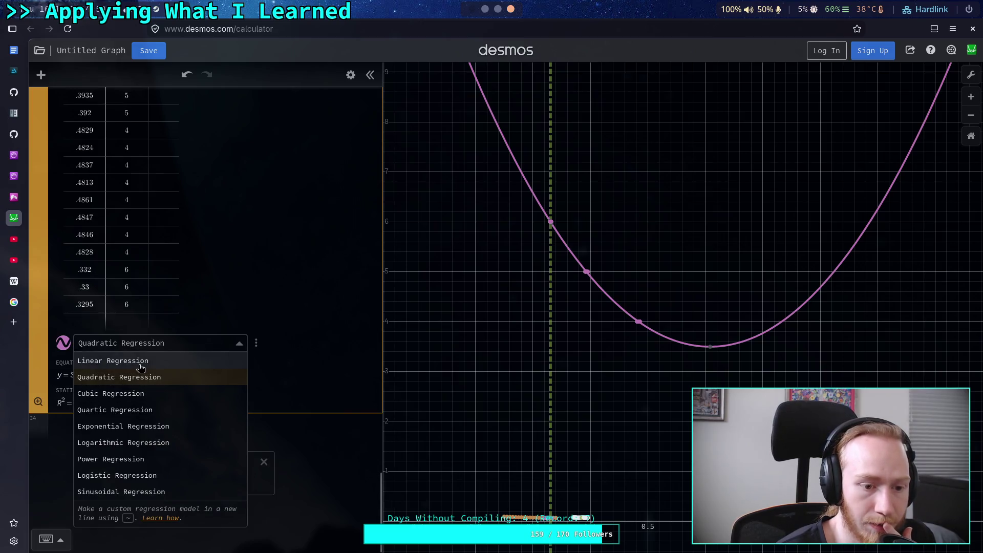
pyautogui.click(130, 427)
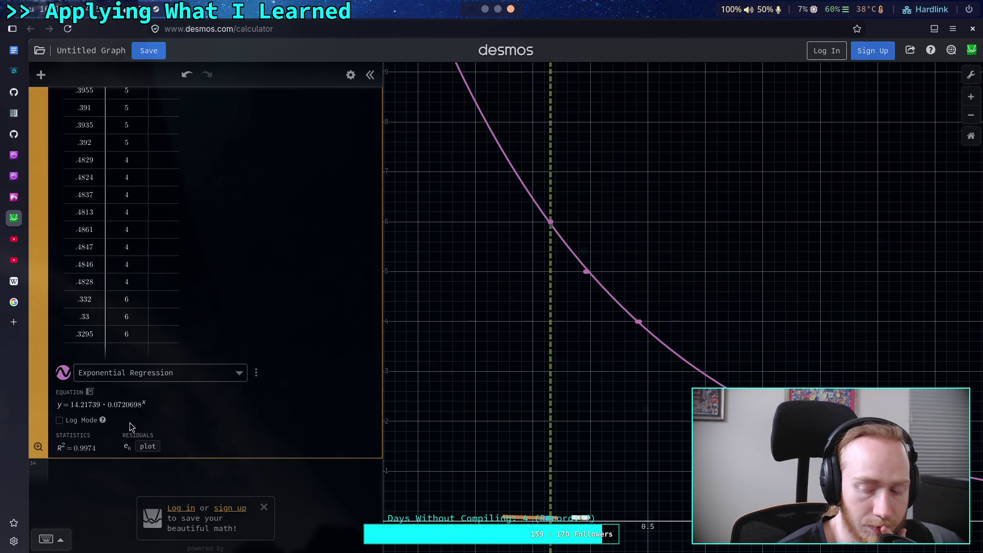
pyautogui.hscroll(10, 524, 388)
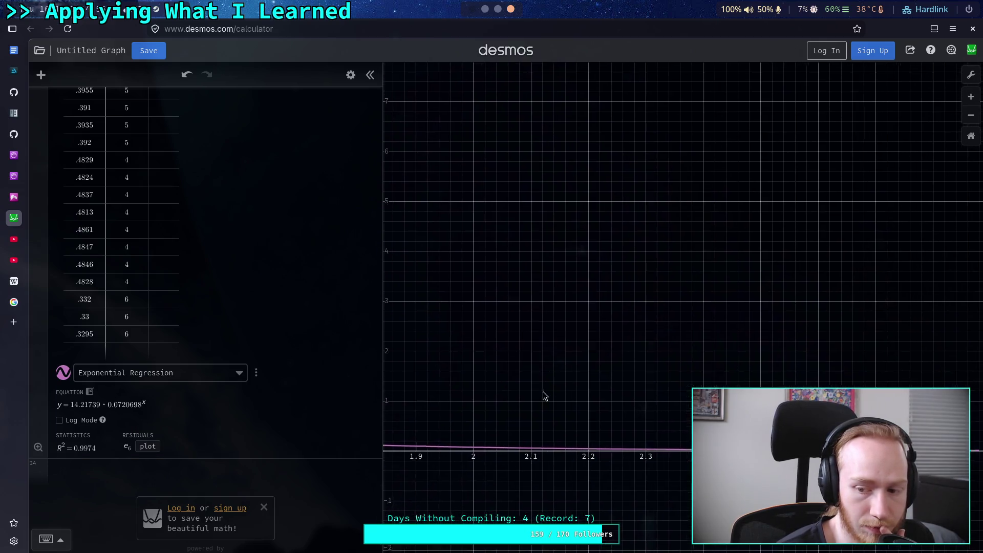
pyautogui.moveTo(383, 361)
pyautogui.mouseDown()
pyautogui.moveTo(849, 366)
pyautogui.moveTo(302, 384)
pyautogui.mouseUp()
pyautogui.hscroll(-15, 512, 386)
pyautogui.scroll(2, 566, 371)
pyautogui.hscroll(3, 565, 367)
pyautogui.scroll(-2, 558, 358)
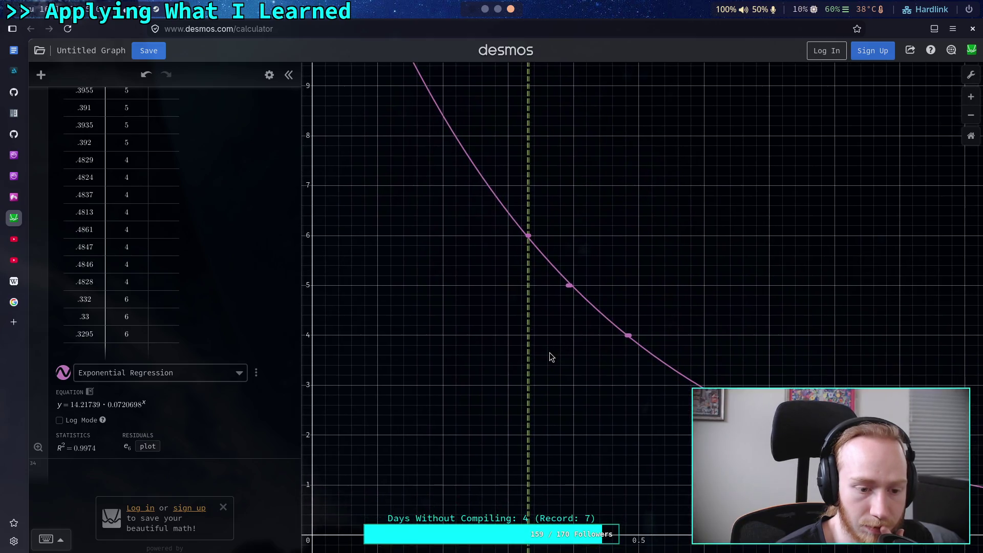
# Step: Cycle the fit through logarithmic, power, logistic, quartic and cubic, ending on quadratic (R² 0.9995)
pyautogui.click(199, 374)
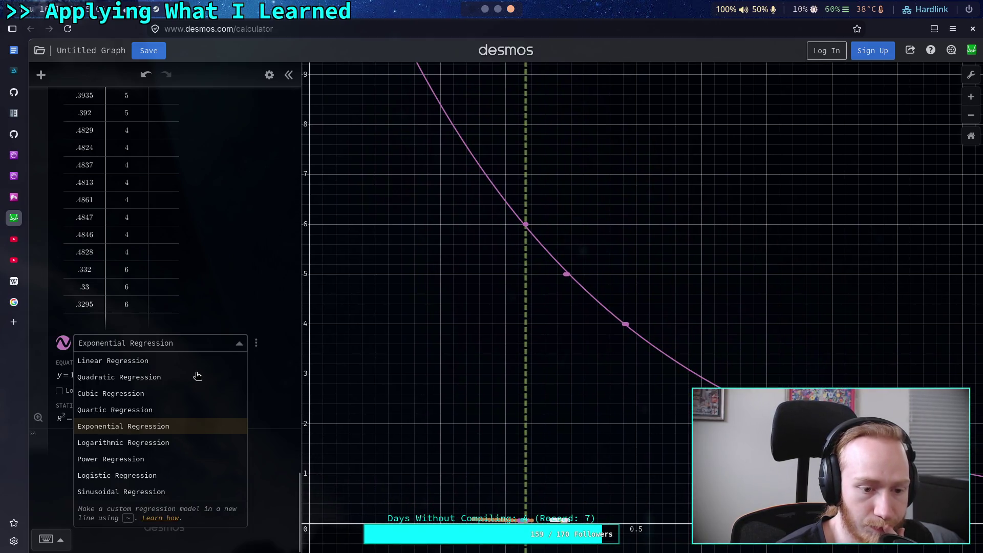
pyautogui.click(160, 444)
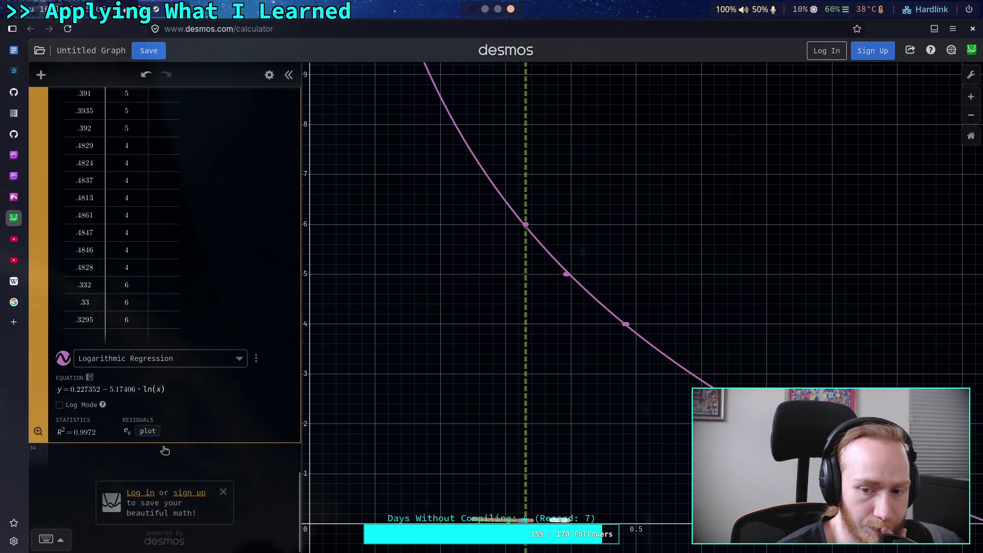
pyautogui.click(211, 361)
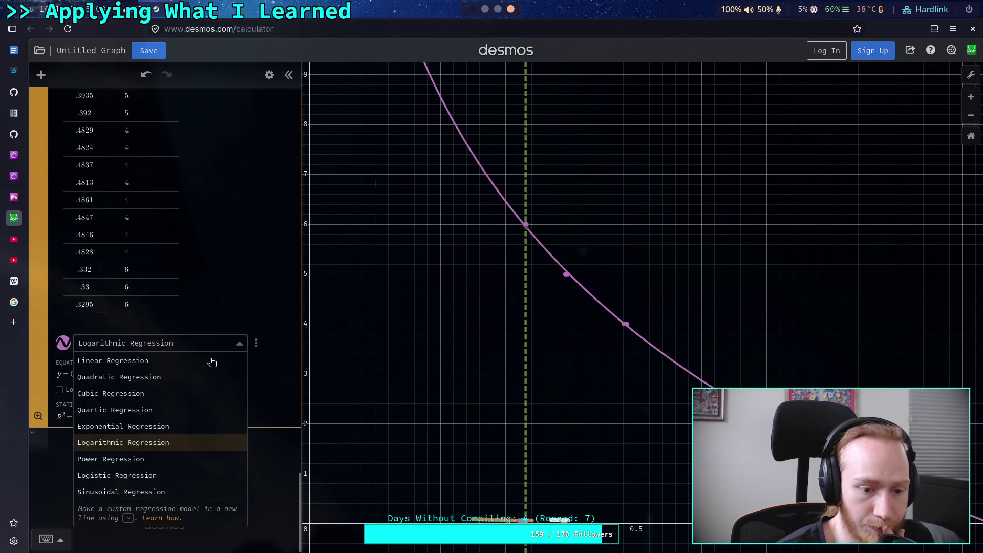
pyautogui.click(110, 459)
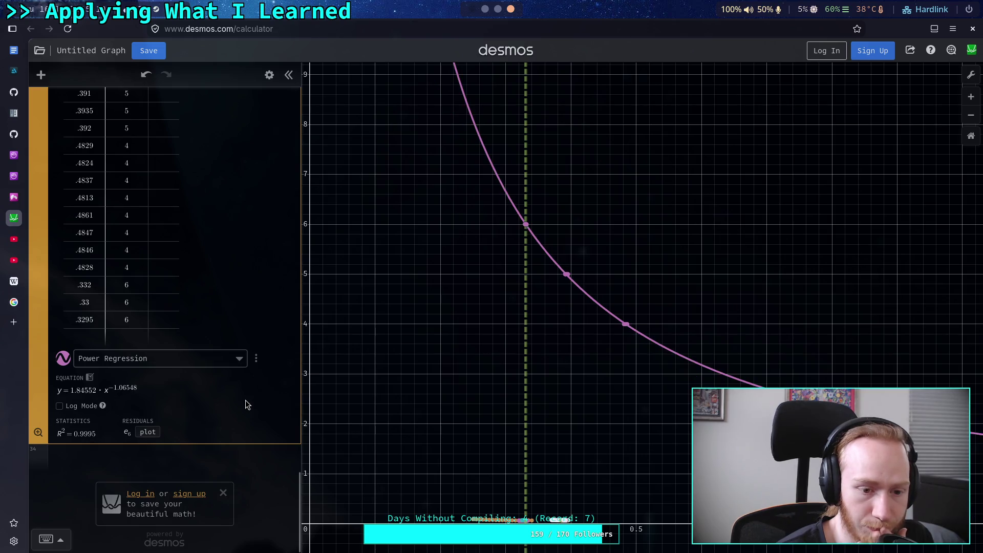
pyautogui.click(211, 356)
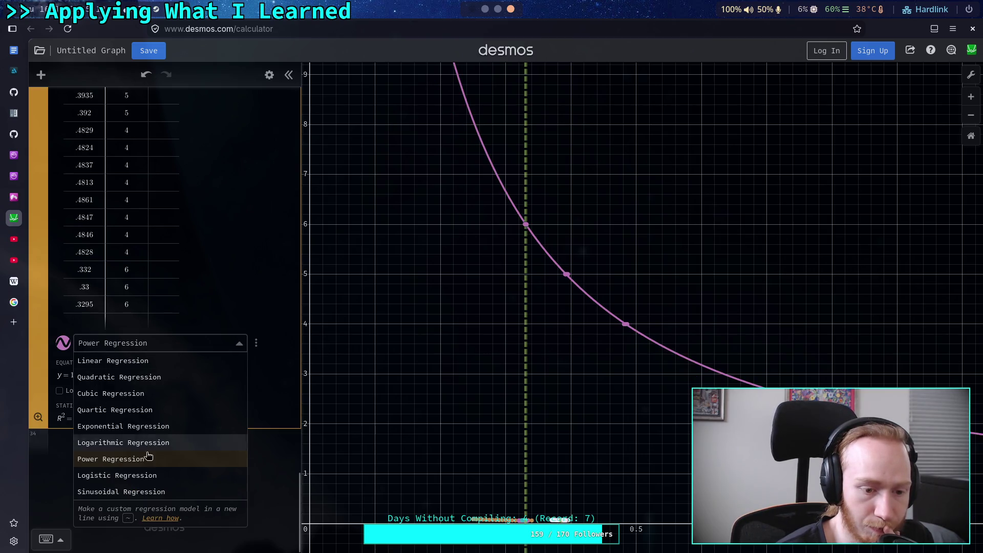
pyautogui.click(148, 476)
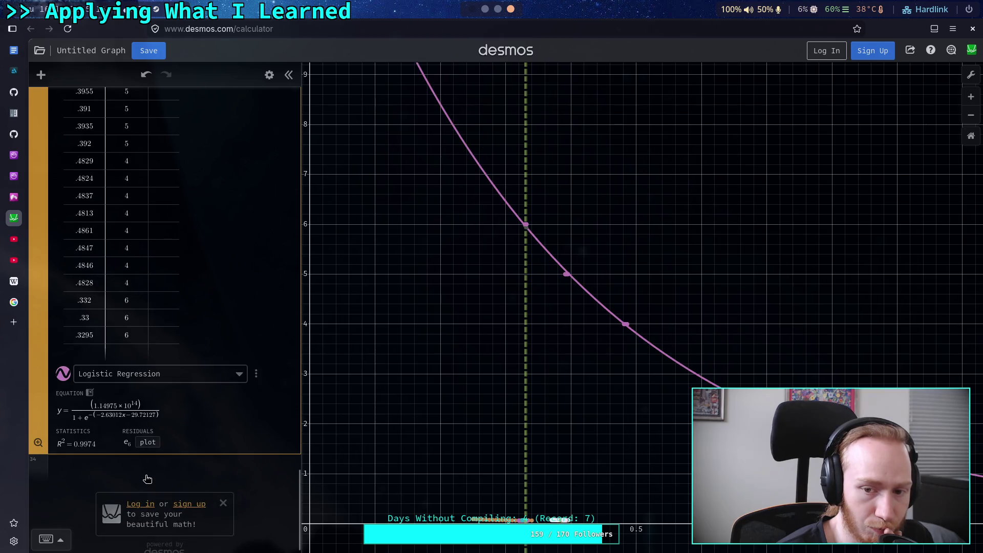
pyautogui.click(188, 377)
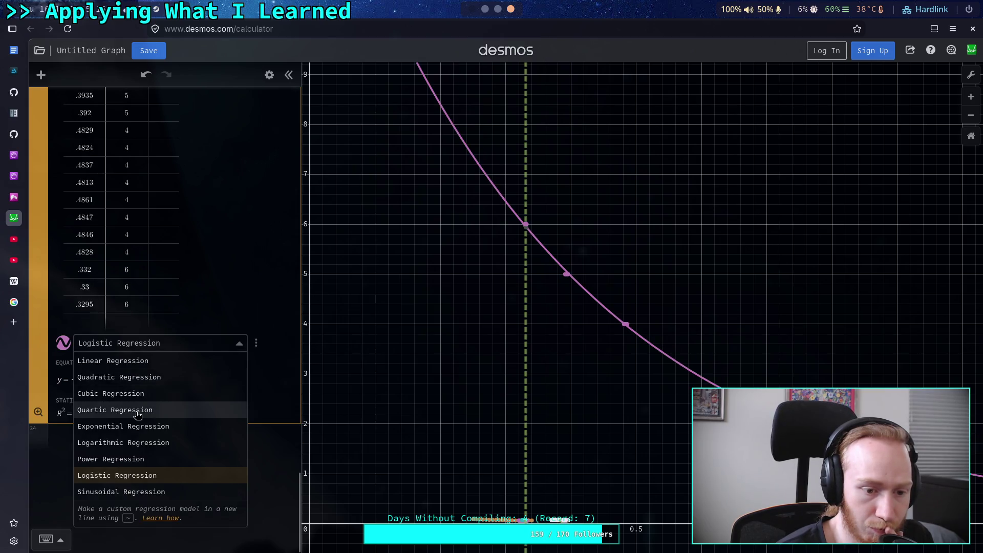
pyautogui.click(138, 408)
pyautogui.click(190, 378)
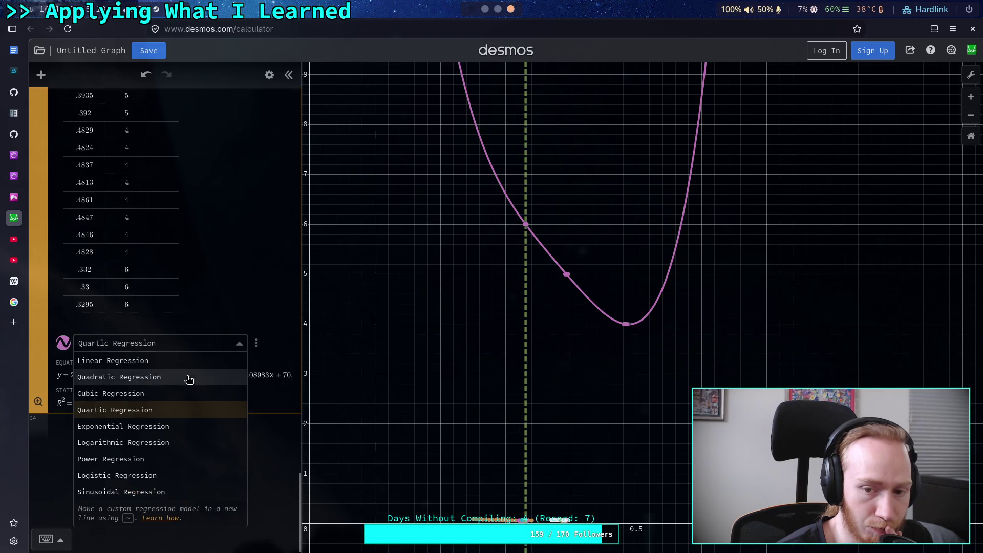
pyautogui.click(136, 393)
pyautogui.click(154, 375)
pyautogui.click(135, 377)
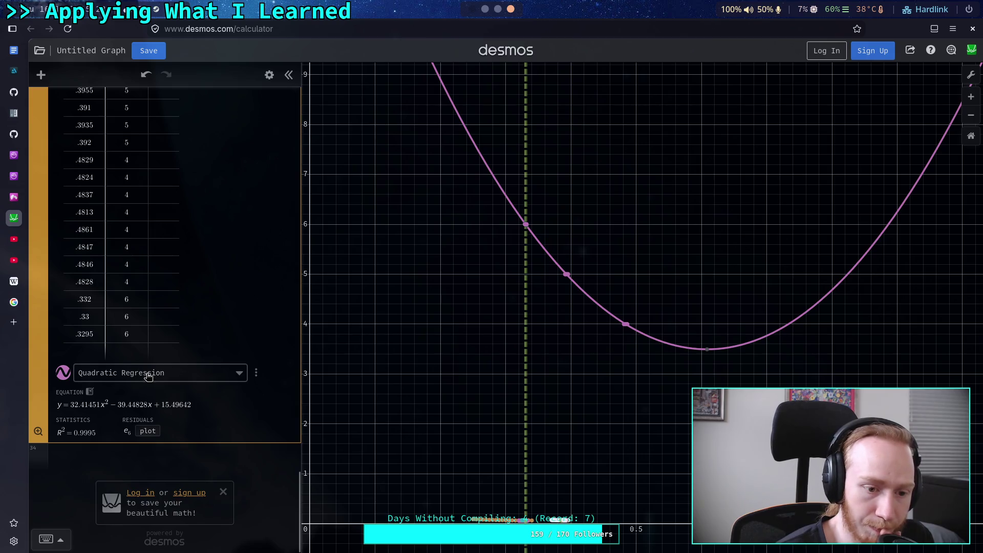
pyautogui.click(142, 376)
# Step: Switch the fit to exponential regression (R² 0.9974) and bring up the terminal
pyautogui.click(137, 426)
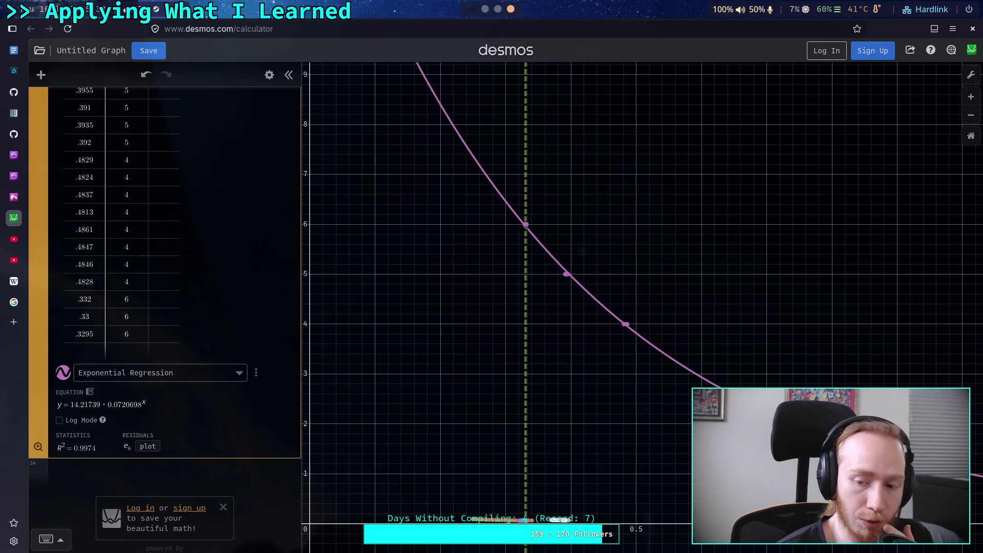
pyautogui.moveTo(686, 420); pyautogui.dragTo(619, 402)
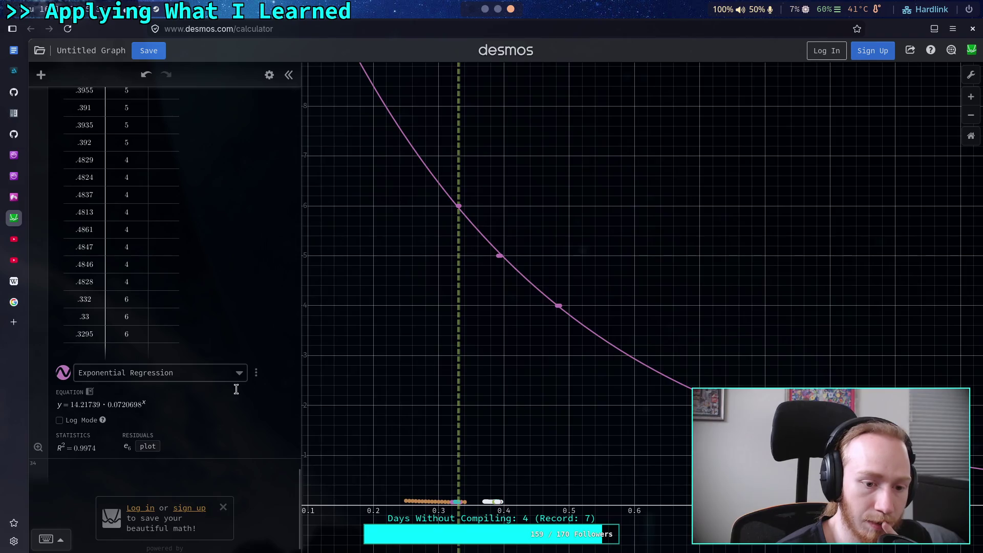
pyautogui.click(212, 372)
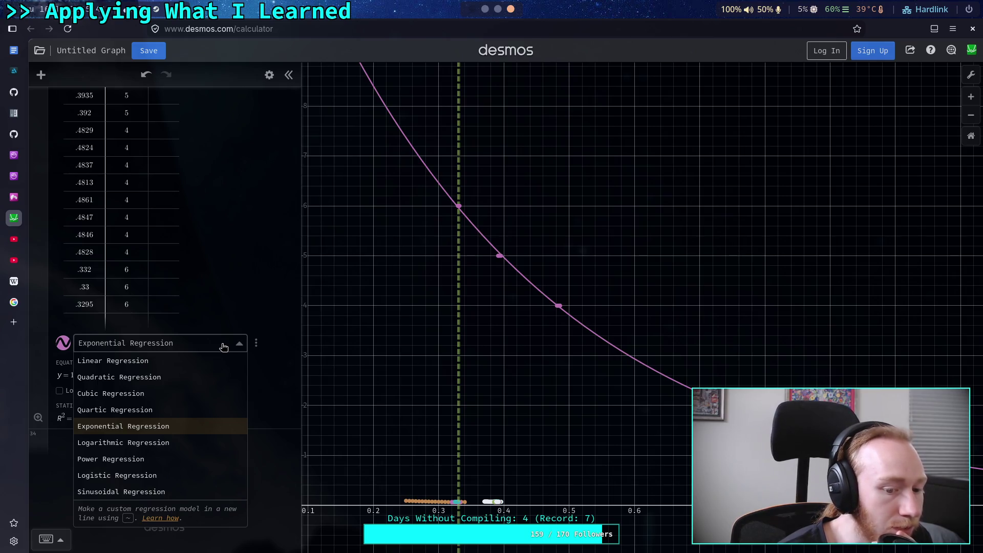
pyautogui.click(224, 346)
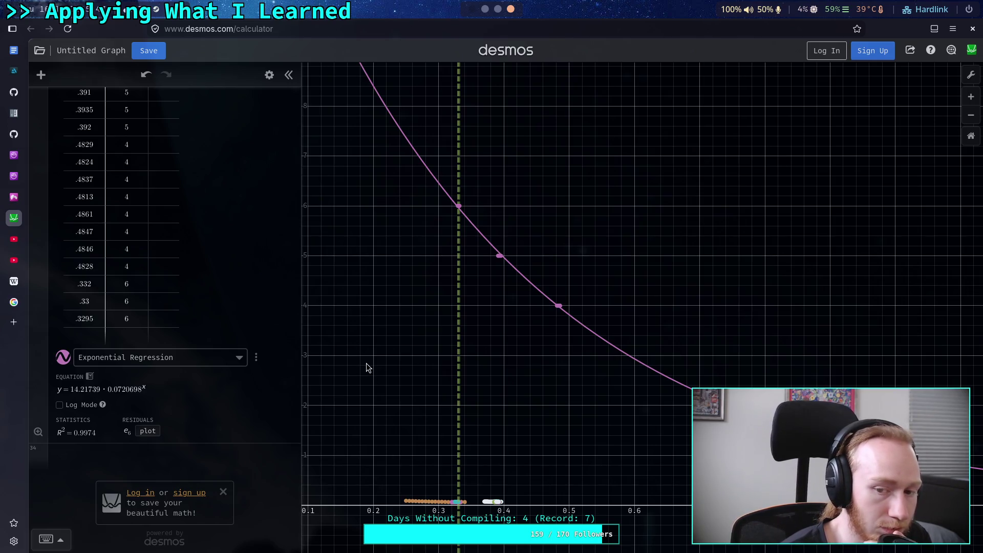
pyautogui.scroll(3, 219, 311)
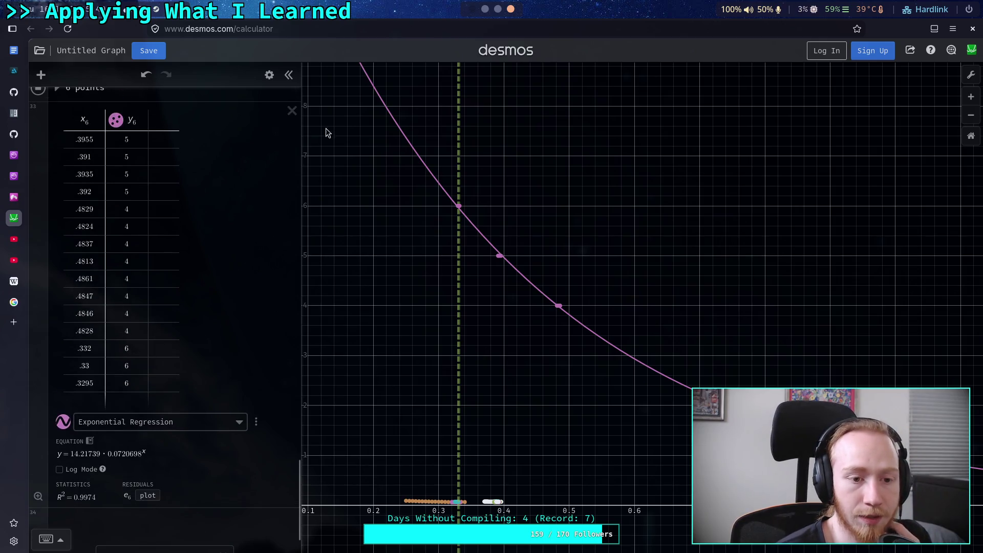
pyautogui.click(484, 10)
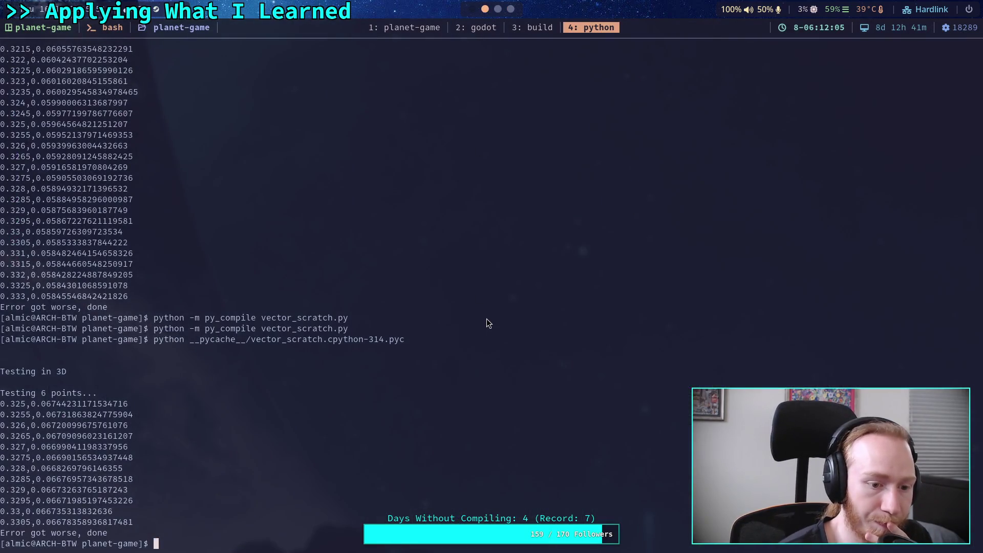
# Step: Rerun python __pycache__/vector_scratch.cpython-314.pyc from the shell history
pyautogui.press('Up')
pyautogui.press('Return')
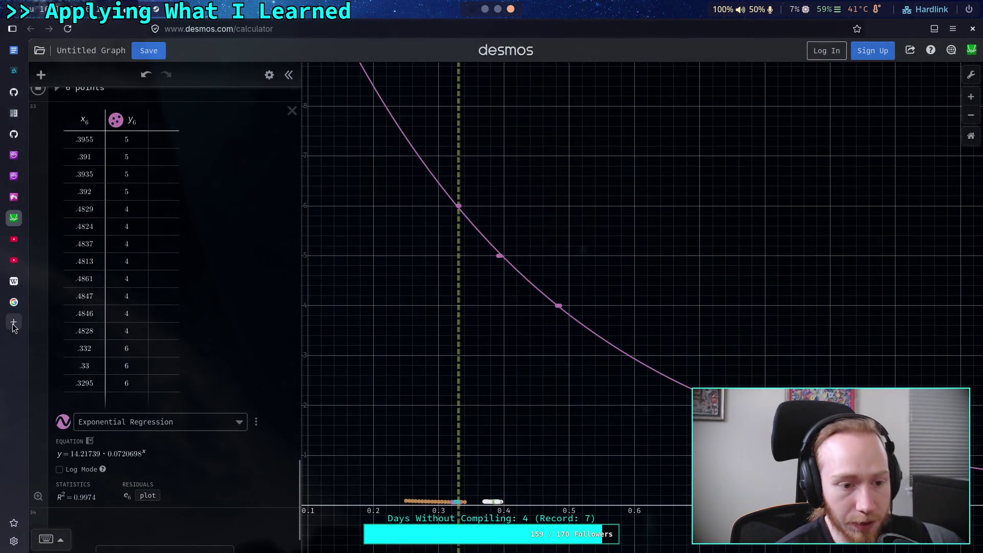
# Step: Open wolframalpha.com through a Google search in a new tab
pyautogui.click(14, 322)
pyautogui.write('w')
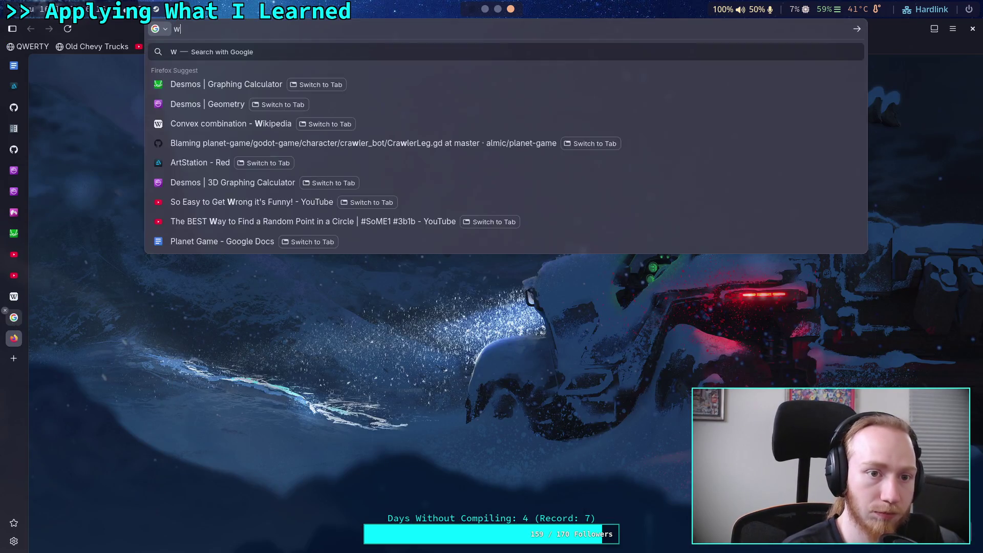
pyautogui.write('olfram alpha')
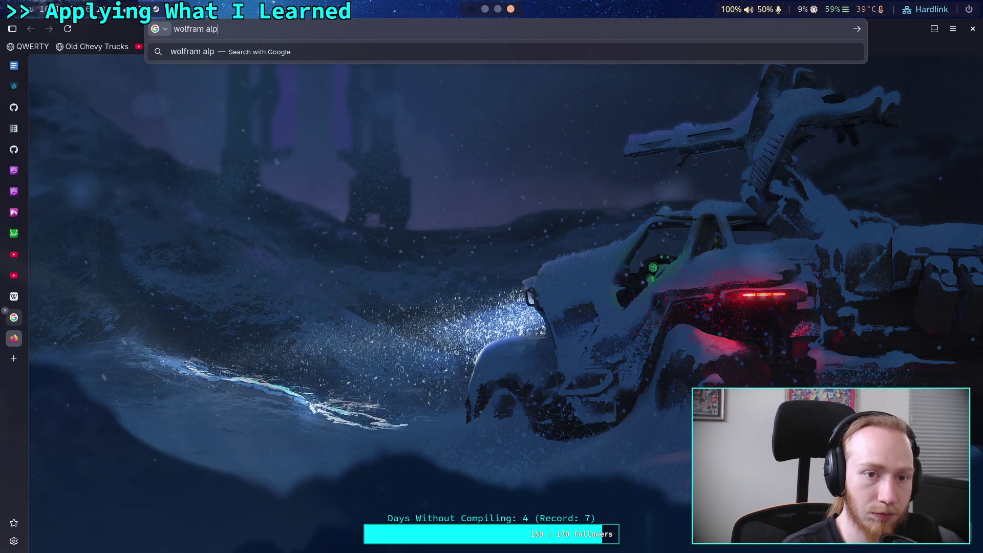
pyautogui.press('Return')
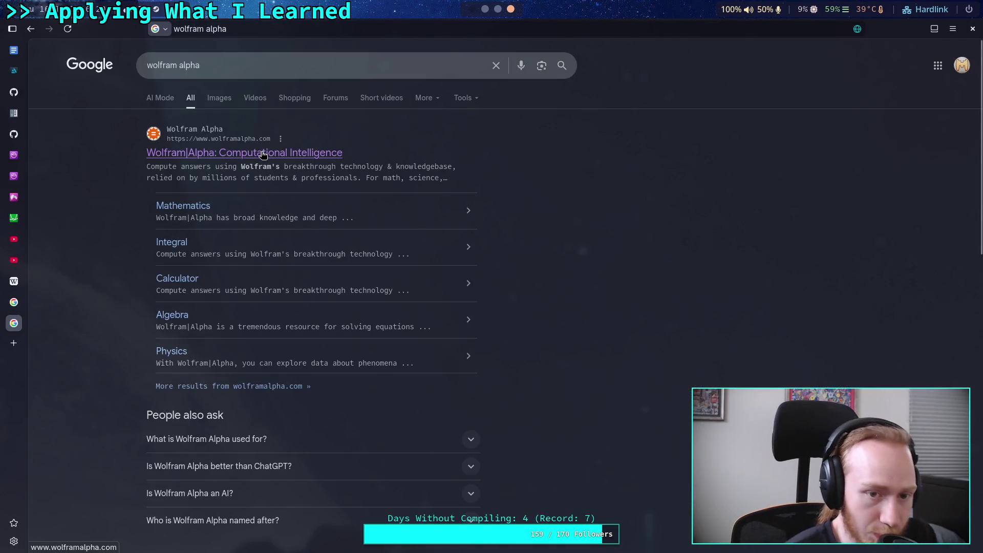
pyautogui.click(253, 155)
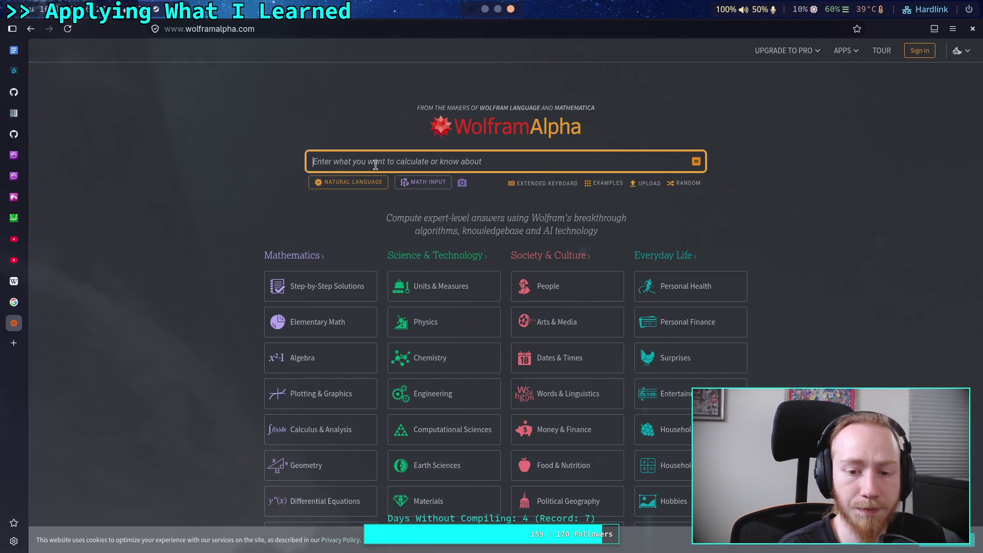
# Step: Ask Wolfram Alpha 'what is the pattern of 2/3, 1/2, 2/5, 1/3?'
pyautogui.write('wha')
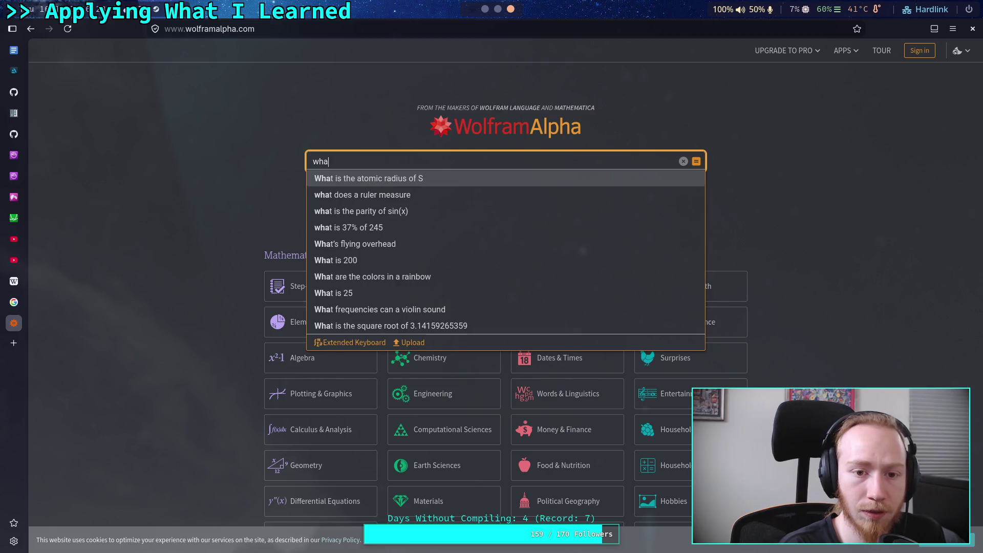
pyautogui.write('t is the ')
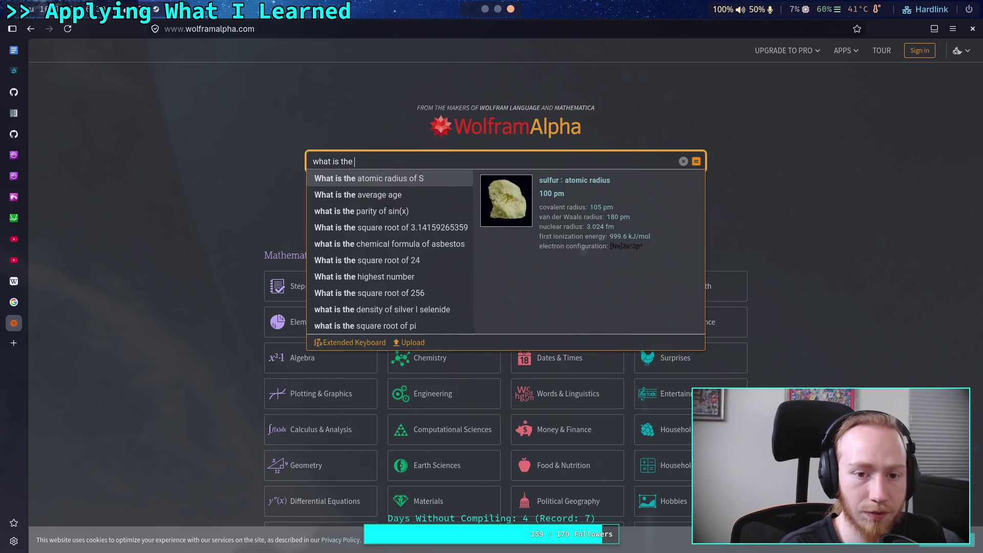
pyautogui.write('pattor')
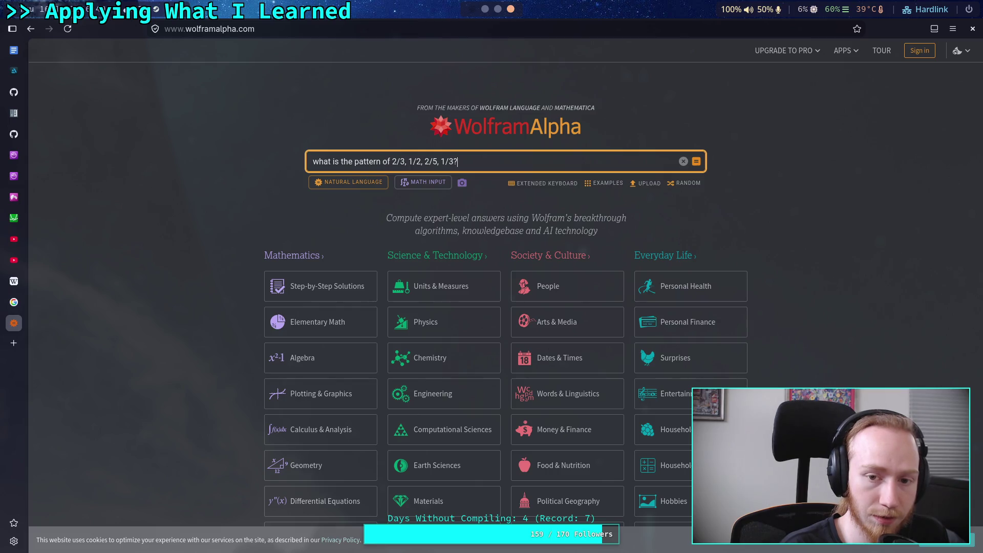
pyautogui.press('Return')
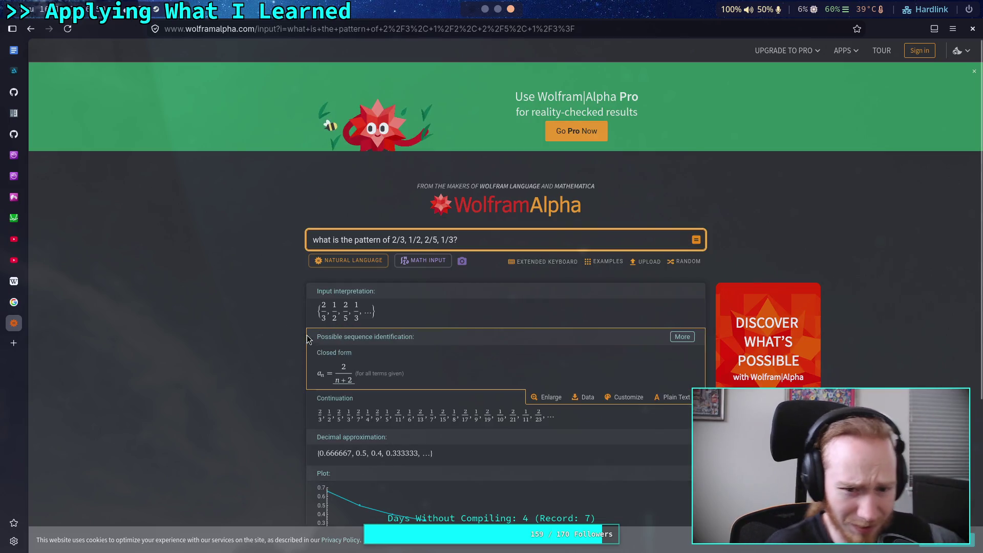
# Step: Review Wolfram Alpha's closed form 2/(n+2) and inspect the 1/2 term in the query
pyautogui.scroll(-2, 257, 291)
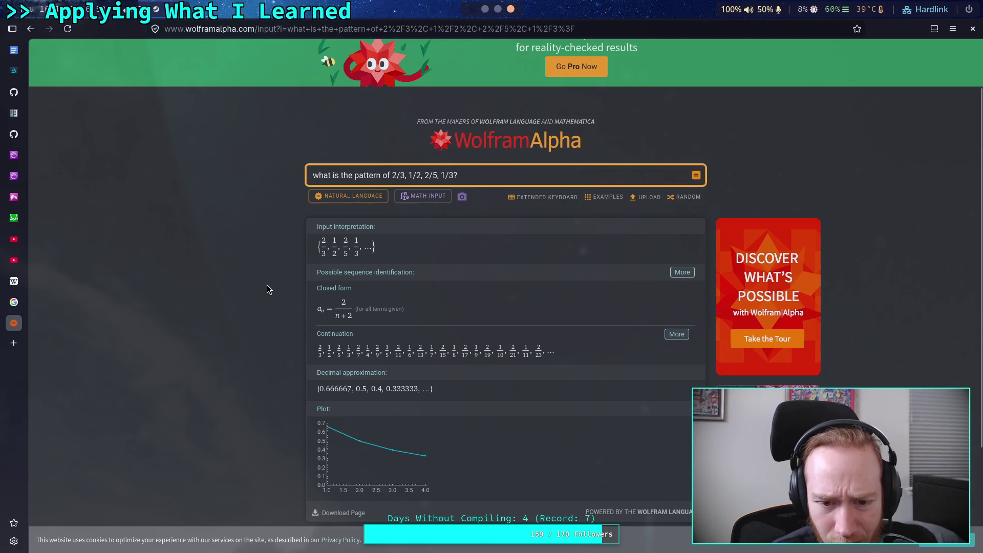
pyautogui.scroll(-2, 267, 288)
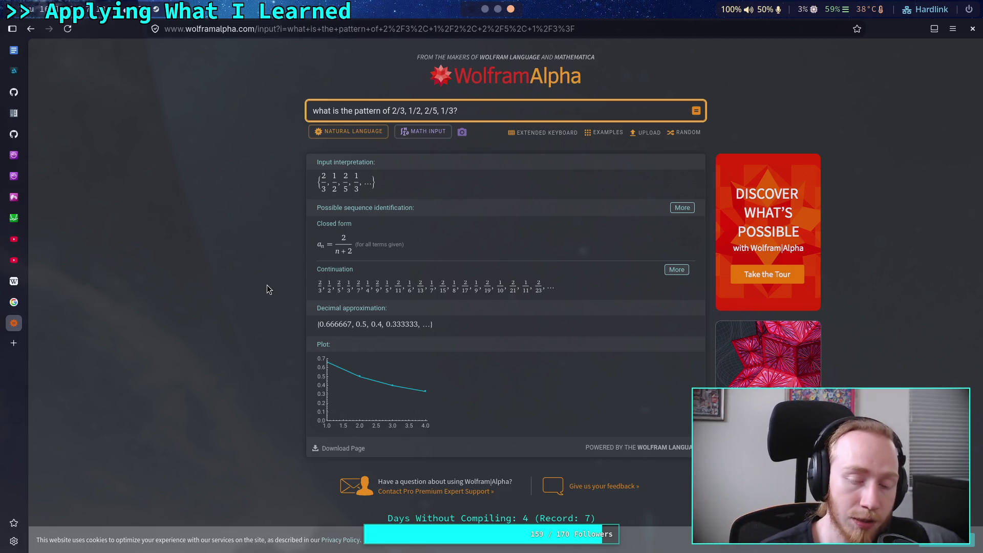
pyautogui.click(402, 110)
pyautogui.doubleClick(419, 111)
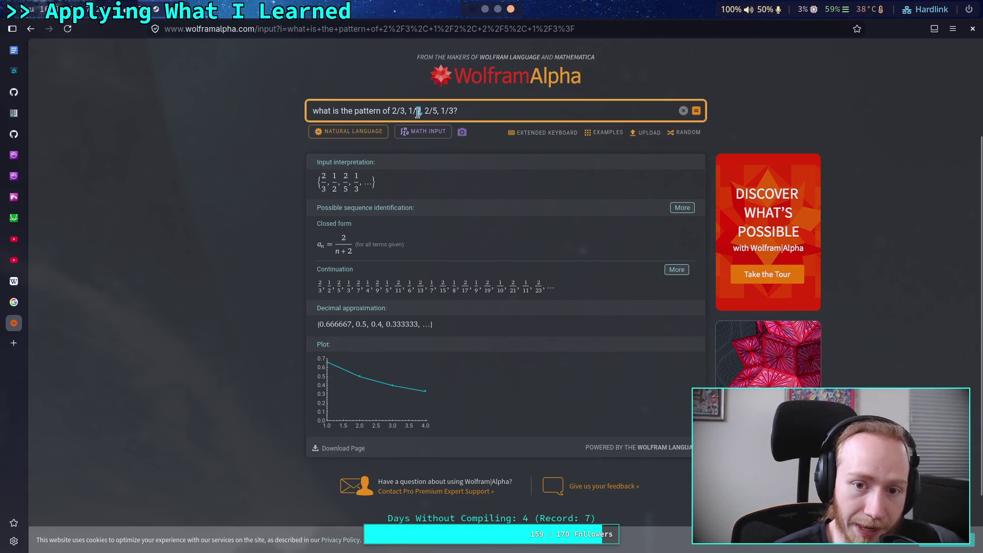
pyautogui.click(247, 244)
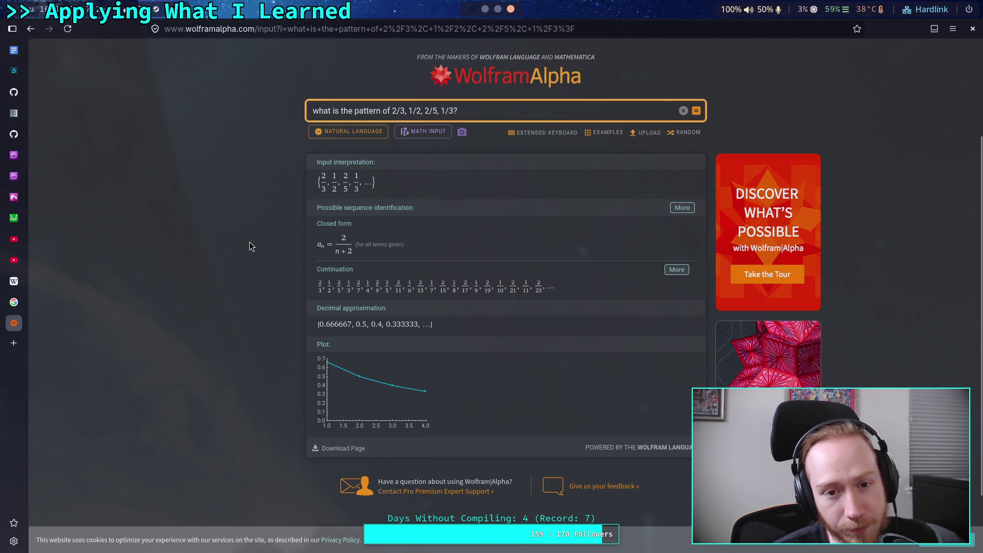
# Step: Copy the new multiplier and error output lines from the terminal and return to Desmos
pyautogui.press('super+4')
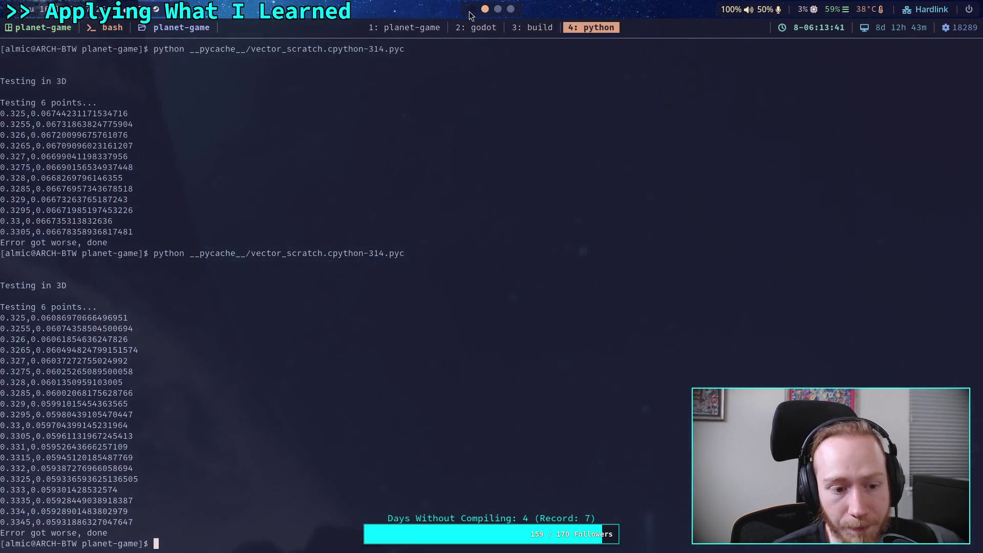
pyautogui.moveTo(10, 318)
pyautogui.mouseDown()
pyautogui.moveTo(64, 456)
pyautogui.moveTo(135, 520)
pyautogui.mouseUp()
pyautogui.press('super+3')
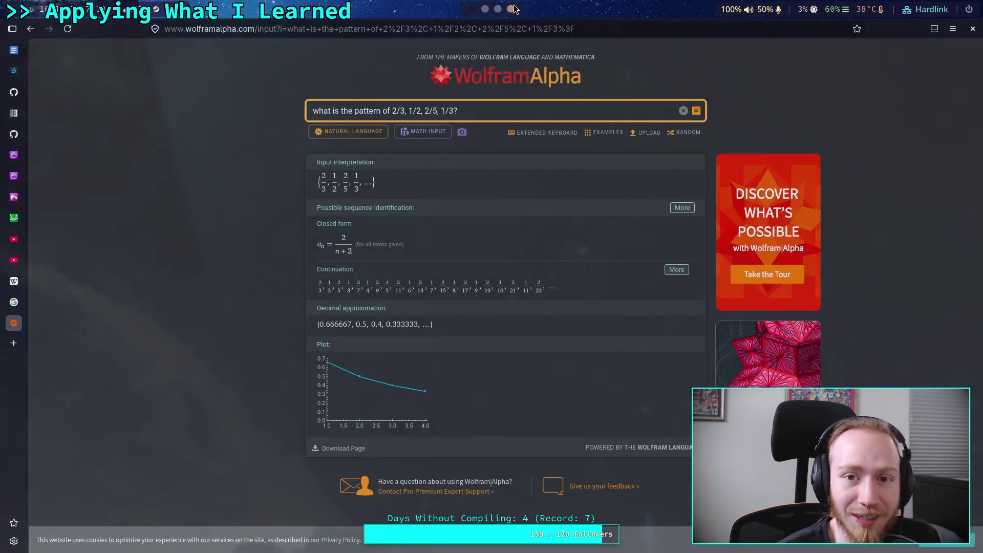
pyautogui.click(13, 217)
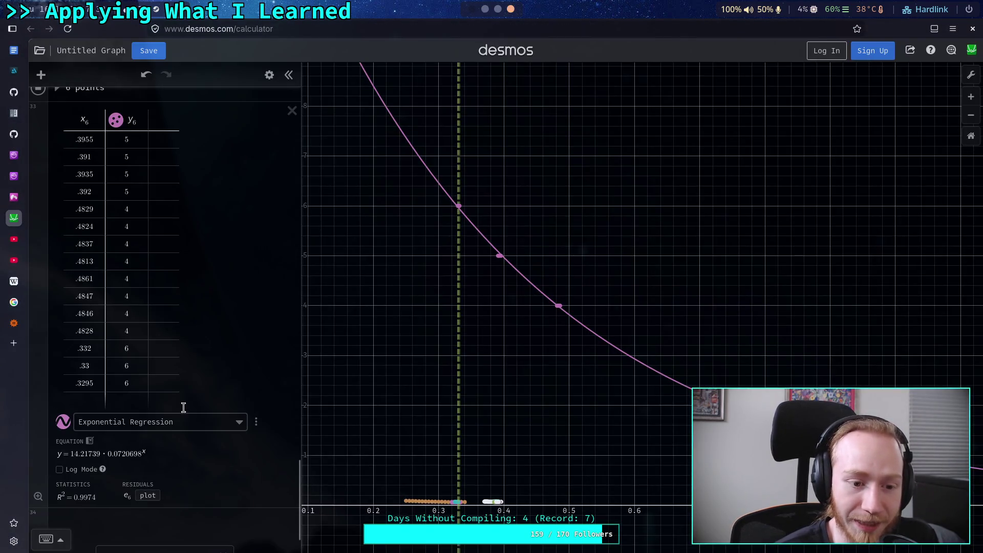
# Step: Paste the latest 6-point run as a new x11/y11 table in the 6 points data folder
pyautogui.scroll(6, 169, 378)
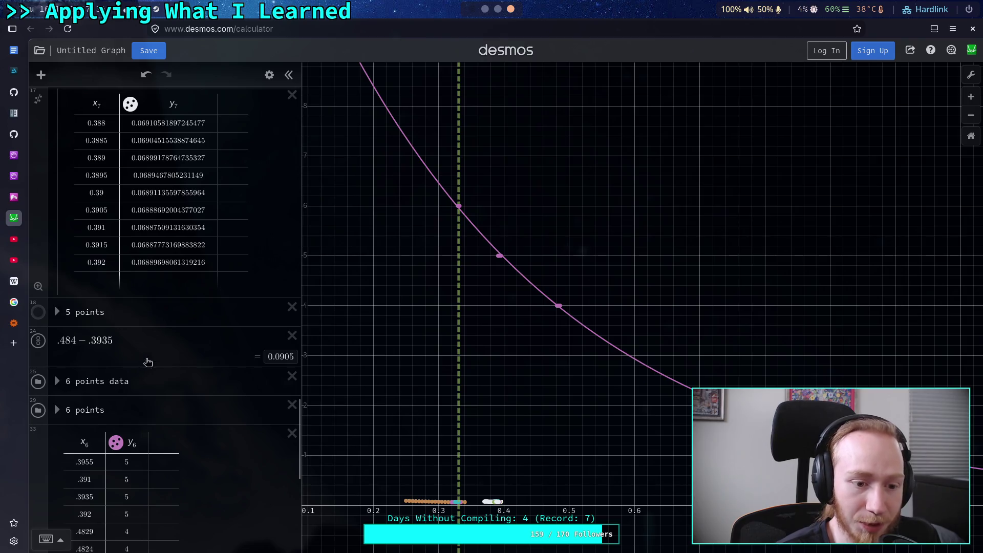
pyautogui.scroll(5, 123, 312)
pyautogui.scroll(-5, 138, 290)
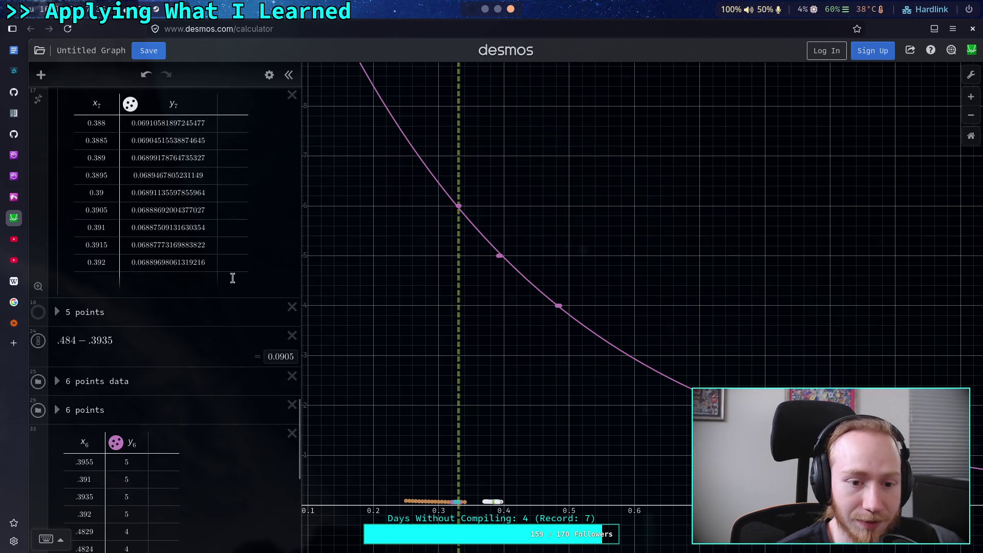
pyautogui.click(153, 278)
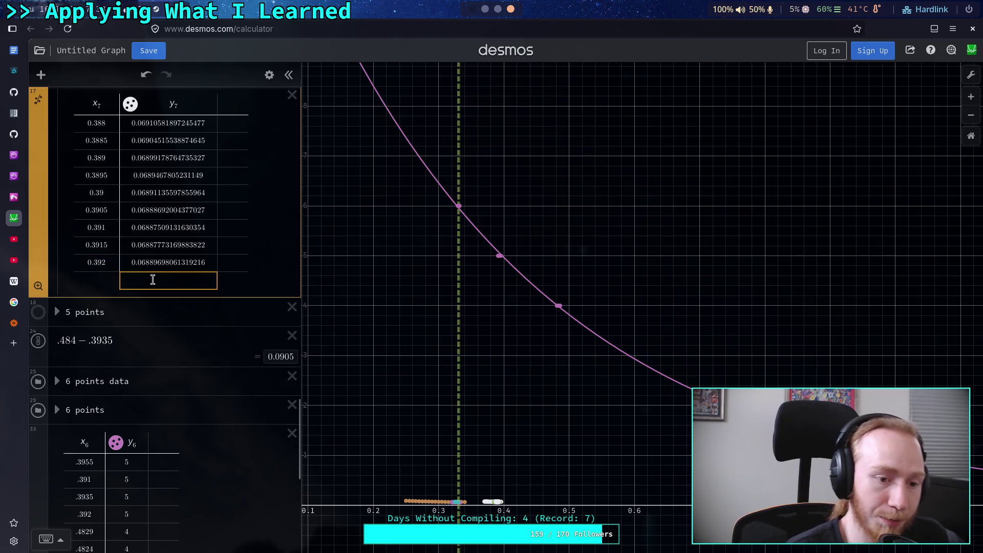
pyautogui.press('Return')
pyautogui.scroll(10, 104, 268)
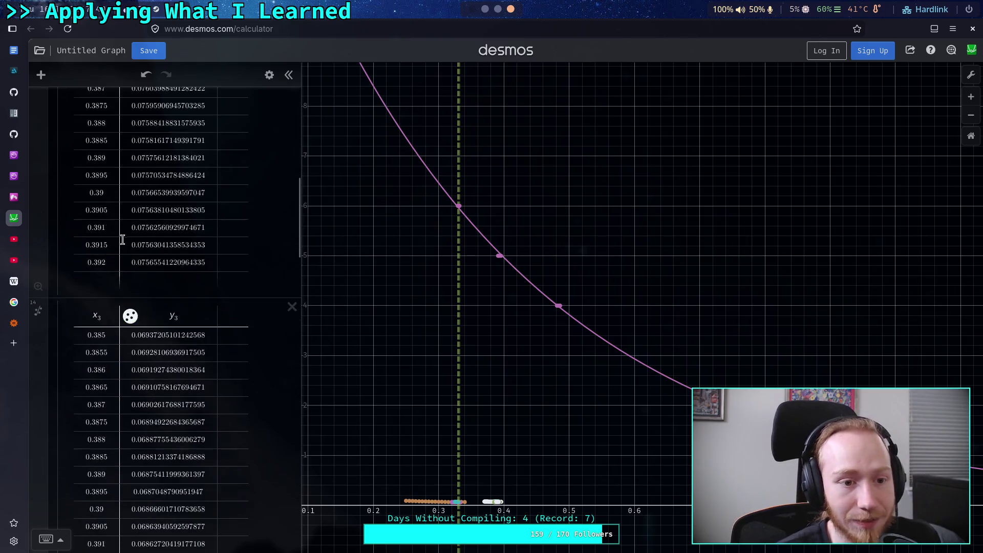
pyautogui.click(57, 182)
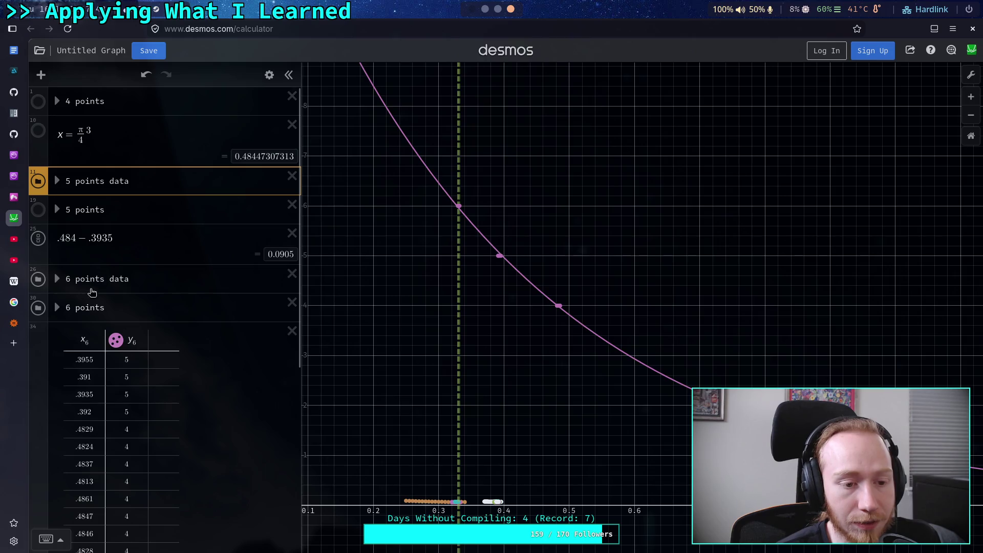
pyautogui.click(57, 279)
pyautogui.scroll(-10, 154, 285)
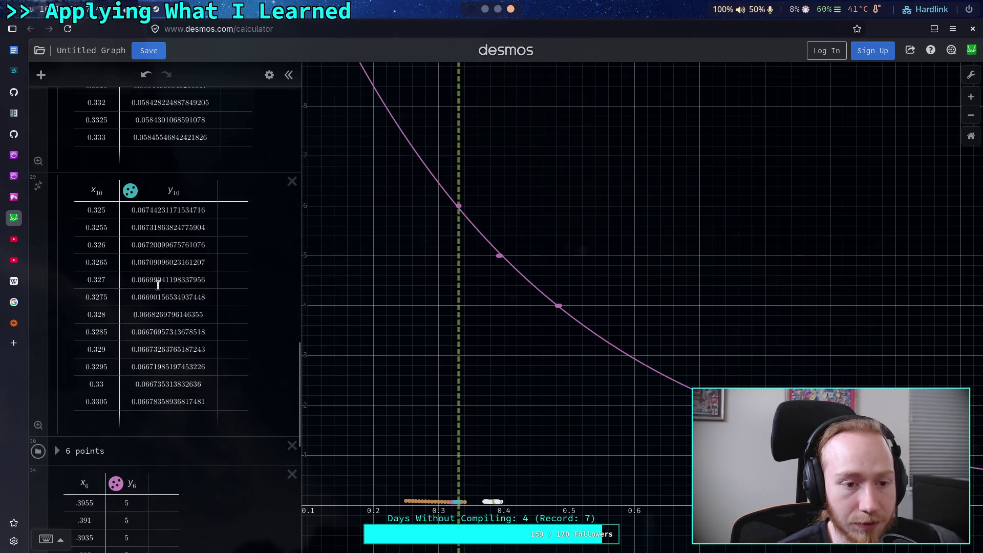
pyautogui.click(181, 310)
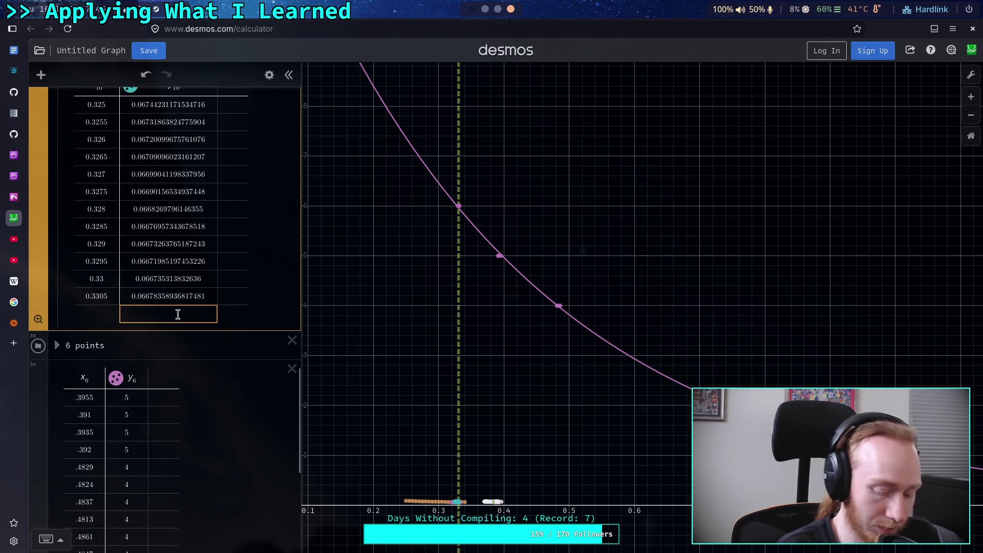
pyautogui.press('Return')
pyautogui.hotkey('ctrl', 'v')
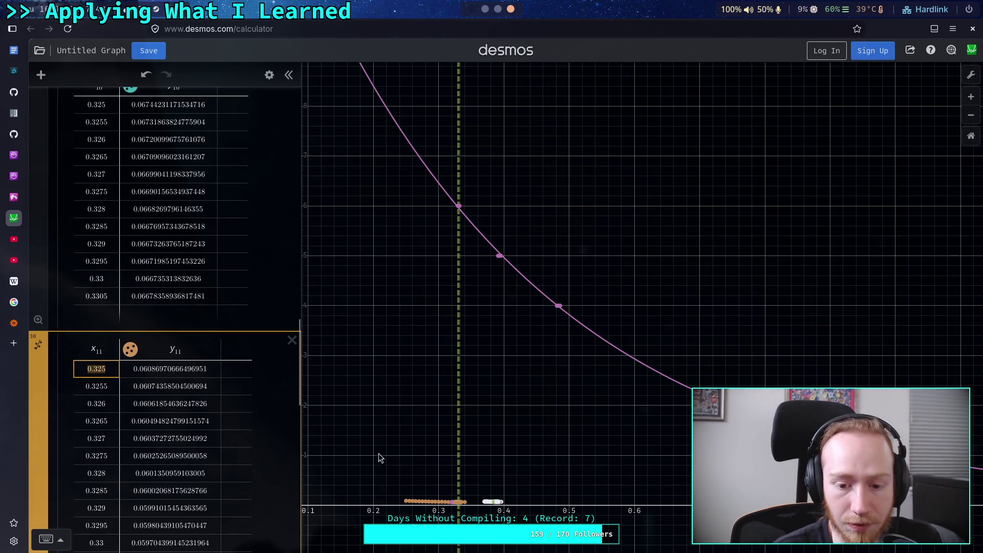
# Step: Zoom in near x = 0.33 and read the lowest point (0.3335, 0.0592845)
pyautogui.click(970, 136)
pyautogui.scroll(5, 640, 295)
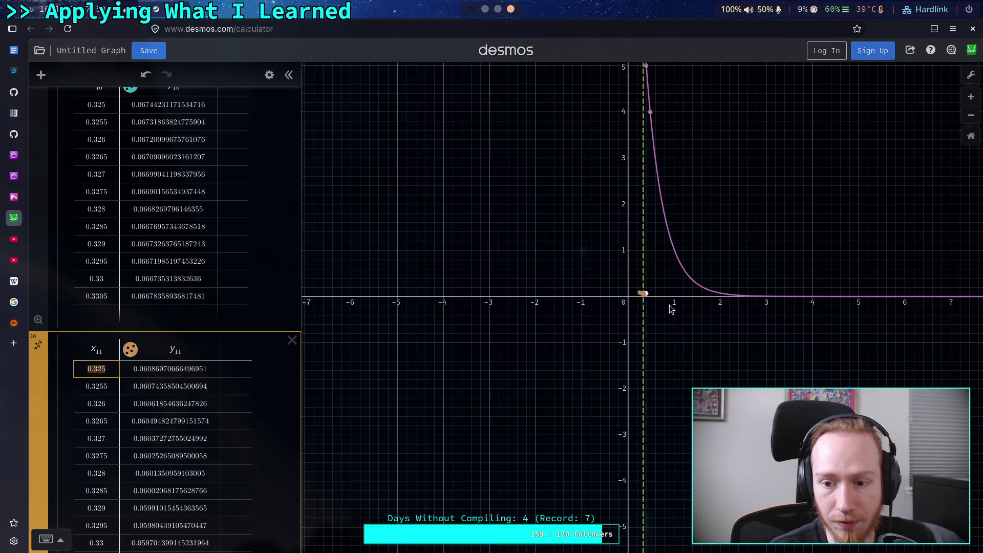
pyautogui.scroll(10, 640, 295)
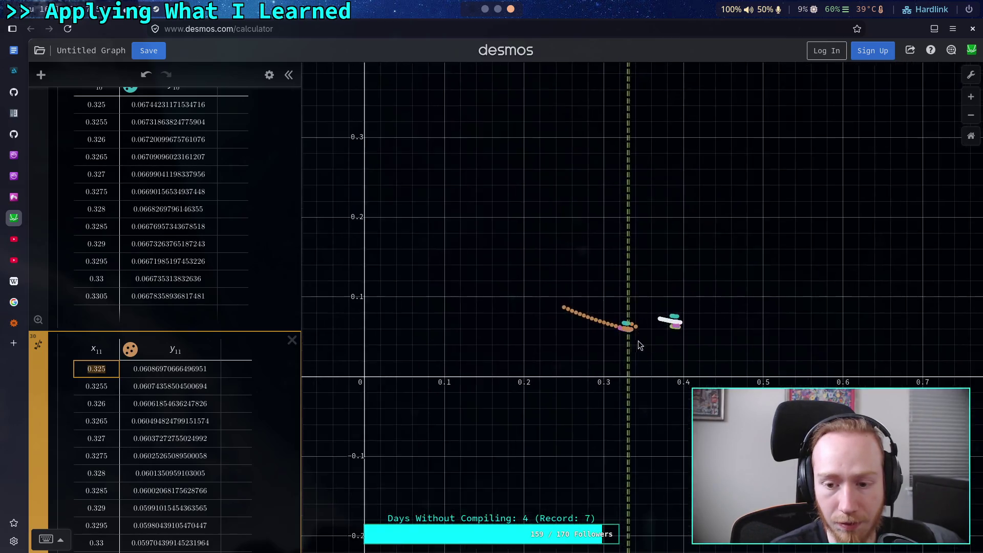
pyautogui.scroll(5, 630, 329)
pyautogui.scroll(5, 635, 311)
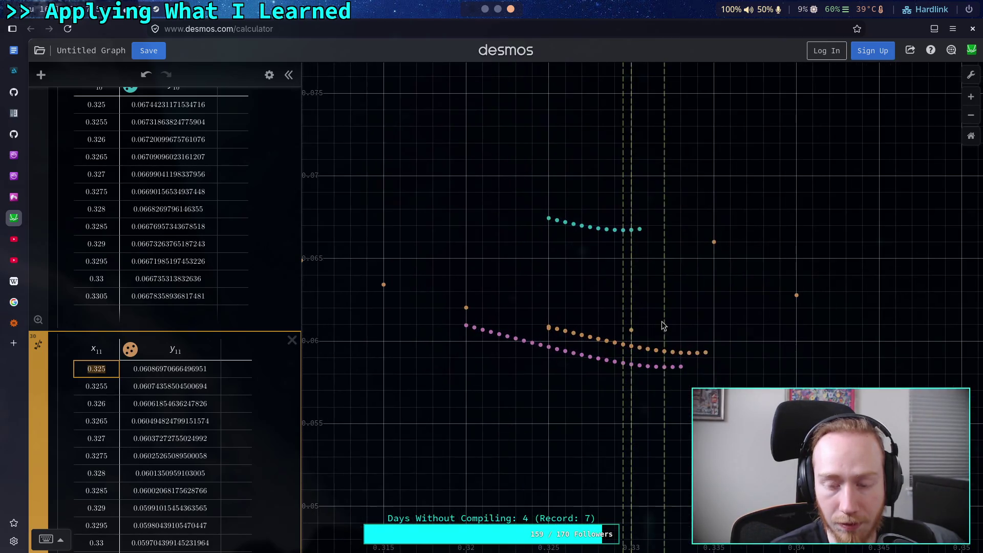
pyautogui.scroll(2, 718, 368)
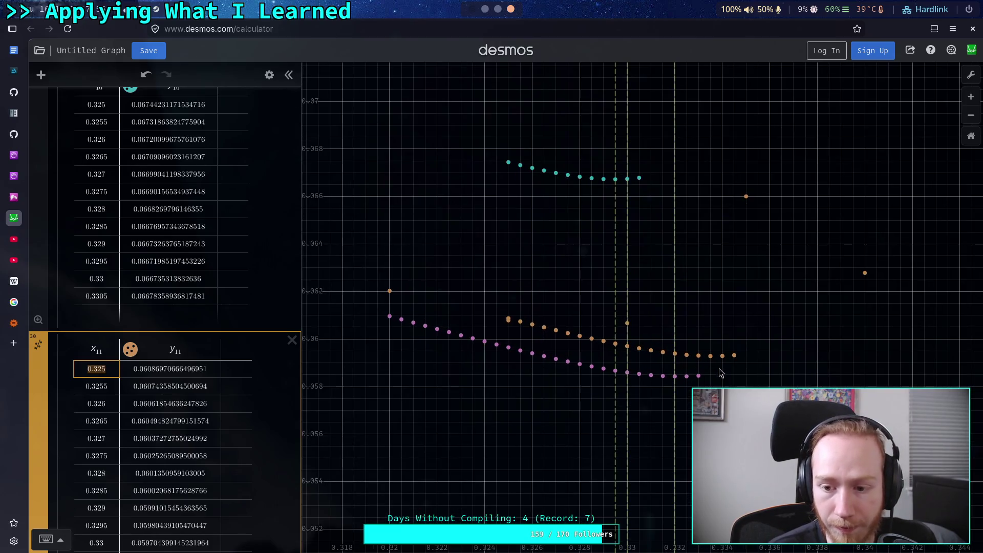
pyautogui.click(710, 356)
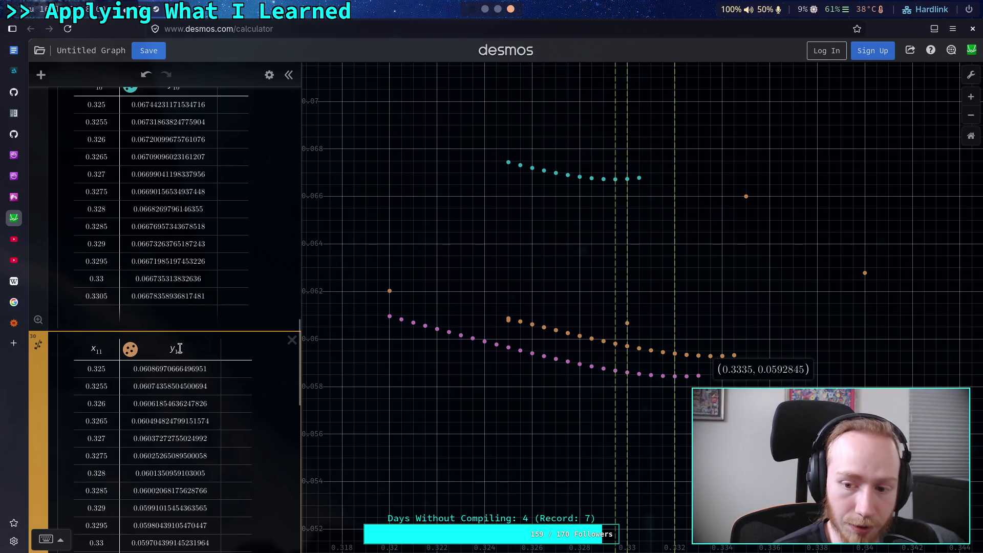
pyautogui.scroll(-2, 177, 347)
pyautogui.scroll(-4, 178, 347)
pyautogui.scroll(4, 178, 347)
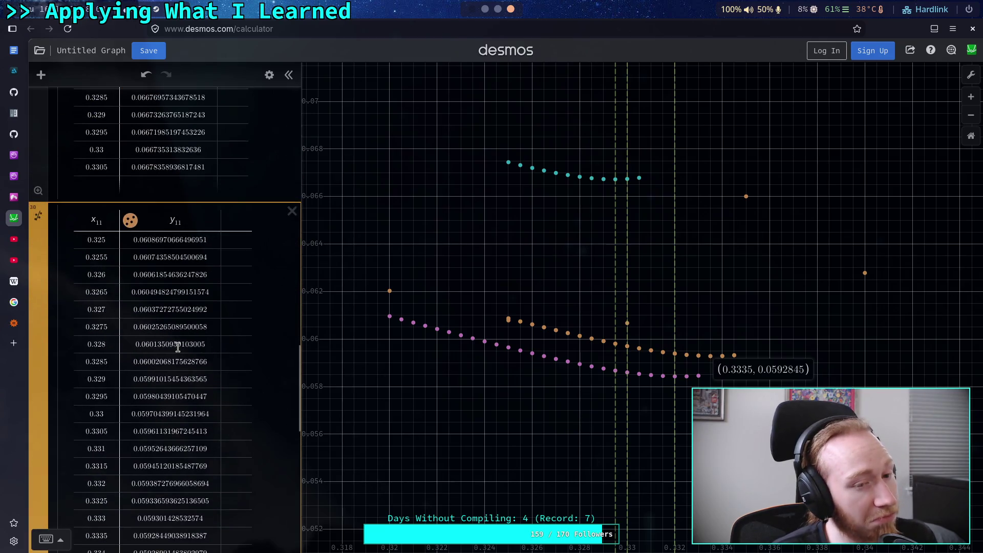
pyautogui.scroll(-9, 150, 317)
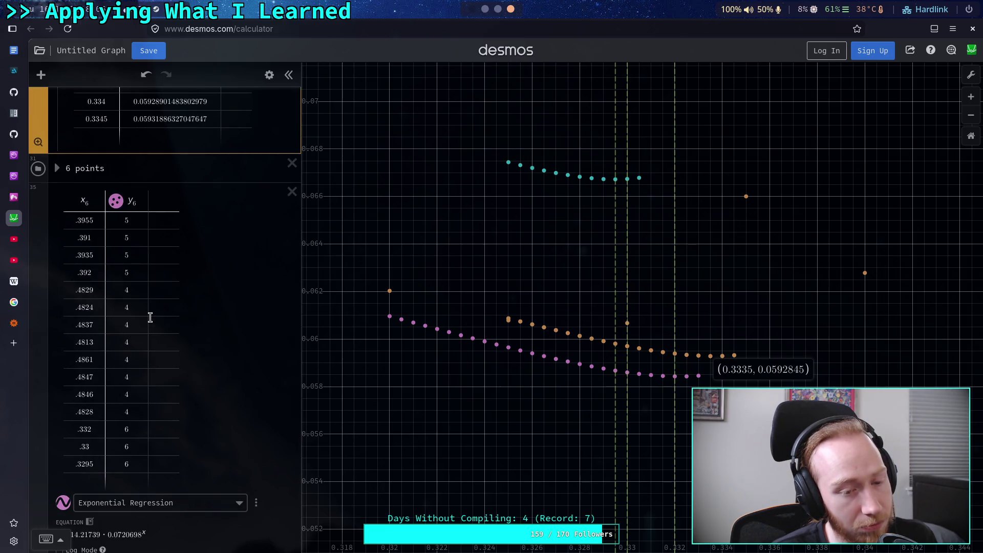
pyautogui.scroll(-3, 150, 318)
pyautogui.scroll(5, 163, 367)
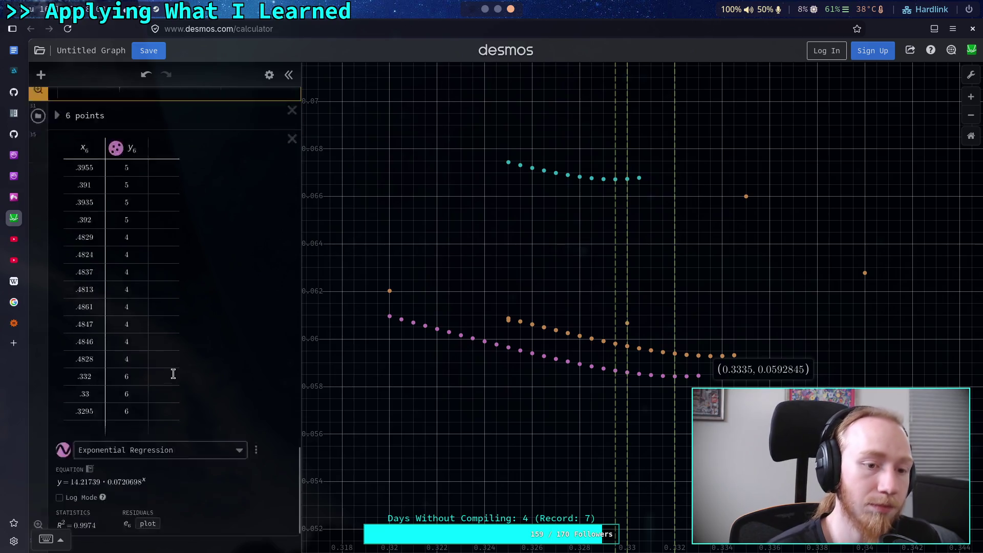
pyautogui.scroll(3, 161, 333)
pyautogui.scroll(6, 102, 358)
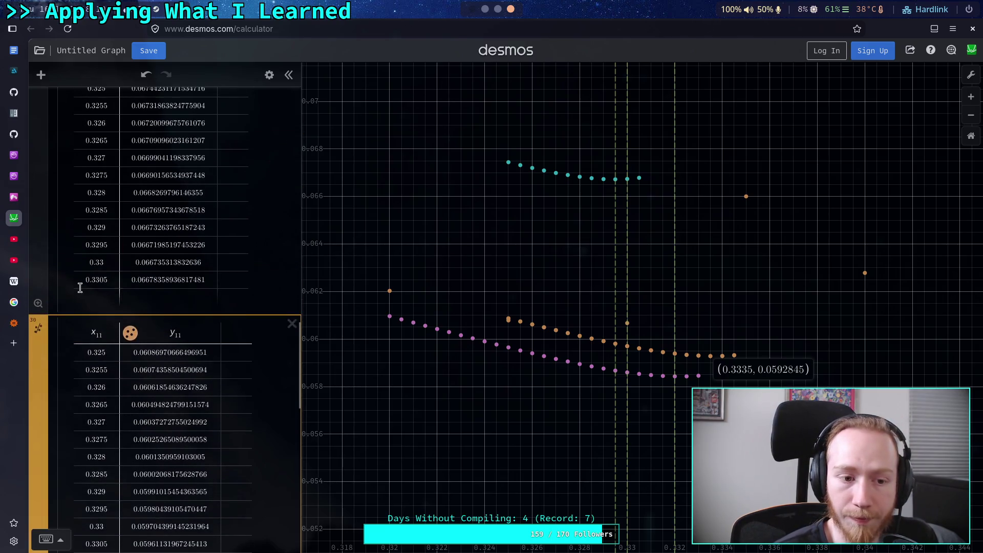
pyautogui.scroll(5, 92, 265)
pyautogui.click(62, 225)
# Step: Duplicate the x = .3295 marker in the 6 points folder and change the copy to x = .3335
pyautogui.click(64, 250)
pyautogui.scroll(-2, 123, 307)
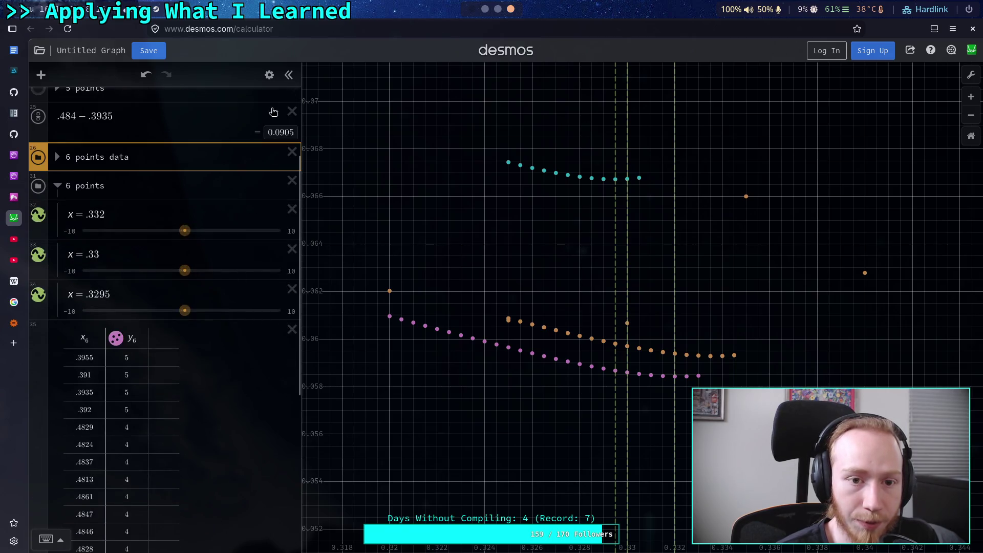
pyautogui.click(268, 76)
pyautogui.click(261, 281)
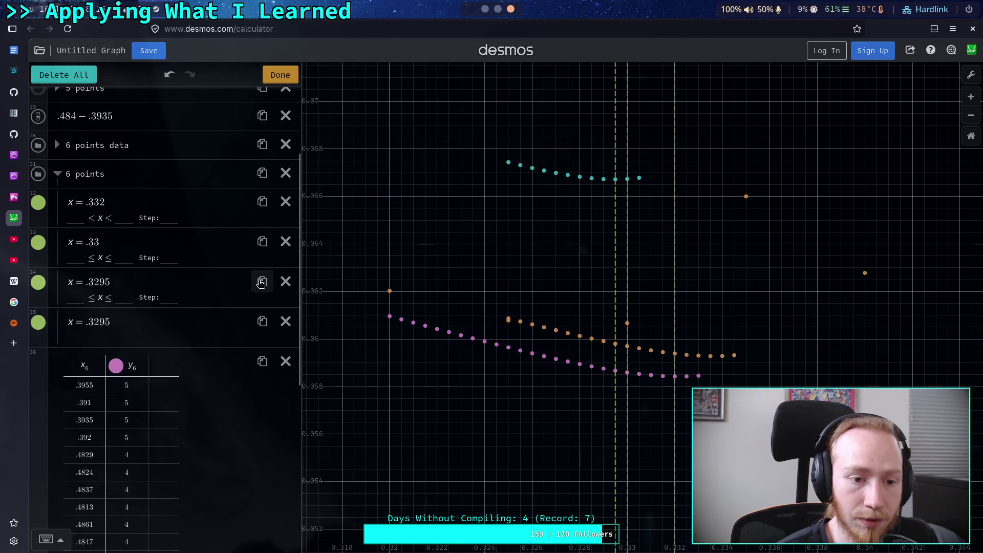
pyautogui.click(112, 328)
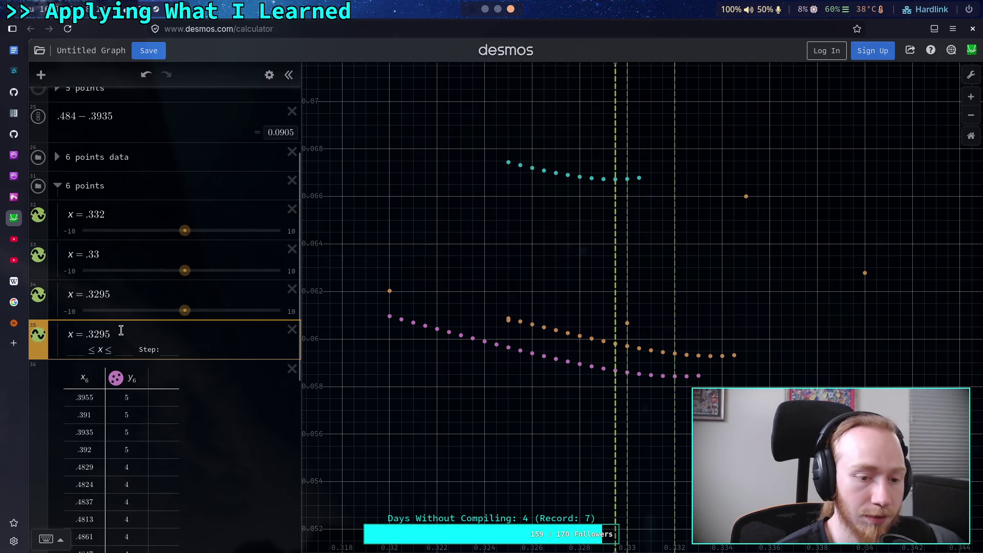
pyautogui.hotkey('shift', 'Left')
pyautogui.hotkey('shift', 'Left')
pyautogui.hotkey('shift', 'Left')
pyautogui.write('335')
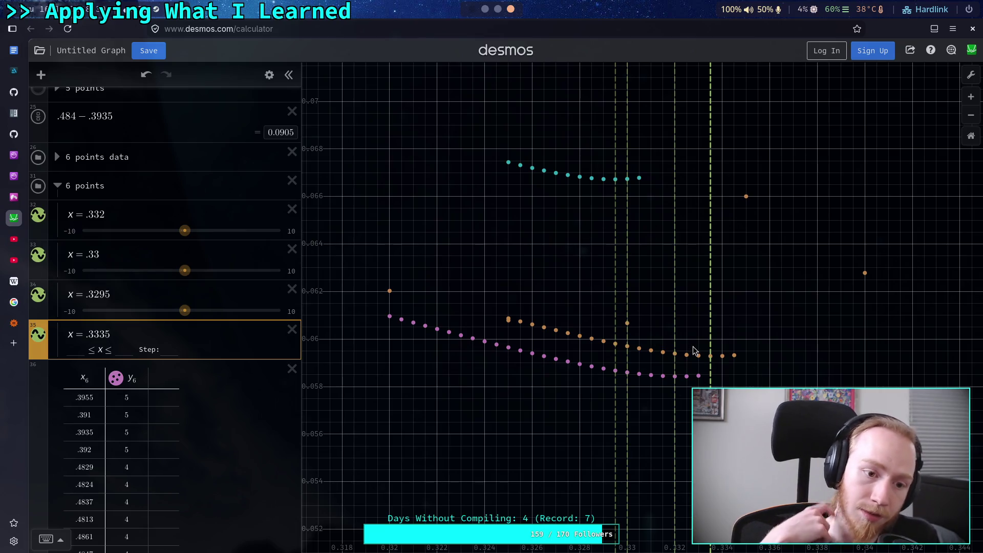
# Step: Change the sweep start in vector_scratch.py from 0.325 to 0.329 and save the file with :w
pyautogui.press('super+4')
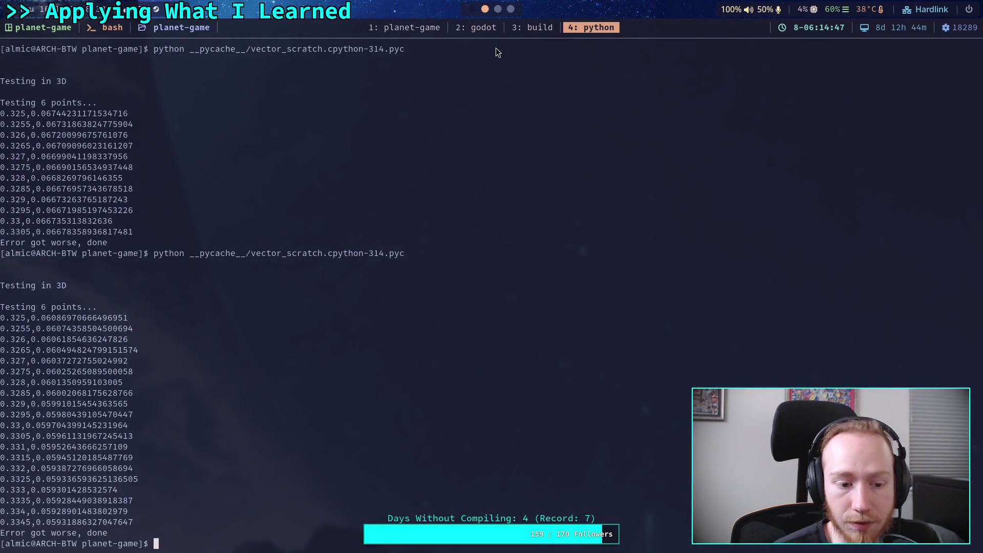
pyautogui.click(414, 30)
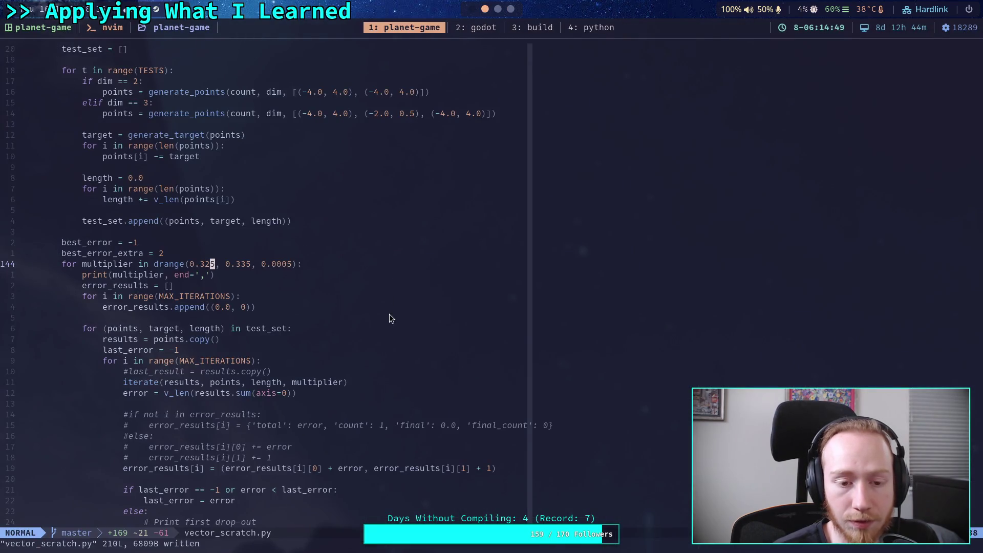
pyautogui.press('a')
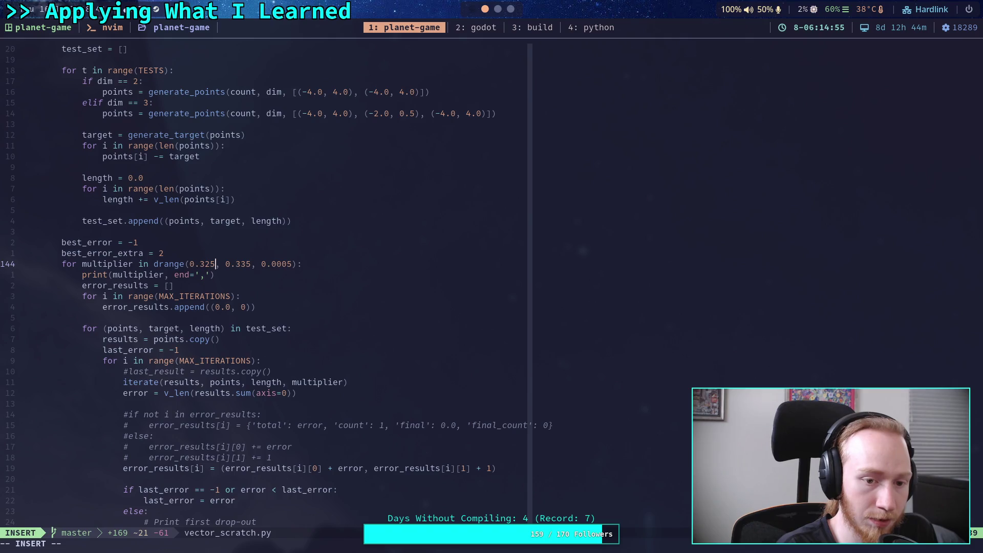
pyautogui.press('BackSpace')
pyautogui.write('9')
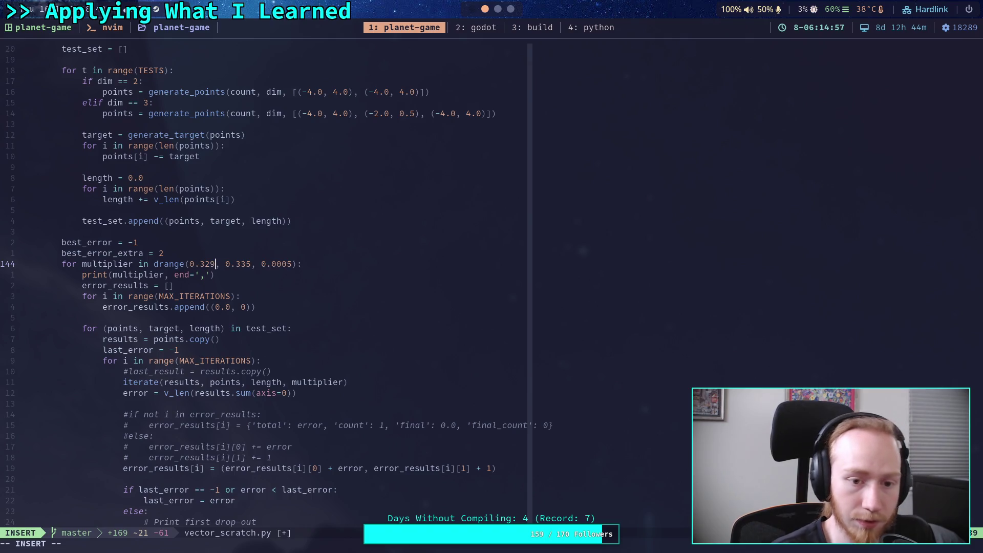
pyautogui.press('Escape')
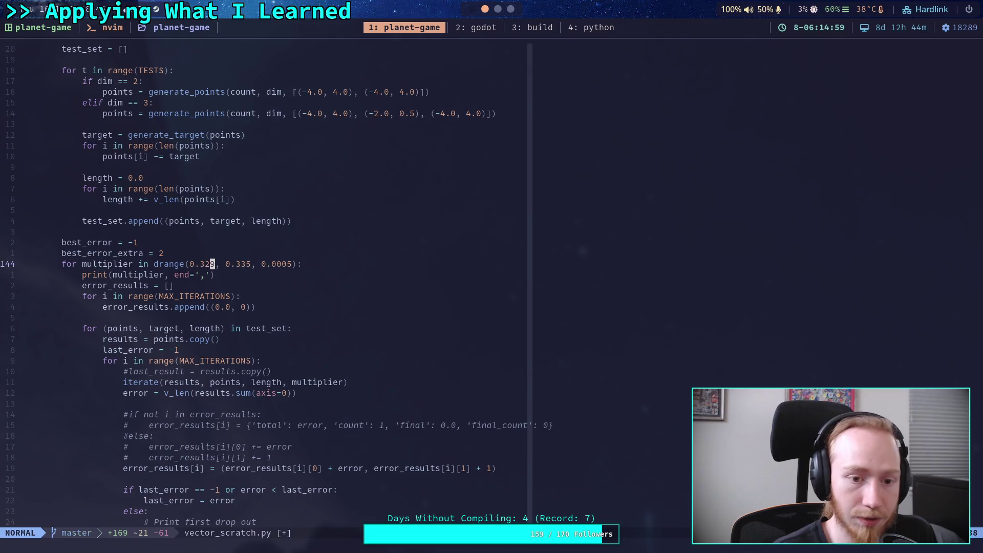
pyautogui.write(':w')
pyautogui.press('Return')
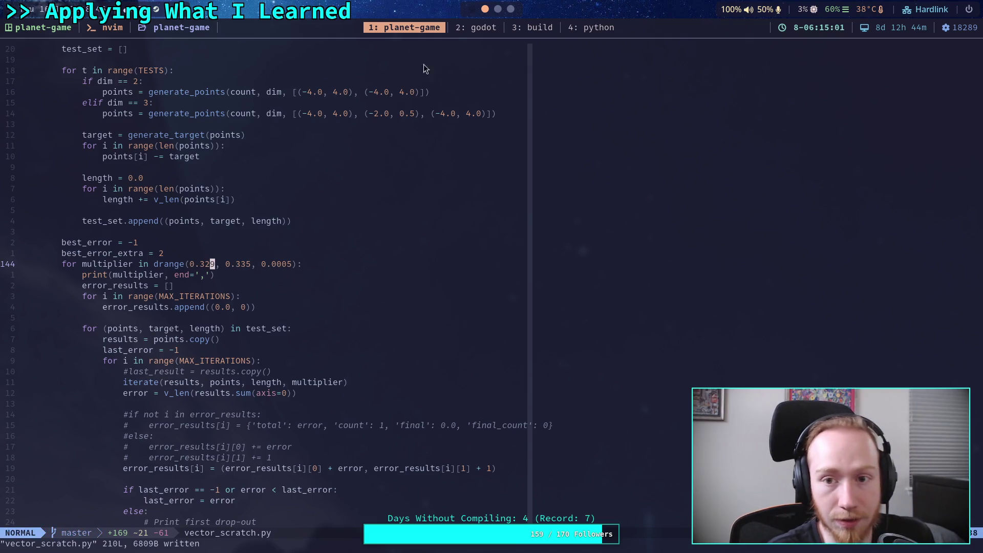
pyautogui.click(603, 30)
# Step: Recompile and rerun the 6-point script, then copy its multiplier/error lines from 0.329 to 0.335
pyautogui.press('Up')
pyautogui.press('Up')
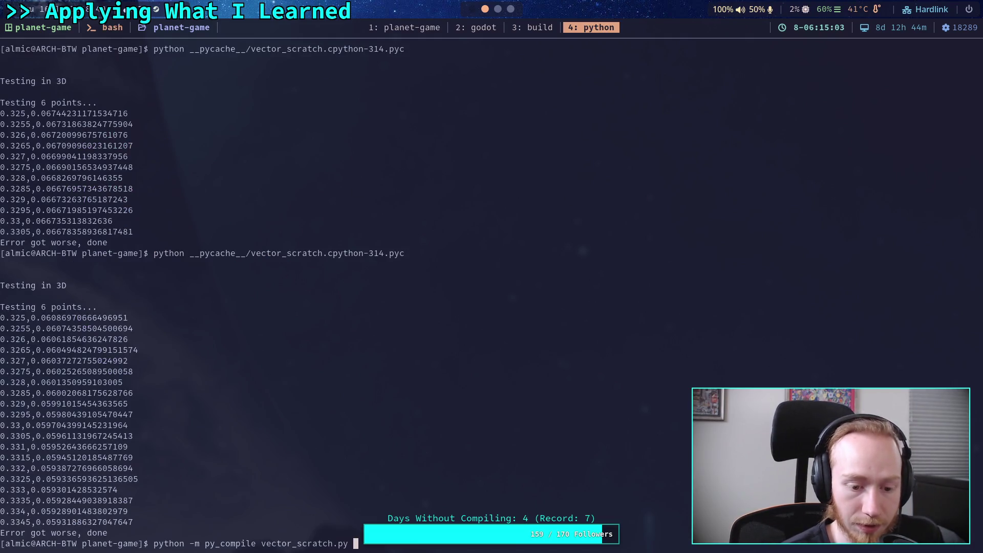
pyautogui.press('Return')
pyautogui.press('Up')
pyautogui.press('Up')
pyautogui.press('Return')
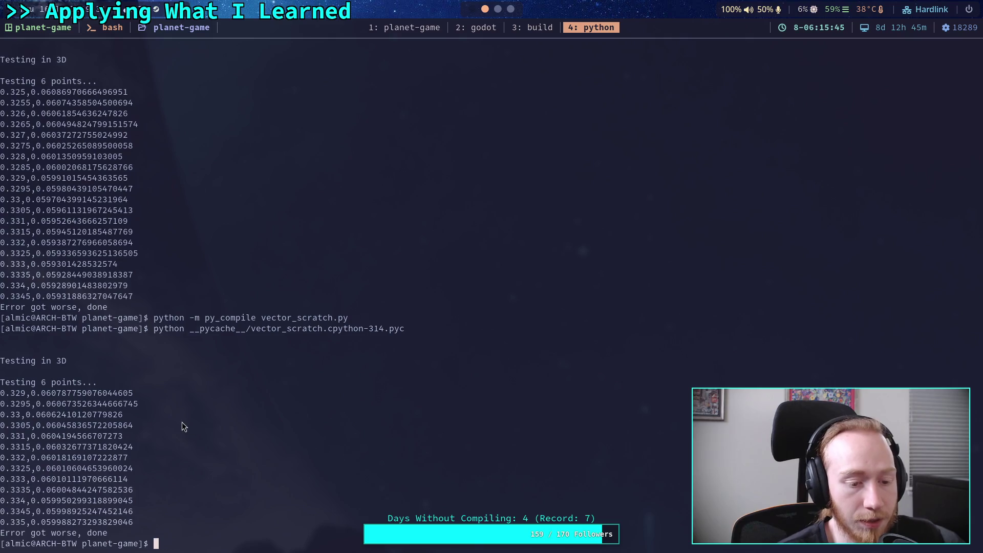
pyautogui.moveTo(3, 396)
pyautogui.mouseDown()
pyautogui.moveTo(143, 524)
pyautogui.moveTo(133, 524)
pyautogui.mouseUp()
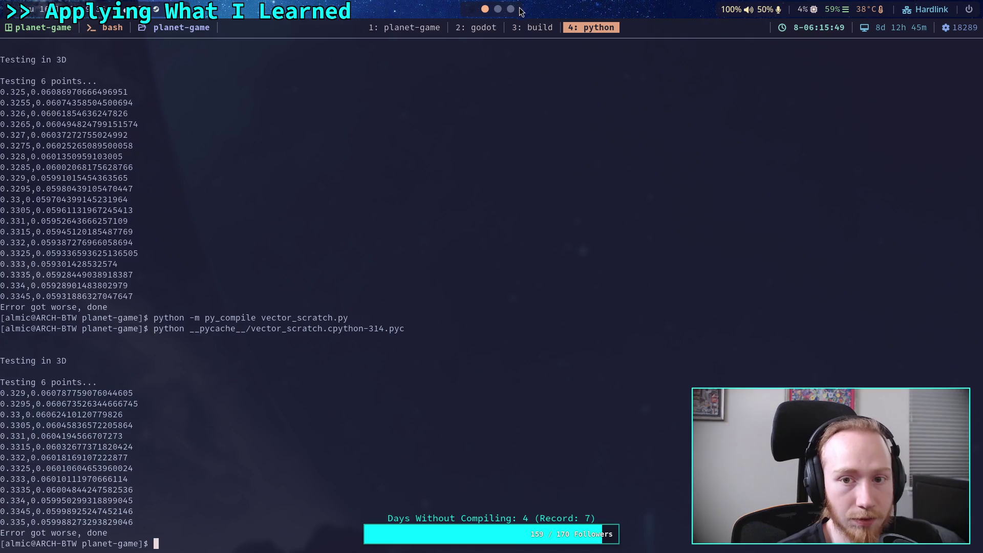
pyautogui.press('super+2')
# Step: Toggle plotting of the y6 column points in the 6-point regression table
pyautogui.scroll(2, 163, 340)
pyautogui.scroll(-6, 160, 301)
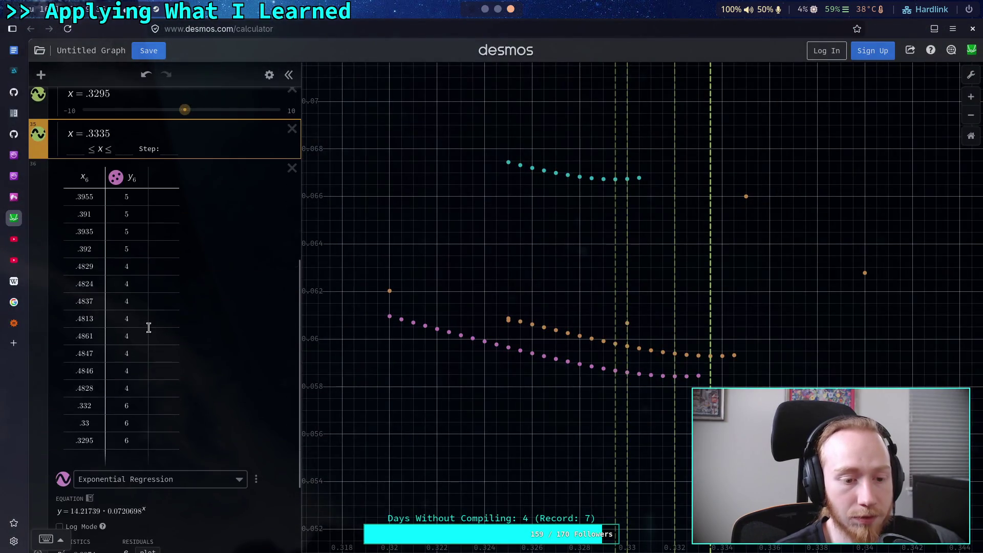
pyautogui.click(139, 233)
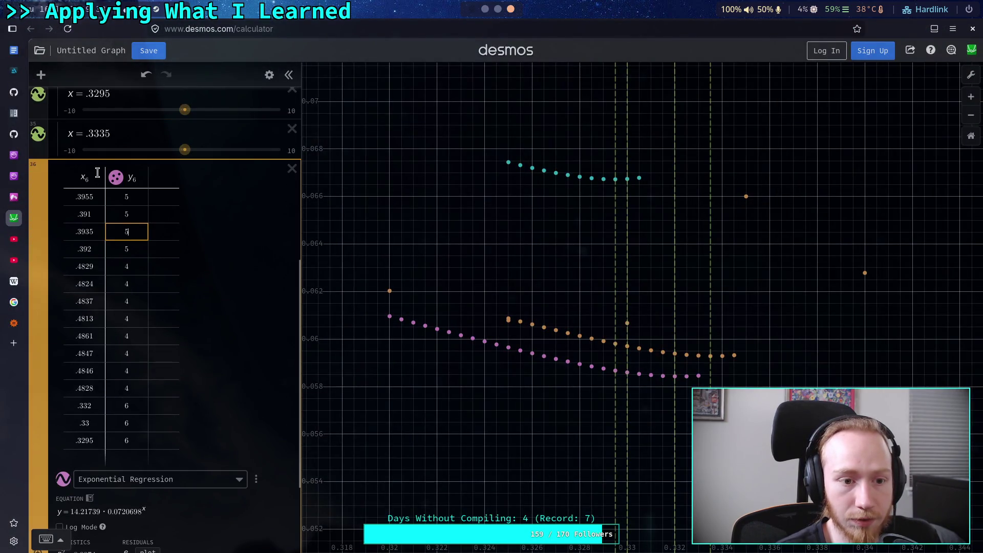
pyautogui.click(115, 179)
# Step: Paste the 0.329–0.335 results as a new x12/y12 table inside the 6 points data folder
pyautogui.scroll(6, 154, 312)
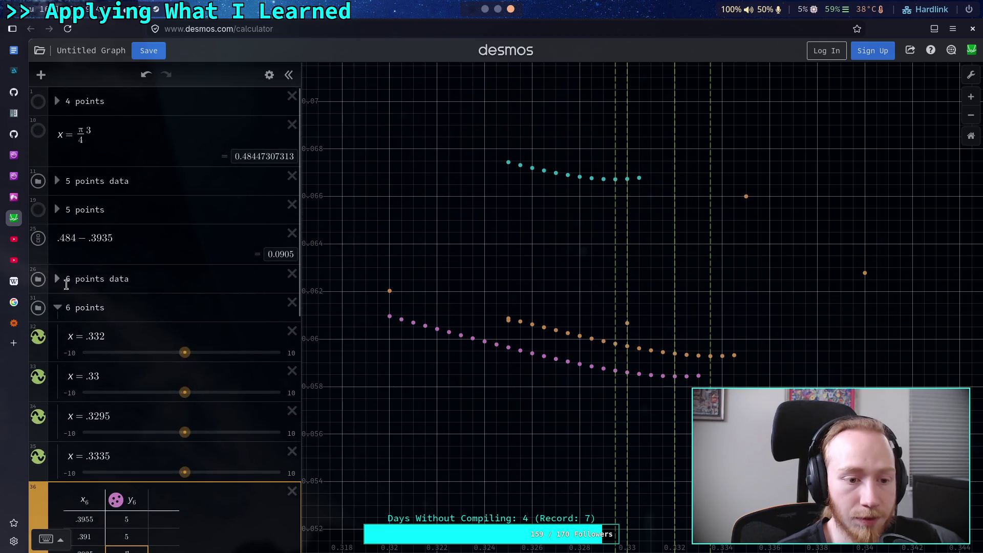
pyautogui.click(90, 281)
pyautogui.click(57, 278)
pyautogui.scroll(-15, 196, 270)
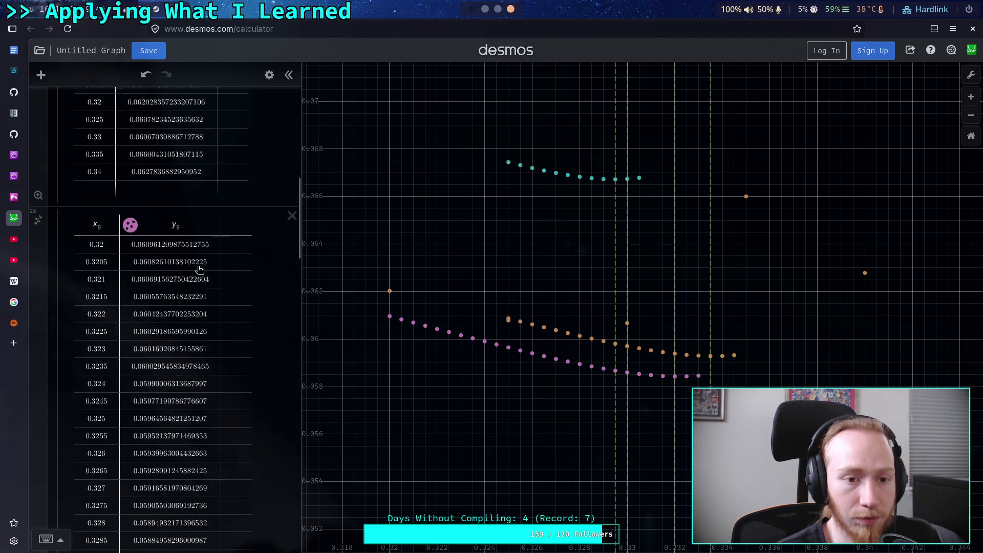
pyautogui.scroll(4, 196, 269)
pyautogui.click(141, 303)
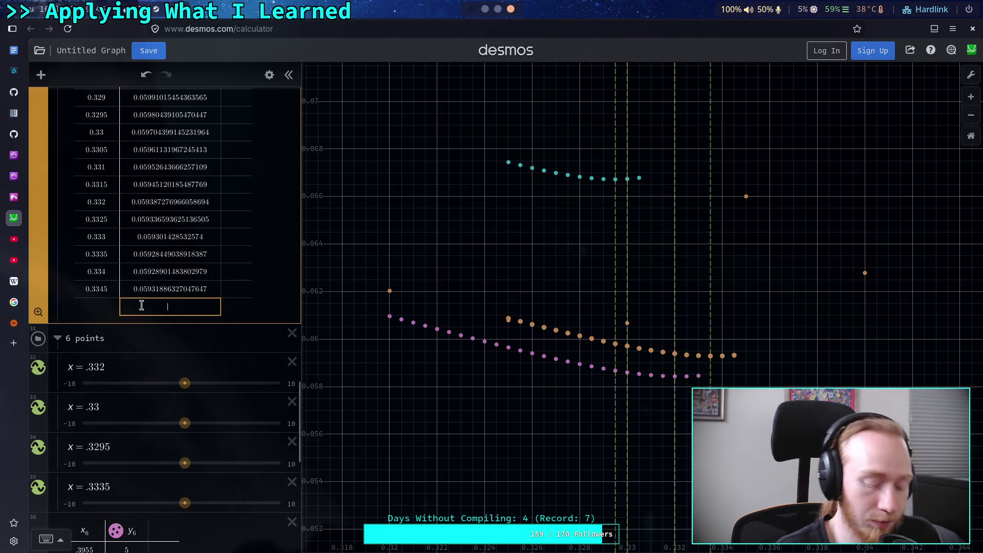
pyautogui.press('Return')
pyautogui.hotkey('ctrl', 'v')
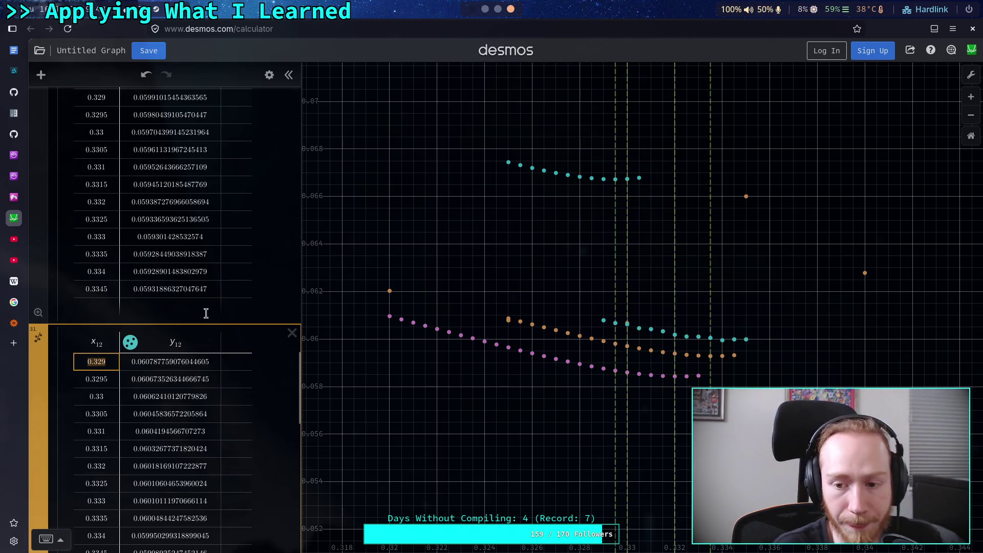
# Step: Read the teal points at 0.334 (0.0599503) and 0.3345, then collapse the folder
pyautogui.click(724, 346)
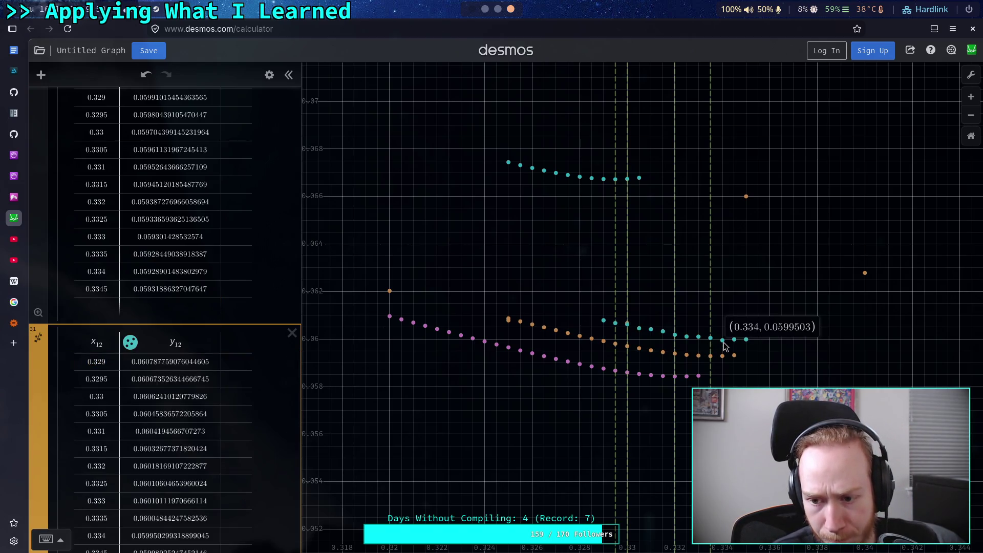
pyautogui.click(736, 341)
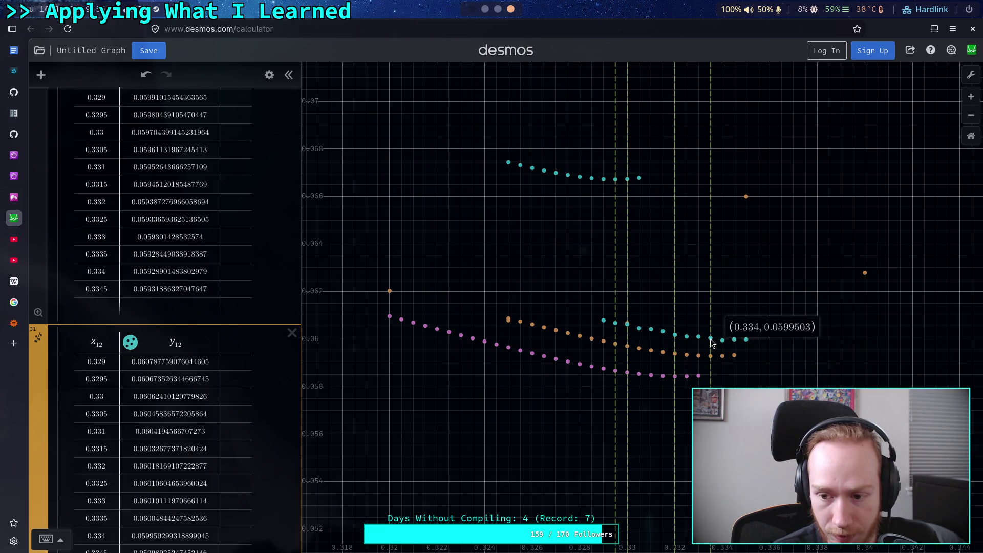
pyautogui.scroll(10, 128, 266)
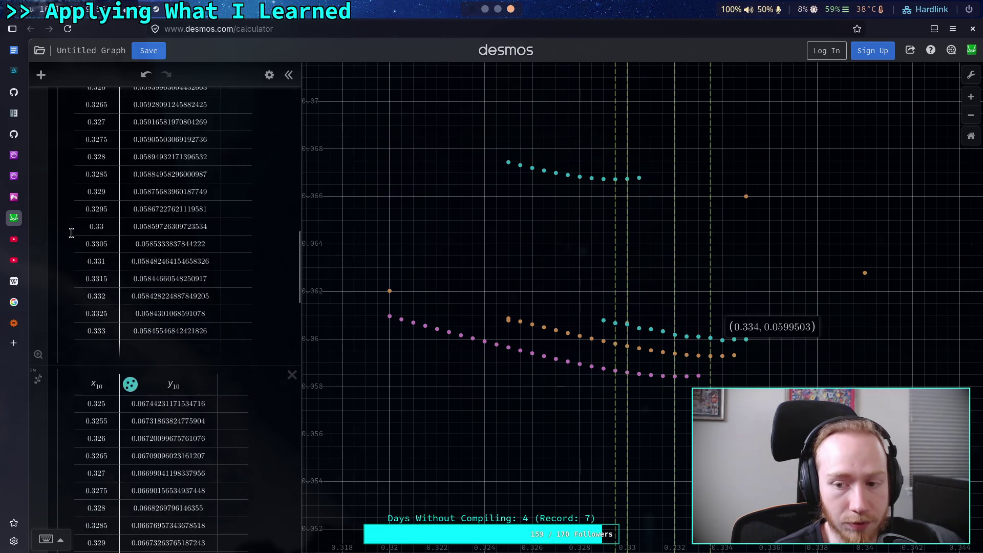
pyautogui.scroll(10, 128, 266)
pyautogui.click(56, 215)
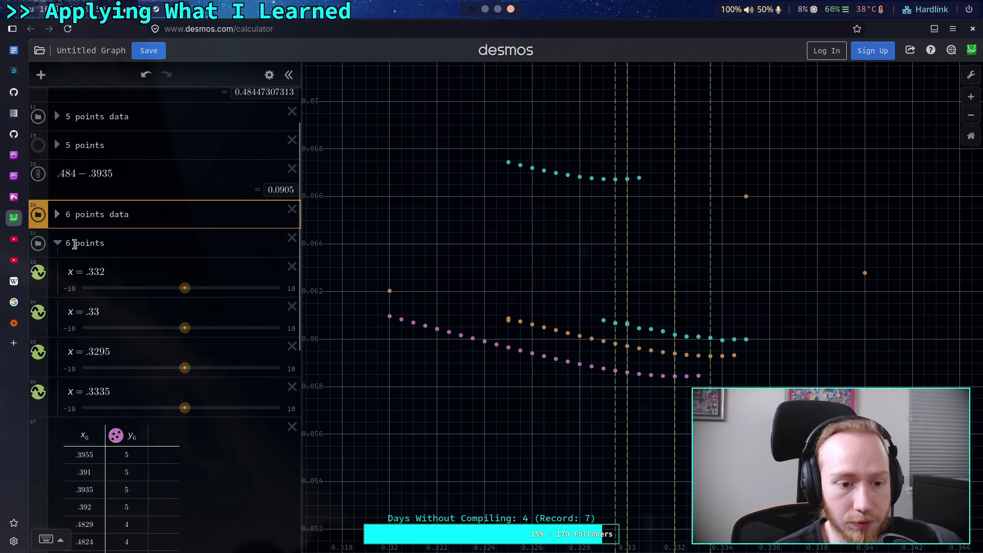
# Step: Duplicate the x = .3335 marker line and change the copy to x = .334
pyautogui.click(269, 75)
pyautogui.click(261, 367)
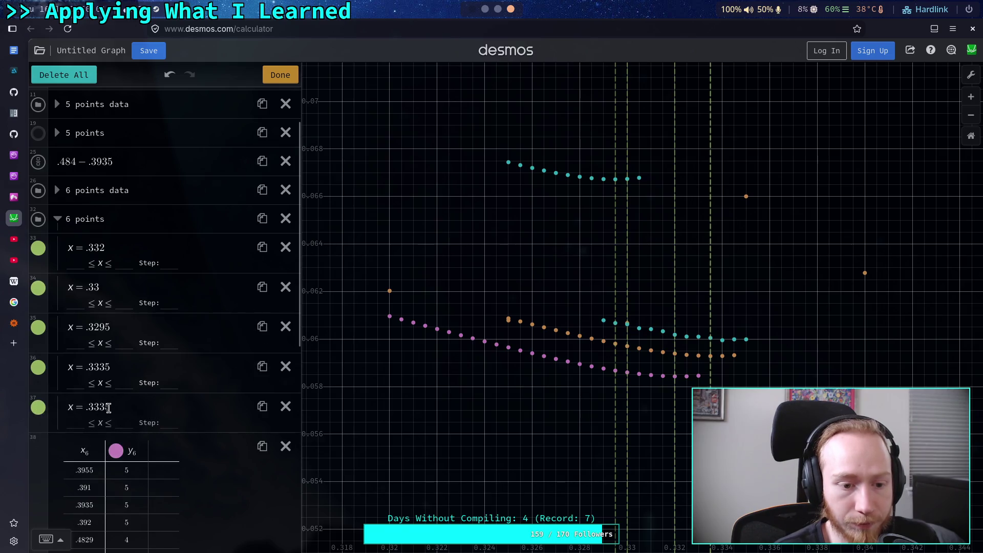
pyautogui.hotkey('shift', 'Left')
pyautogui.hotkey('shift', 'Left')
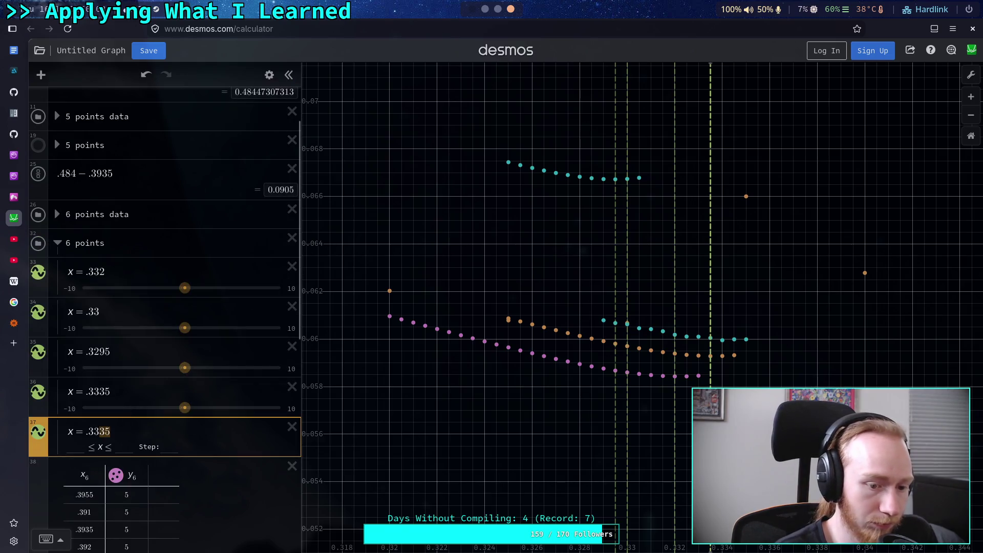
pyautogui.write('4')
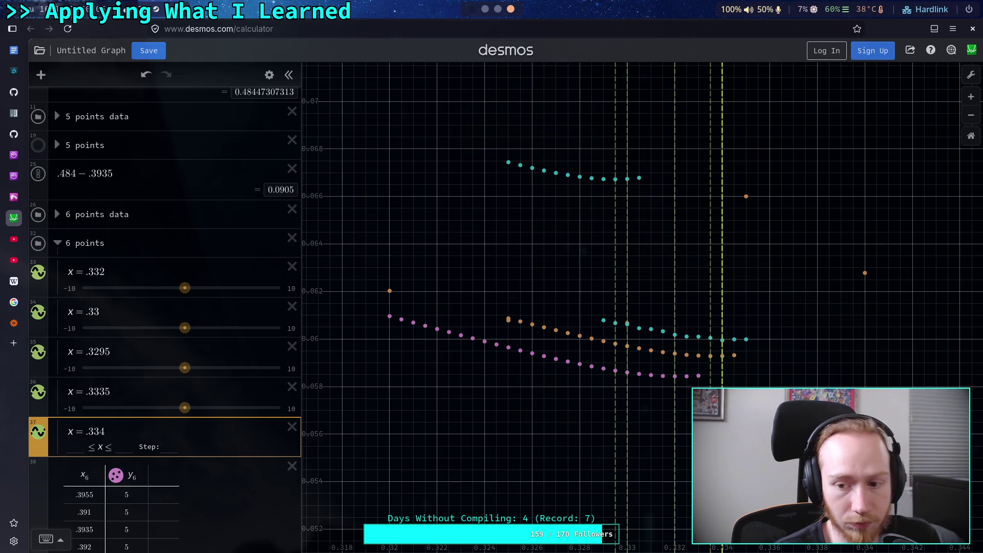
pyautogui.click(114, 384)
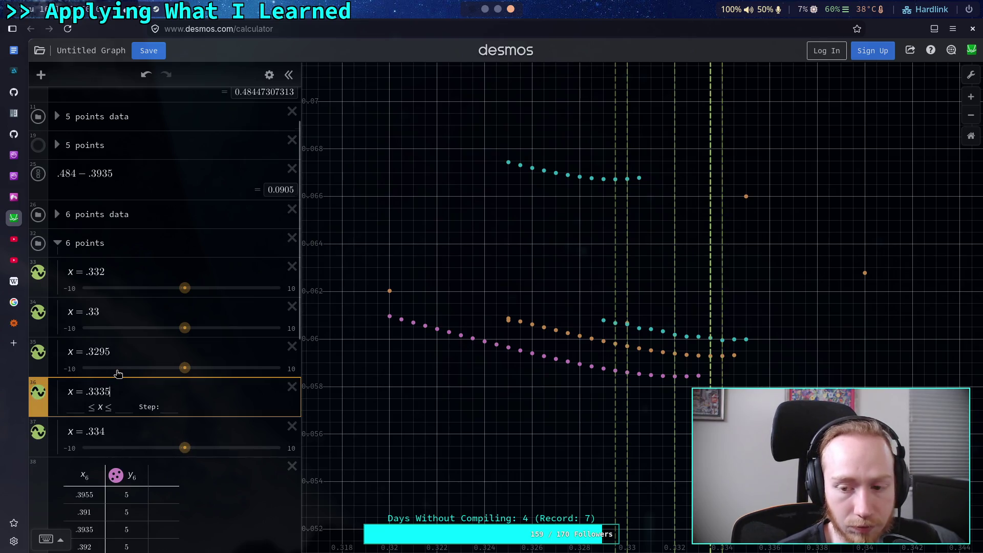
# Step: Add a row with .334 and 6 to the x6/y6 regression table
pyautogui.scroll(-4, 115, 374)
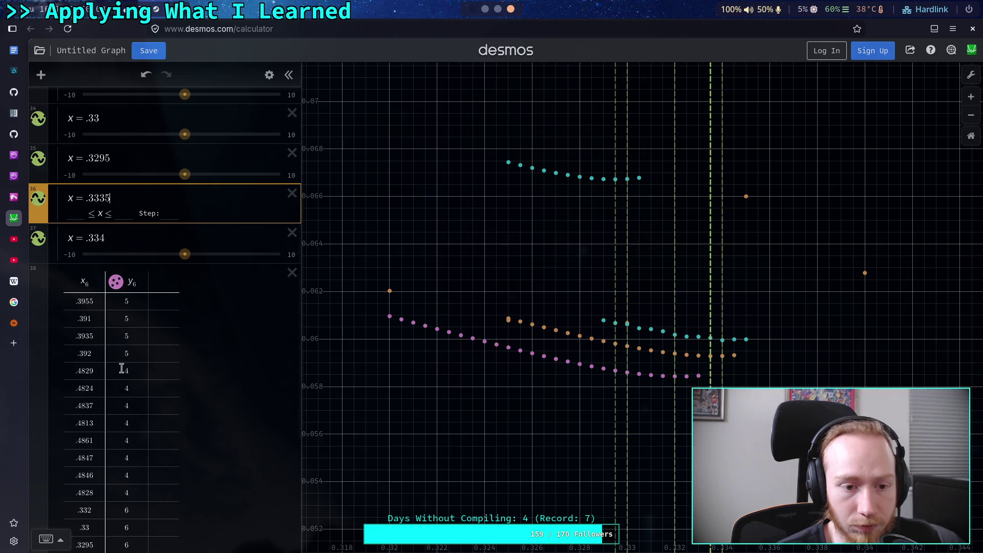
pyautogui.scroll(-5, 115, 368)
pyautogui.click(142, 322)
pyautogui.press('Return')
pyautogui.click(84, 336)
pyautogui.write('.334')
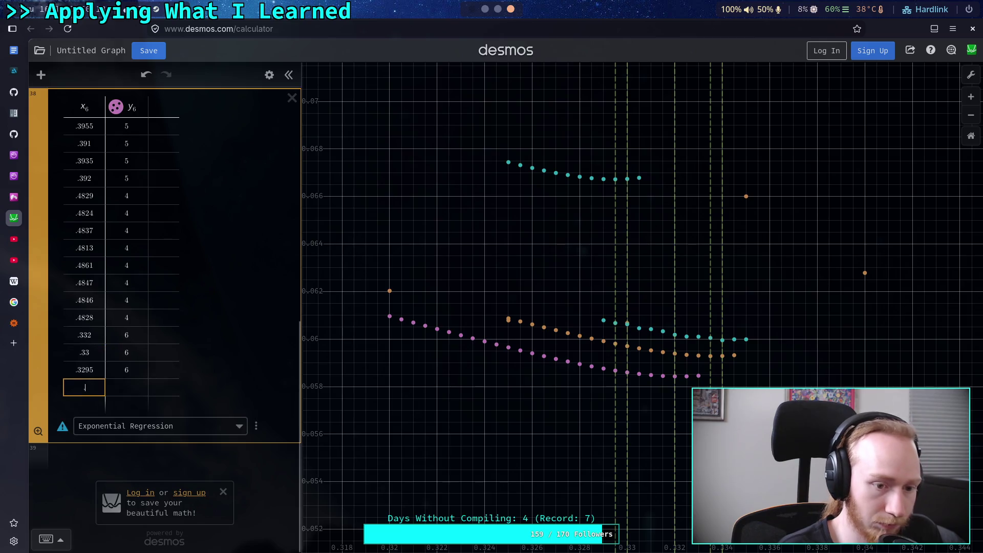
pyautogui.press('Tab')
pyautogui.write('6')
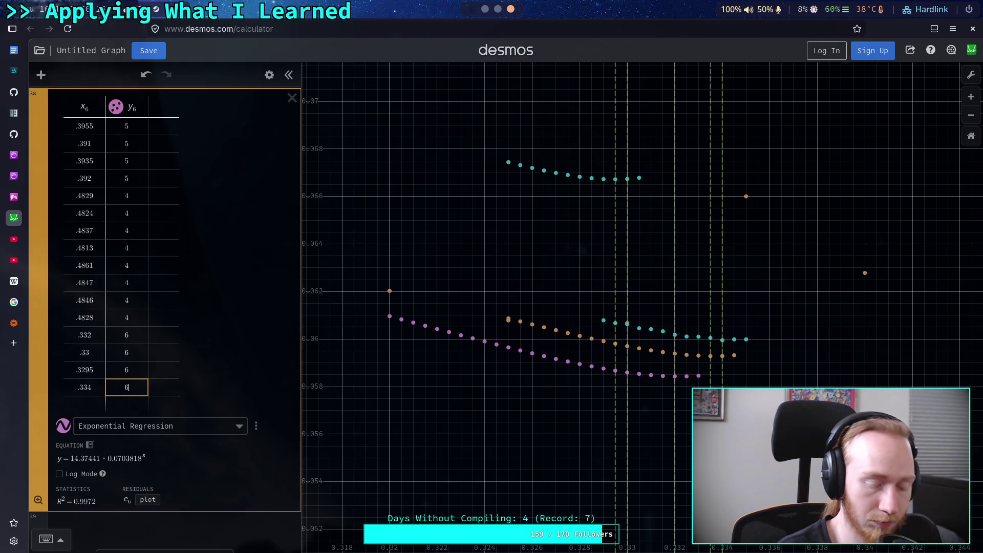
pyautogui.click(220, 309)
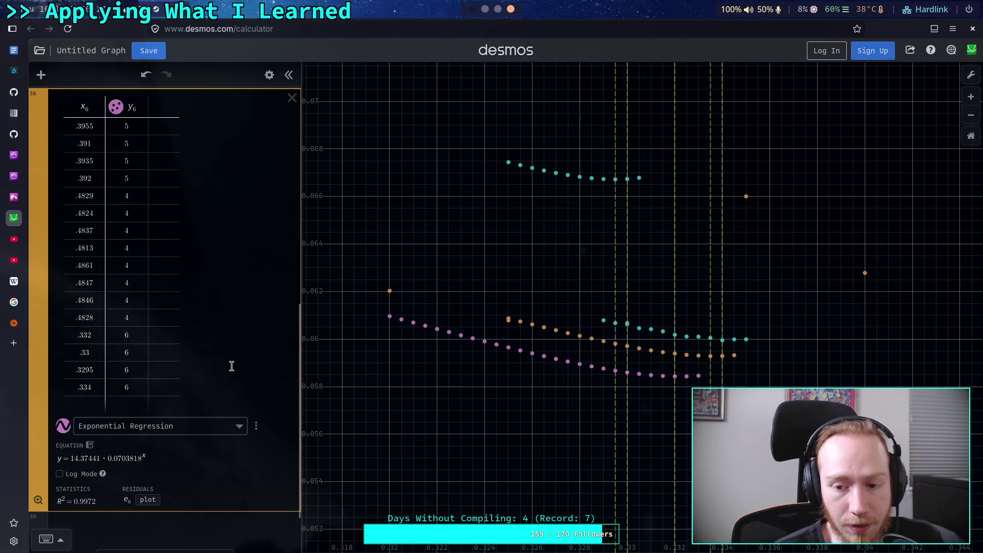
pyautogui.scroll(5, 214, 367)
pyautogui.scroll(-2, 214, 368)
pyautogui.scroll(5, 213, 367)
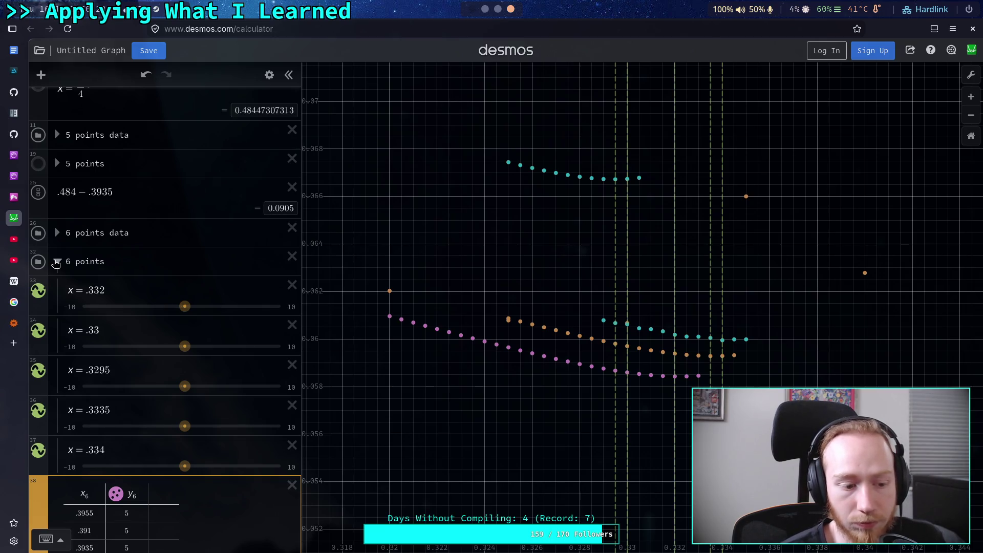
# Step: Scroll through the updated 6-point regression, then rerun the 6-point script in the terminal
pyautogui.scroll(-8, 110, 391)
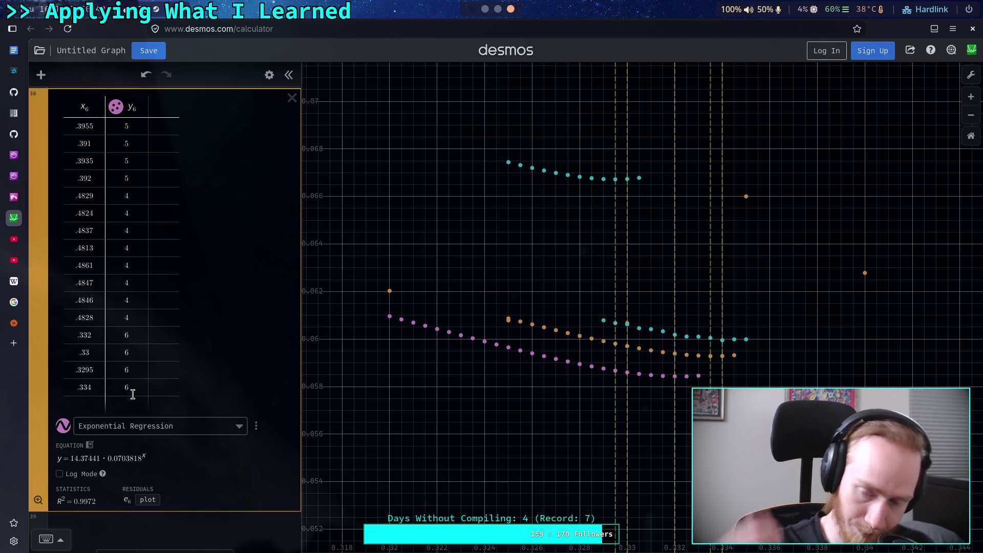
pyautogui.scroll(5, 132, 393)
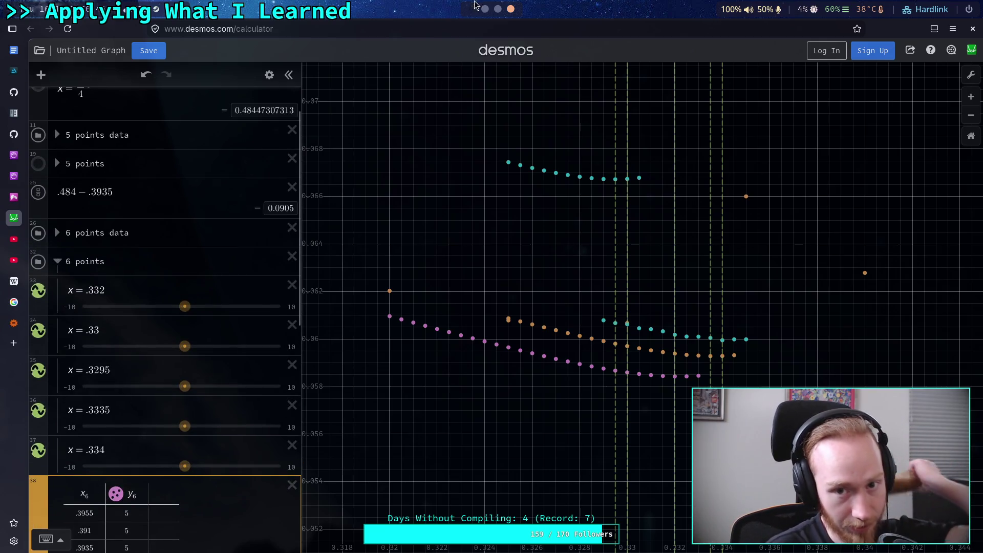
pyautogui.click(485, 9)
pyautogui.press('Up')
pyautogui.press('Return')
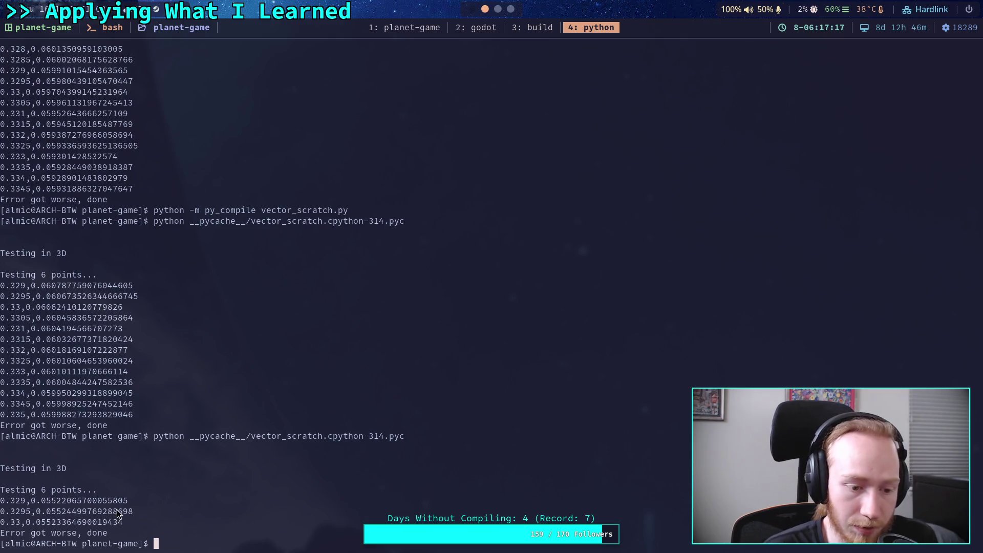
# Step: Copy the new 6-point results and change the script's sweep start to 0.328, saving vector_scratch.py
pyautogui.moveTo(56, 505)
pyautogui.mouseDown()
pyautogui.moveTo(29, 507)
pyautogui.moveTo(124, 524)
pyautogui.mouseUp()
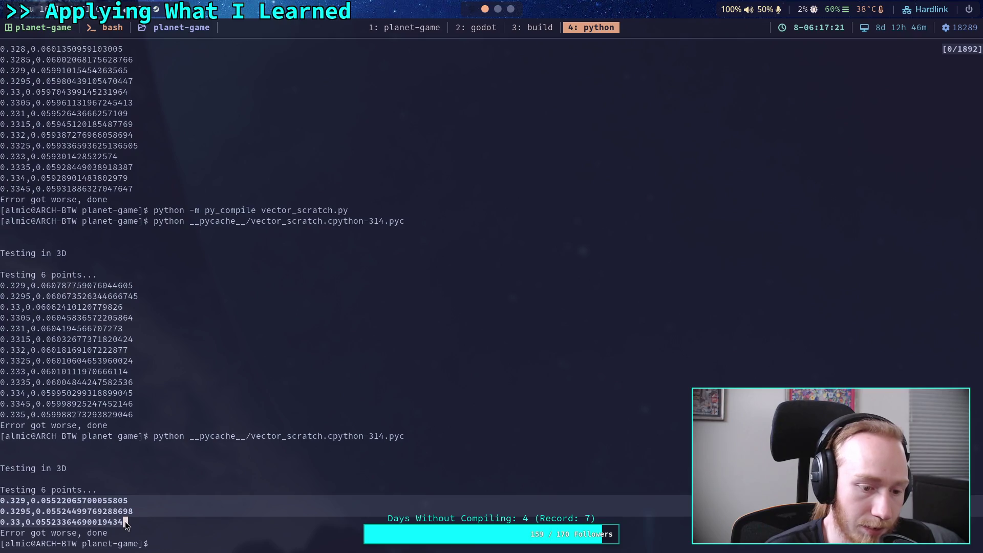
pyautogui.moveTo(125, 521); pyautogui.dragTo(125, 521)
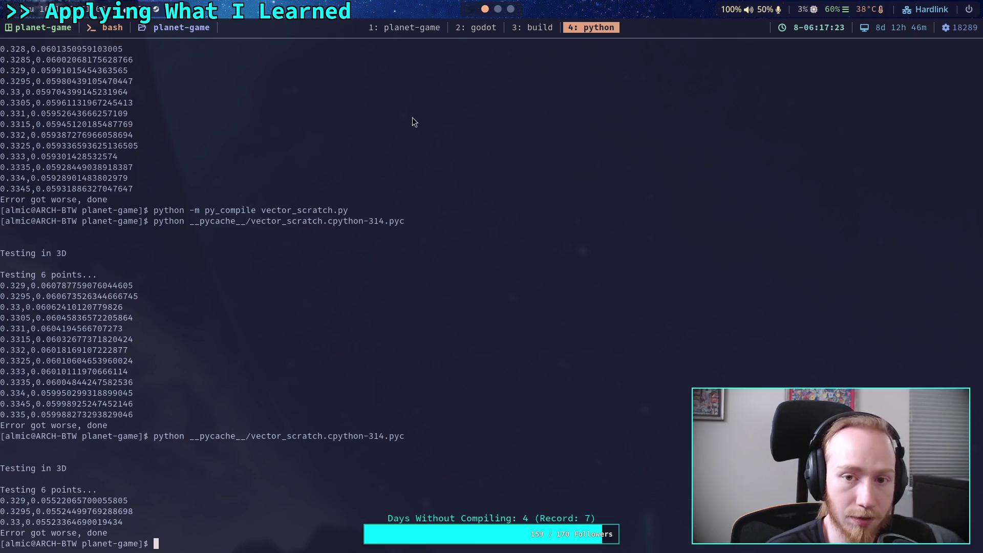
pyautogui.click(437, 33)
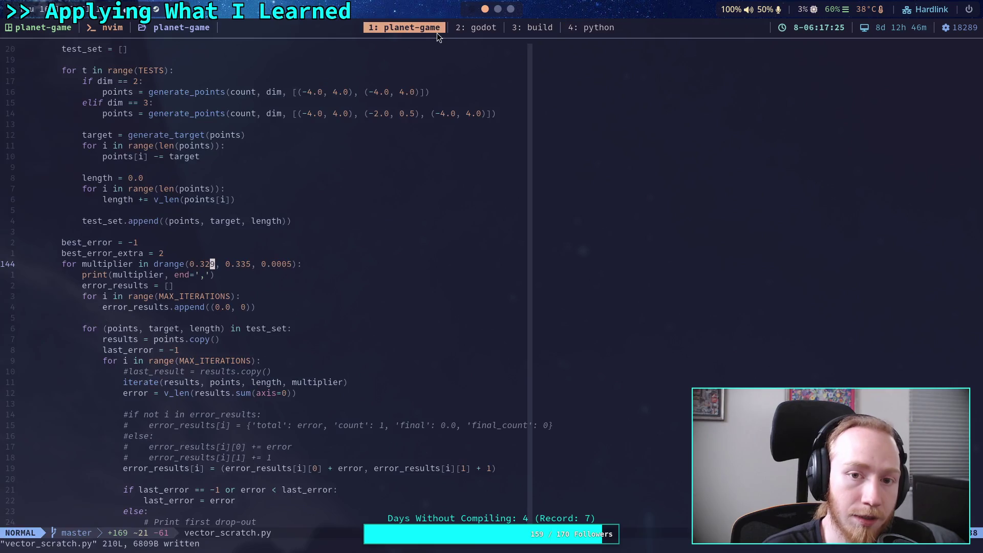
pyautogui.write('s8')
pyautogui.press('Escape')
pyautogui.write(':w')
pyautogui.press('Return')
# Step: Rerun the compiled script and copy its results, which end at 0.3325 (error 0.0541466)
pyautogui.click(606, 28)
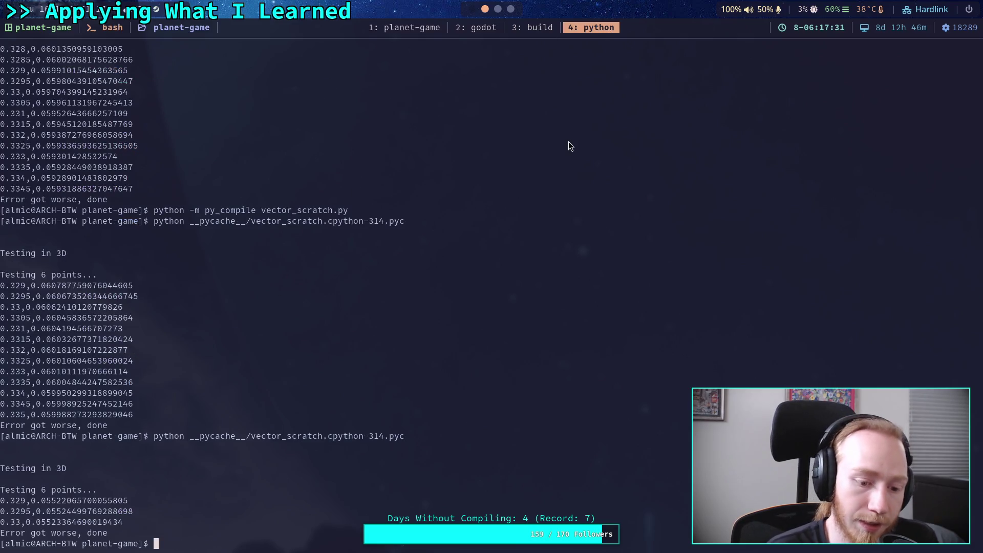
pyautogui.press('Up')
pyautogui.press('Return')
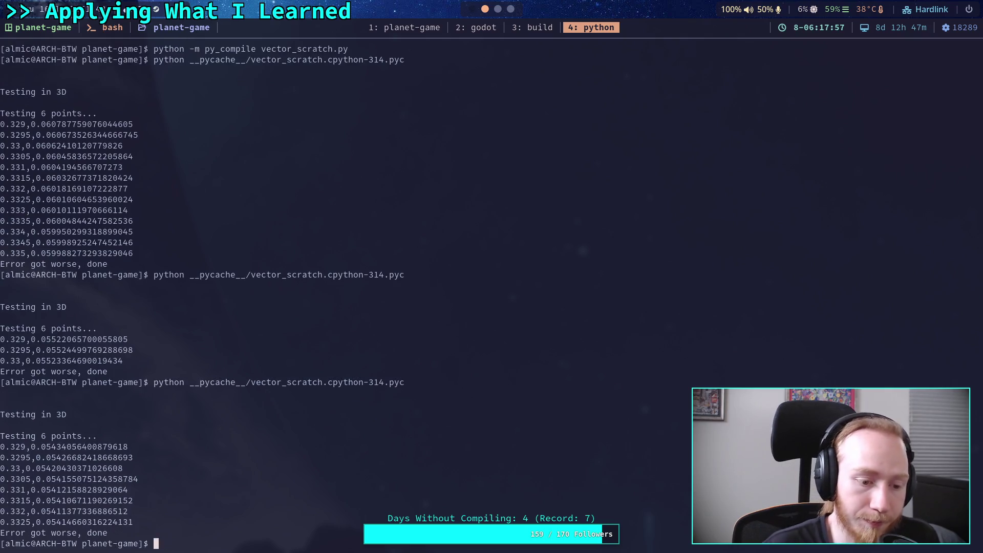
pyautogui.moveTo(4, 450); pyautogui.dragTo(133, 521)
# Step: Return to Desmos and select the 6 points data folder
pyautogui.click(498, 9)
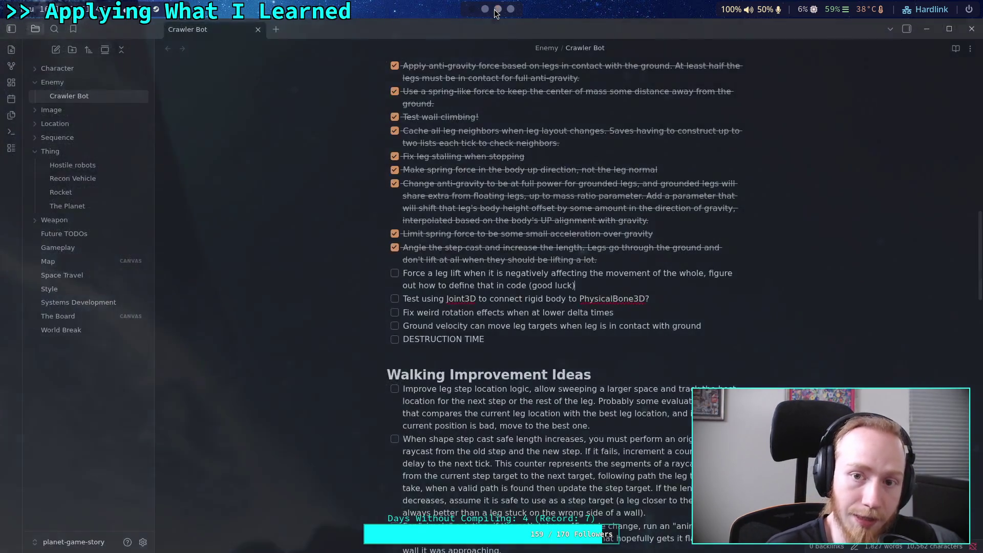
pyautogui.click(511, 9)
pyautogui.scroll(-4, 144, 406)
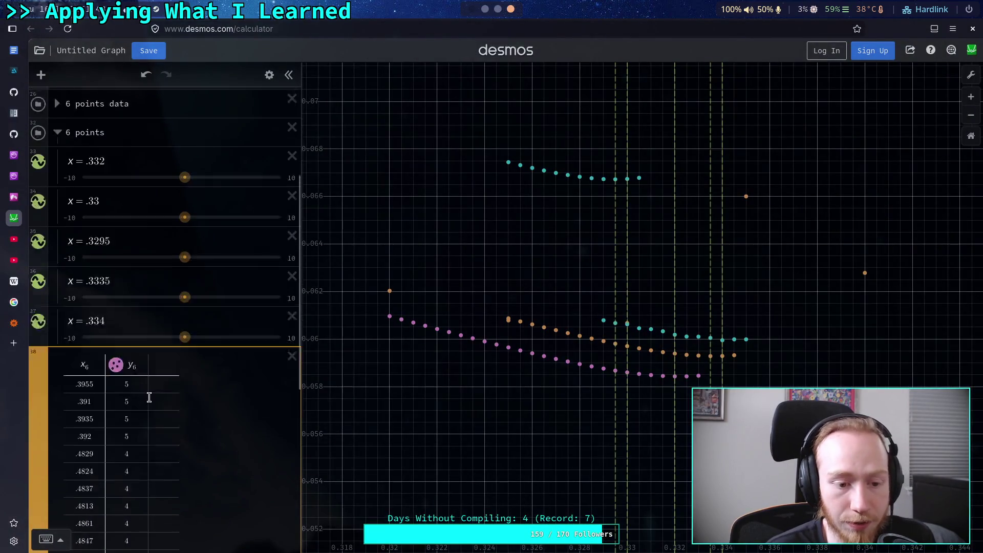
pyautogui.scroll(5, 148, 364)
pyautogui.click(180, 274)
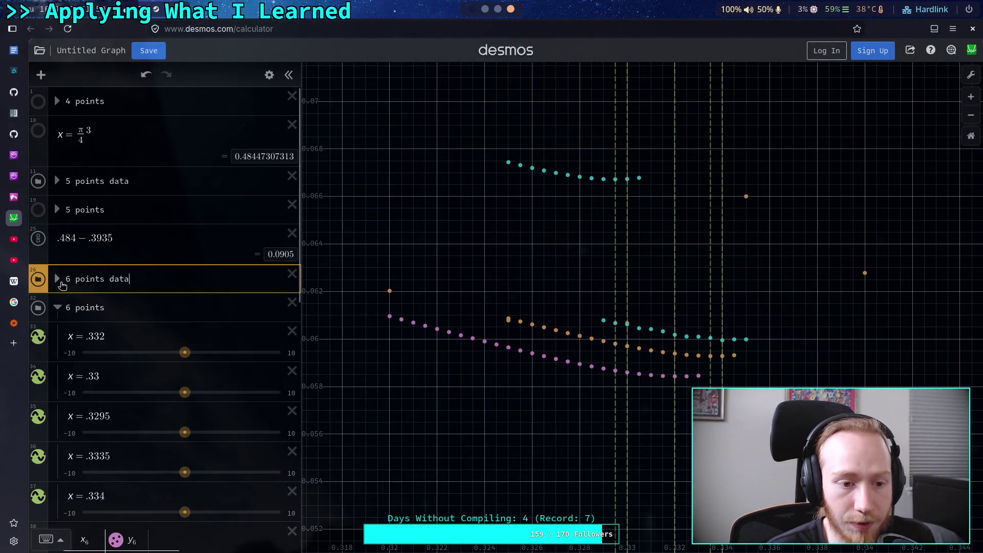
pyautogui.scroll(-5, 102, 279)
pyautogui.scroll(4, 135, 287)
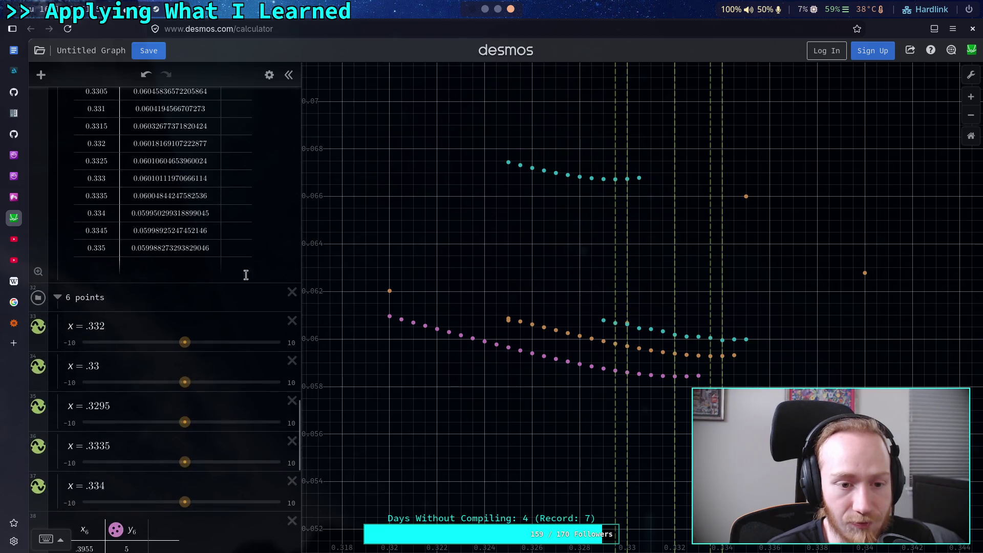
# Step: Paste the latest run's results as a white x13/y13 table and check a point's coordinates
pyautogui.click(190, 267)
pyautogui.hotkey('ctrl', 'v')
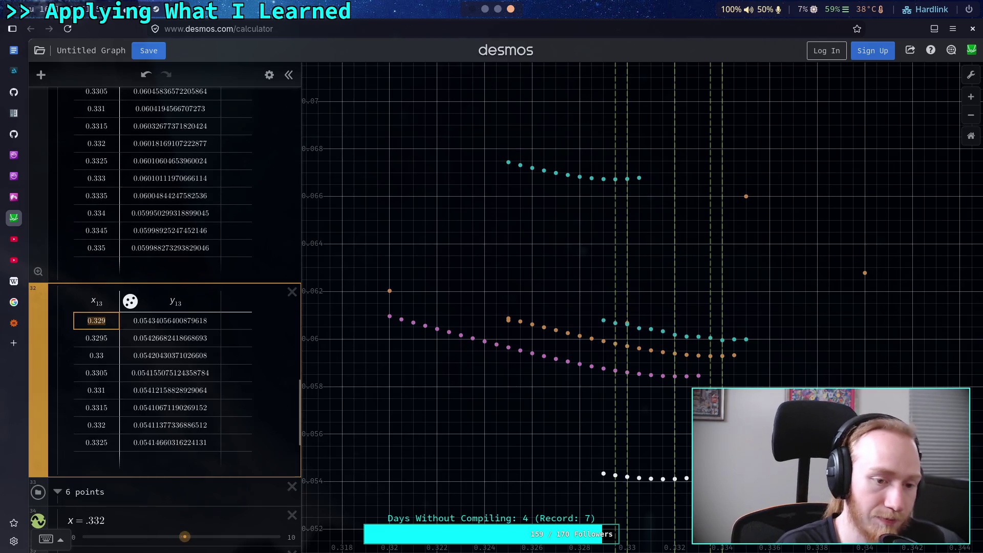
pyautogui.click(664, 481)
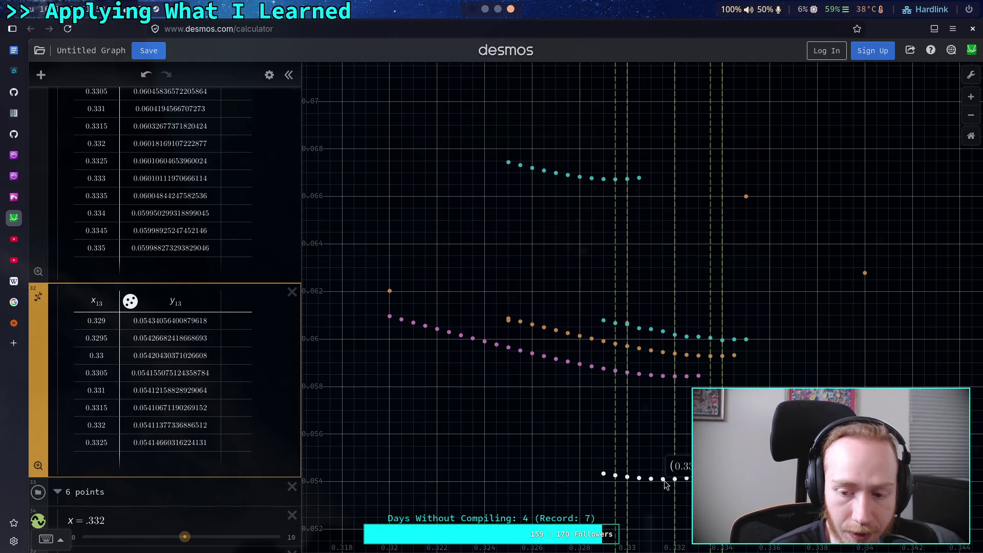
pyautogui.scroll(8, 167, 342)
pyautogui.scroll(10, 155, 333)
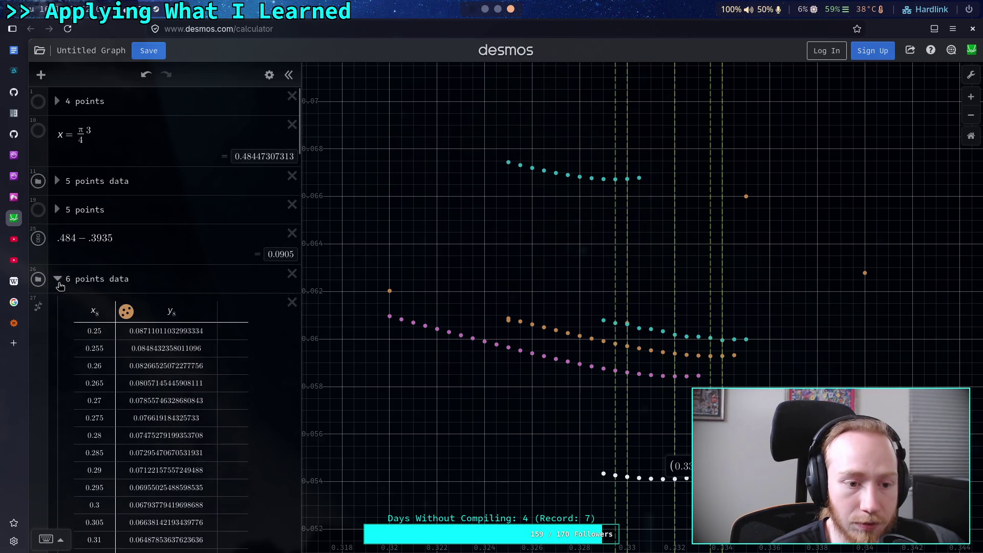
pyautogui.click(57, 278)
# Step: Duplicate the x = .334 marker line and change the copy to x = .3315
pyautogui.click(270, 74)
pyautogui.scroll(-3, 227, 371)
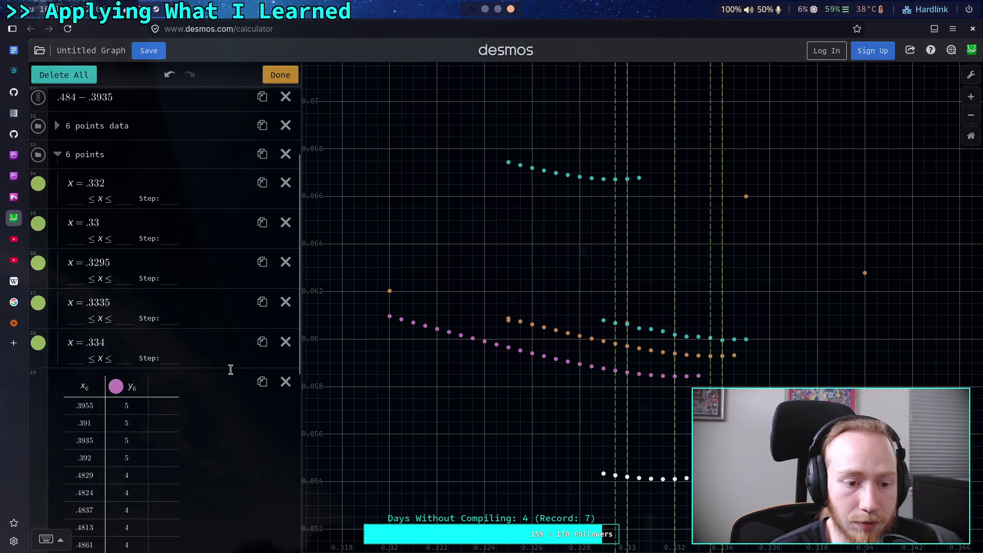
pyautogui.click(262, 341)
pyautogui.click(121, 392)
pyautogui.press('BackSpace')
pyautogui.write('16')
pyautogui.press('BackSpace')
pyautogui.write('5')
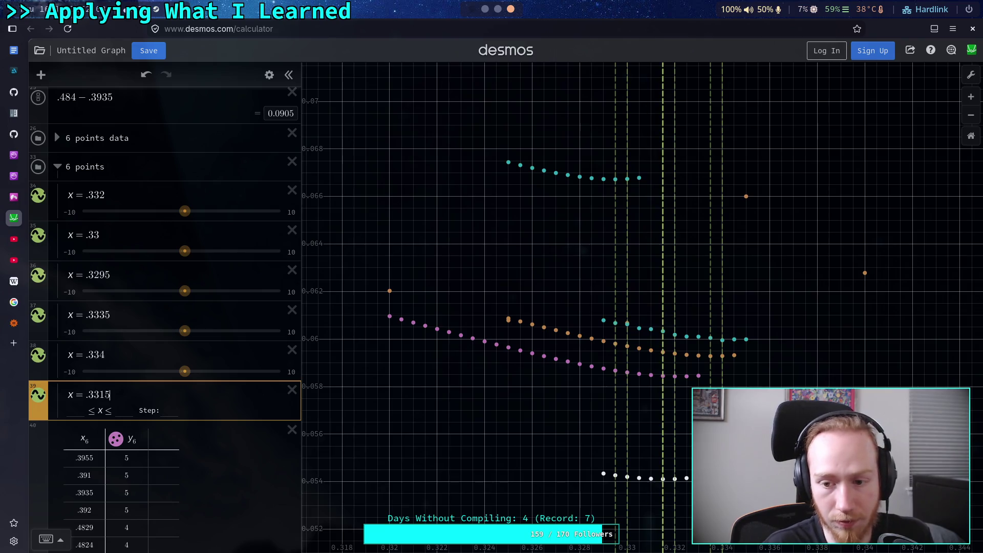
pyautogui.click(115, 352)
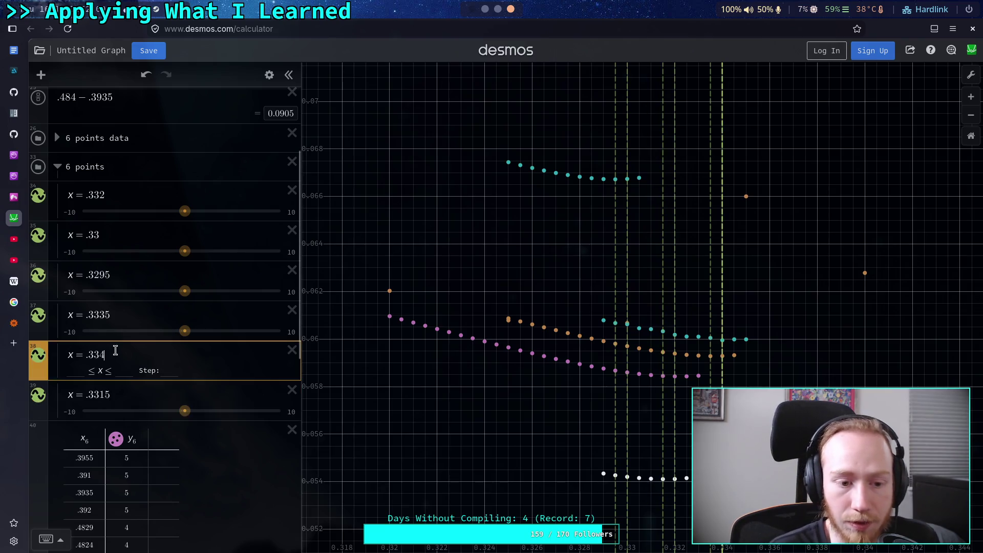
pyautogui.click(559, 399)
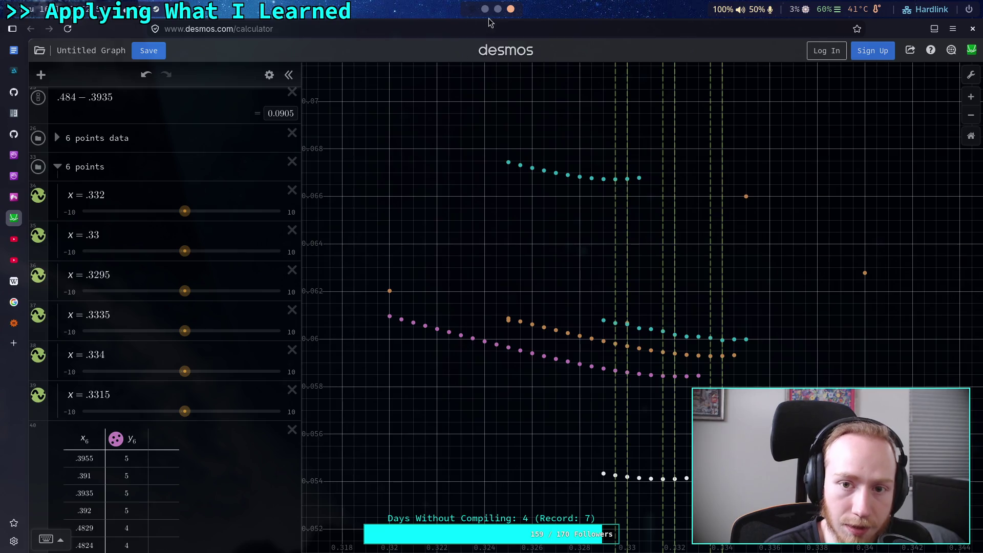
pyautogui.click(484, 17)
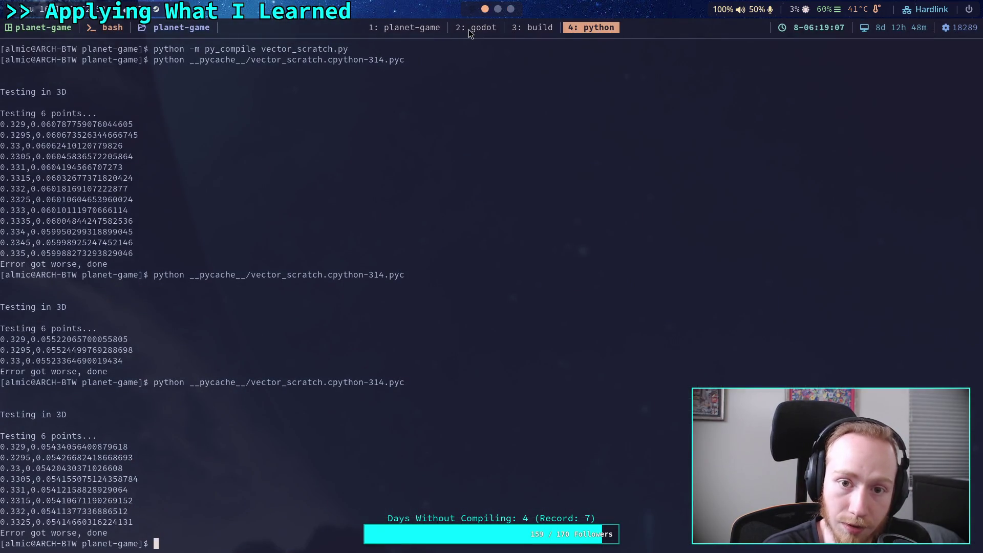
pyautogui.click(434, 26)
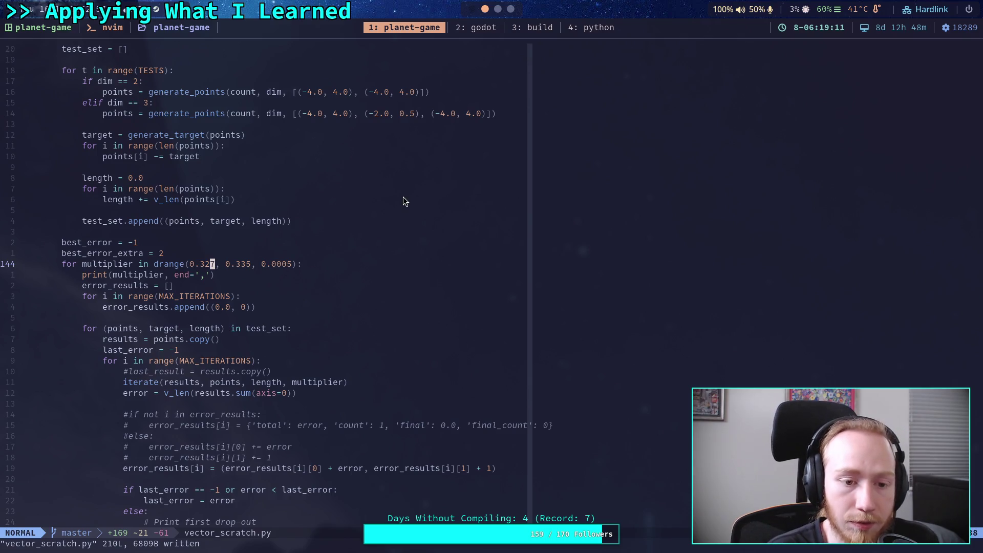
pyautogui.click(511, 10)
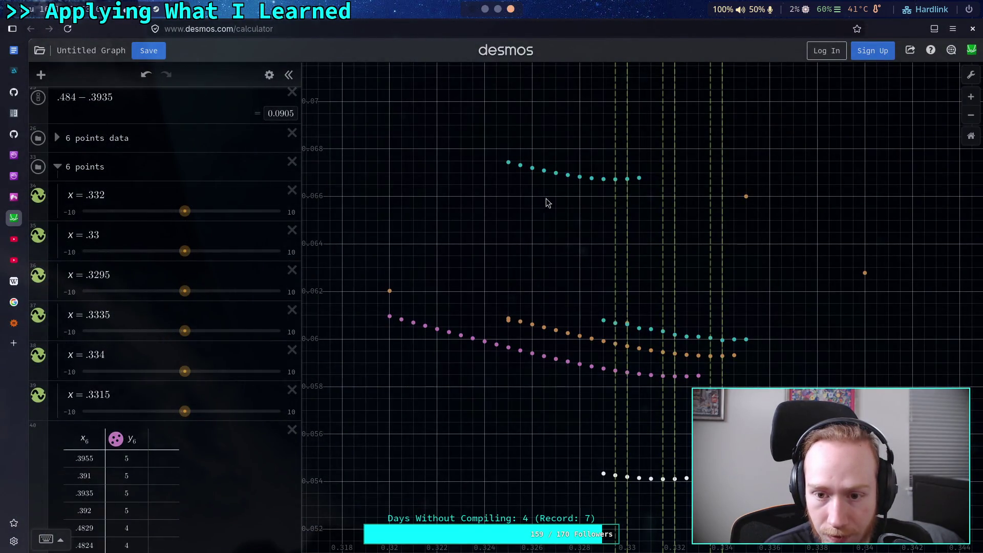
# Step: Pin and clear coordinate labels on the teal points around 0.3265–0.328, then return to the terminal
pyautogui.click(556, 174)
pyautogui.click(544, 171)
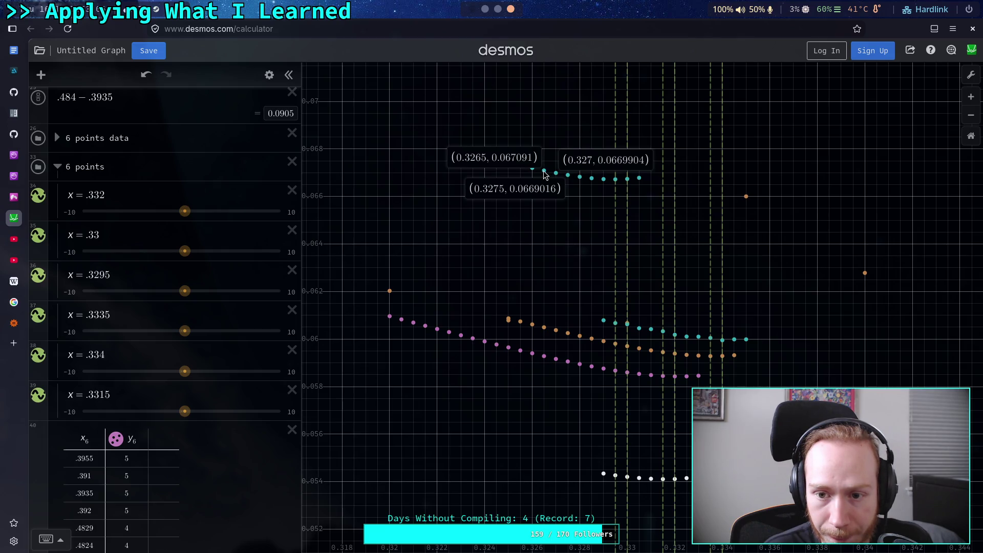
pyautogui.click(568, 176)
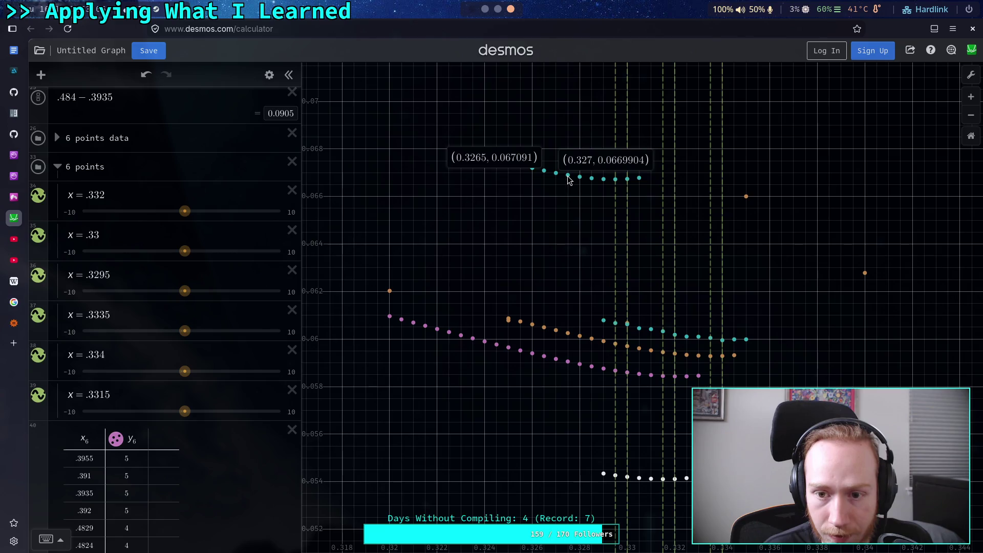
pyautogui.click(543, 171)
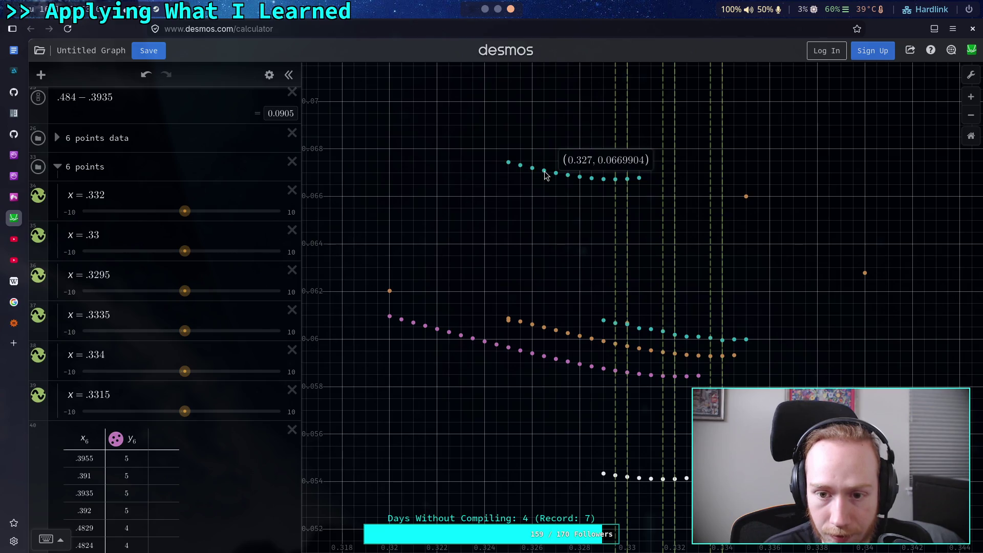
pyautogui.click(580, 178)
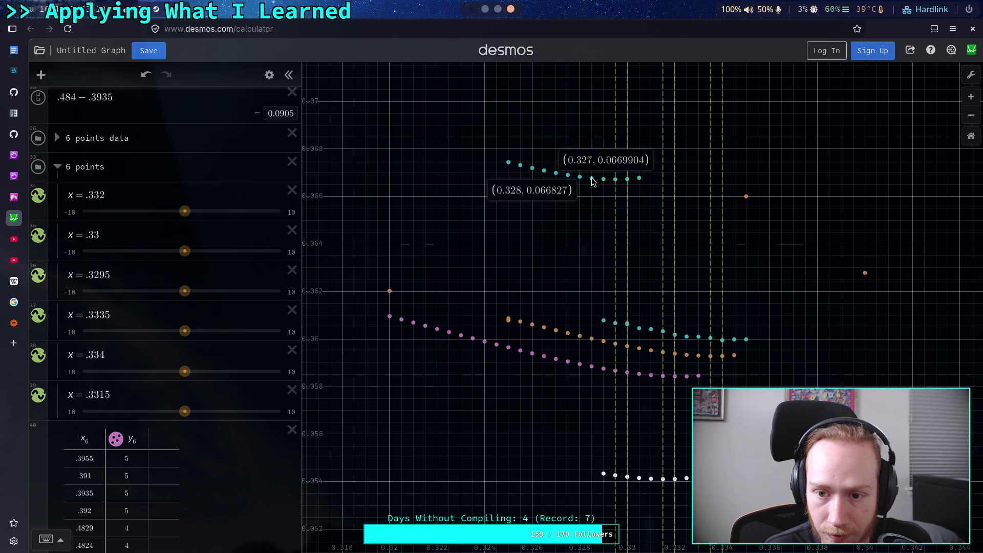
pyautogui.click(580, 177)
pyautogui.click(557, 174)
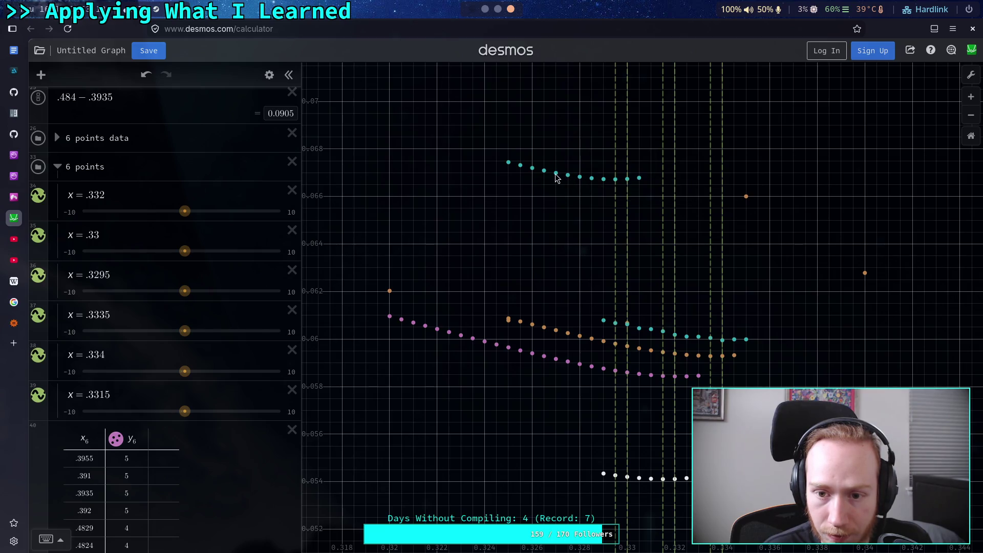
pyautogui.click(485, 9)
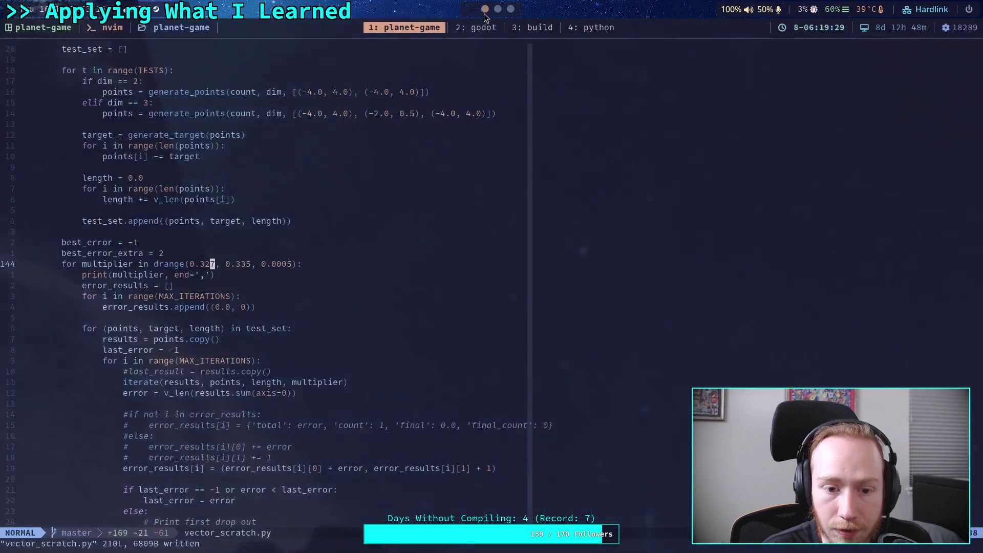
# Step: Recompile vector_scratch.py with py_compile and relaunch the compiled 6-point run
pyautogui.click(511, 9)
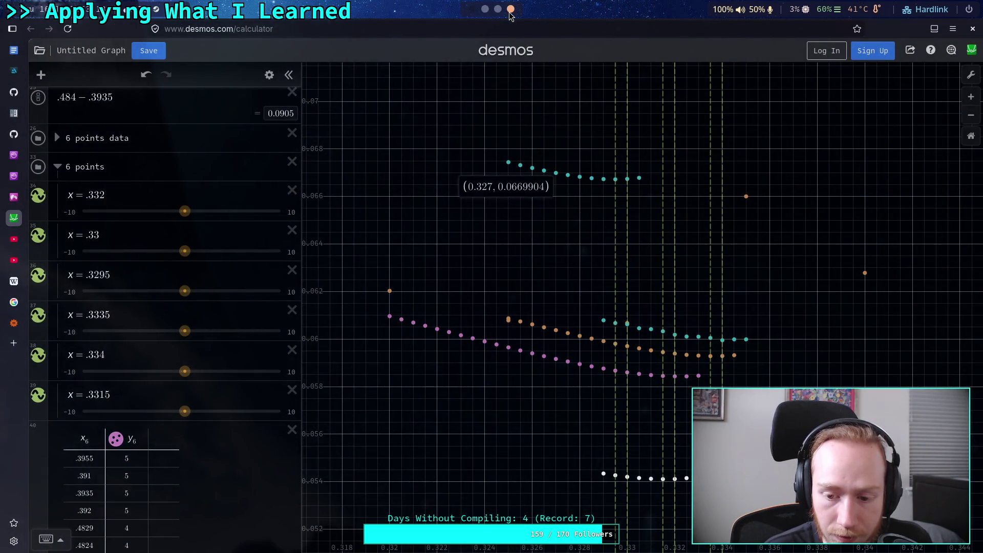
pyautogui.click(498, 9)
pyautogui.click(485, 8)
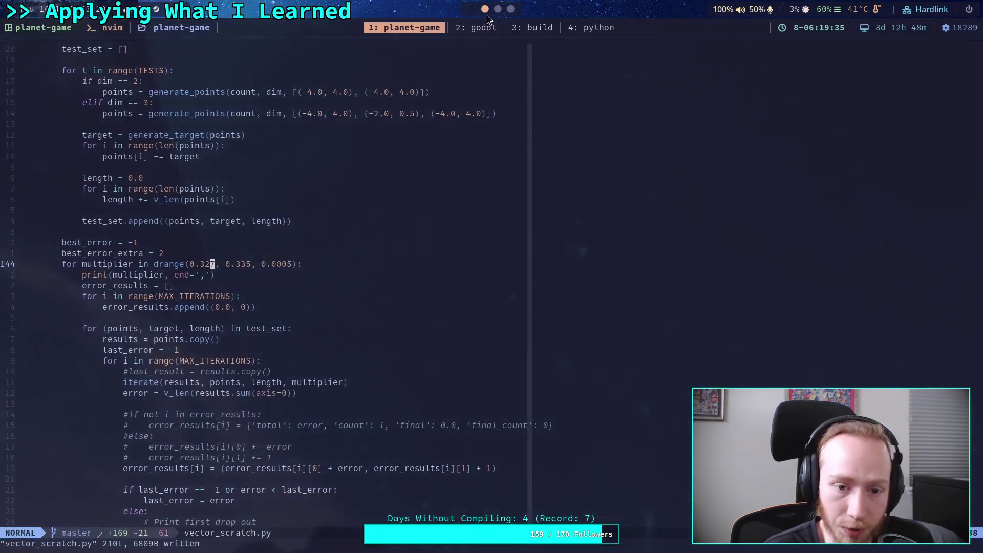
pyautogui.click(592, 27)
pyautogui.press('Up')
pyautogui.press('Up')
pyautogui.press('Return')
pyautogui.press('Up')
pyautogui.press('Up')
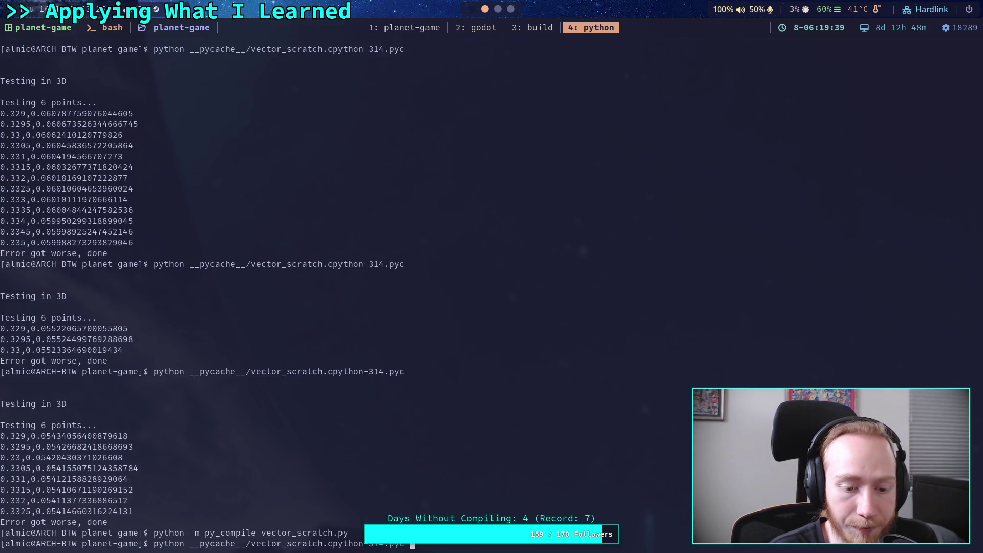
pyautogui.press('Return')
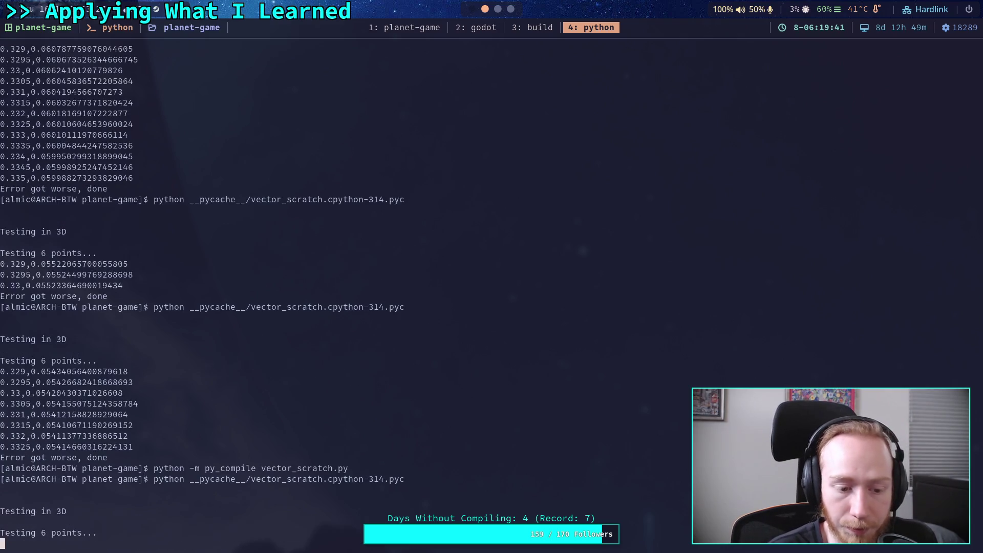
pyautogui.click(510, 9)
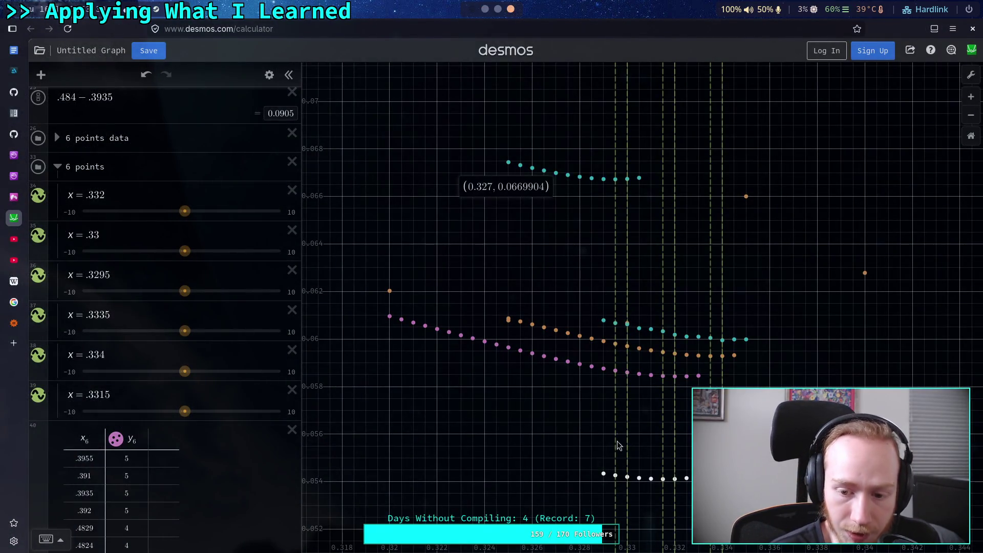
# Step: Wait for the run to finish, then copy its multiplier/error lines from 0.327 to 0.333
pyautogui.moveTo(616, 183)
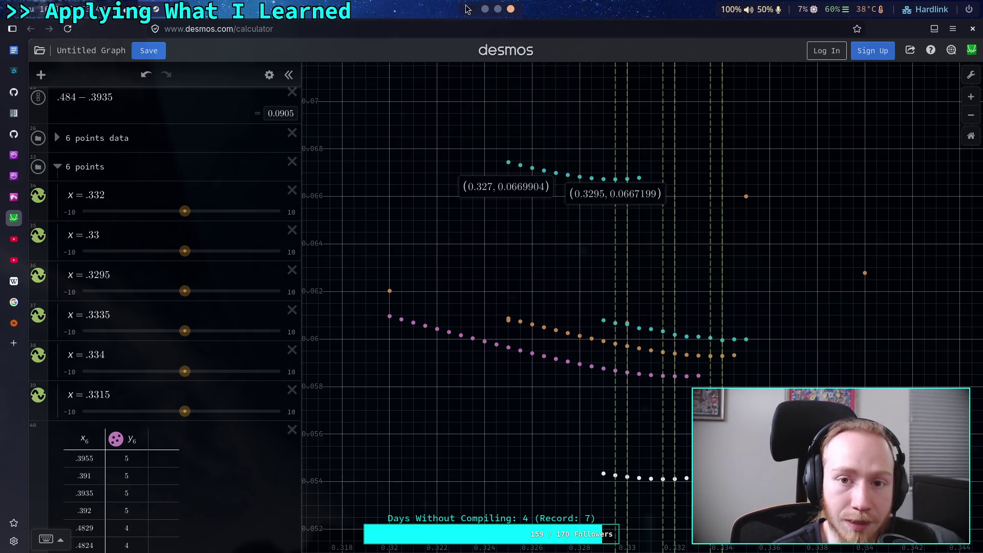
pyautogui.press('super+1')
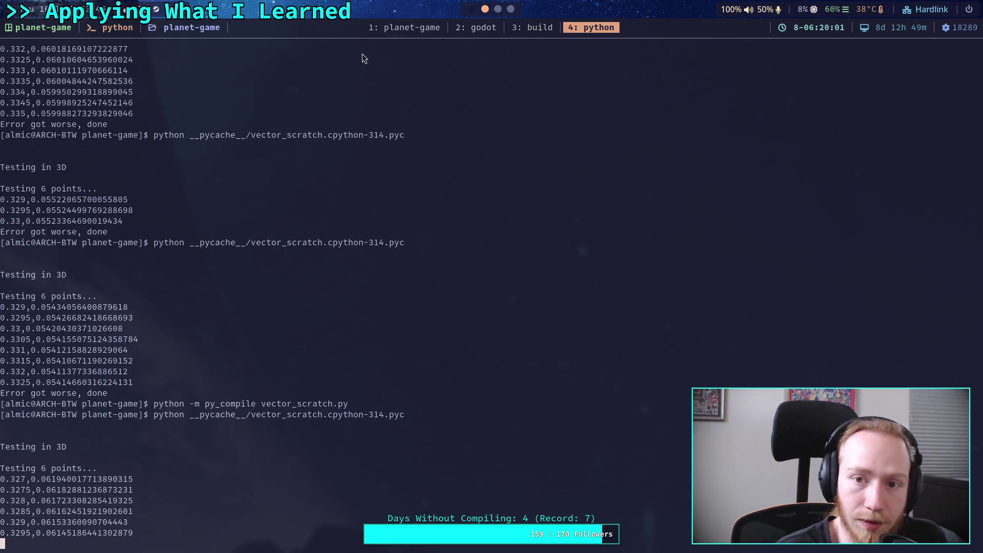
pyautogui.click(510, 9)
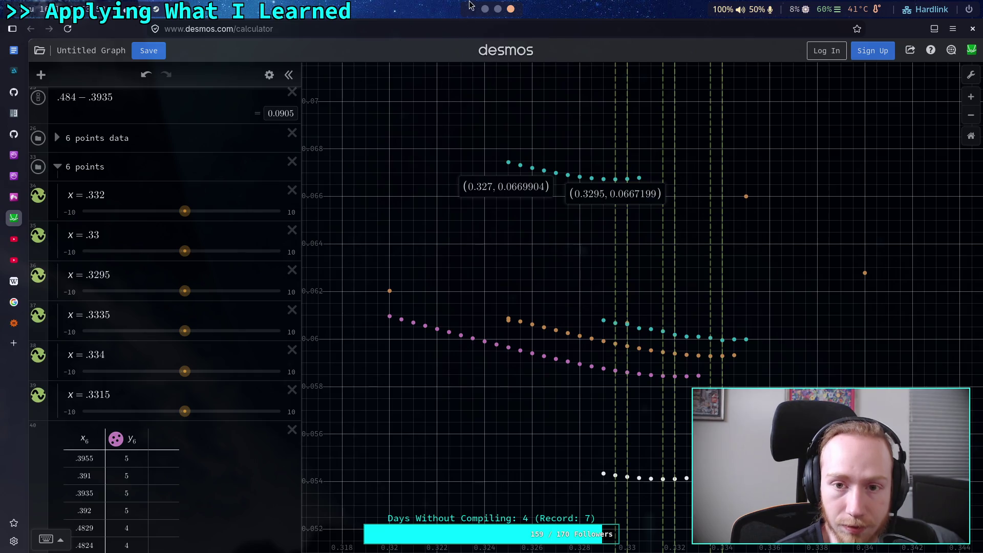
pyautogui.click(485, 10)
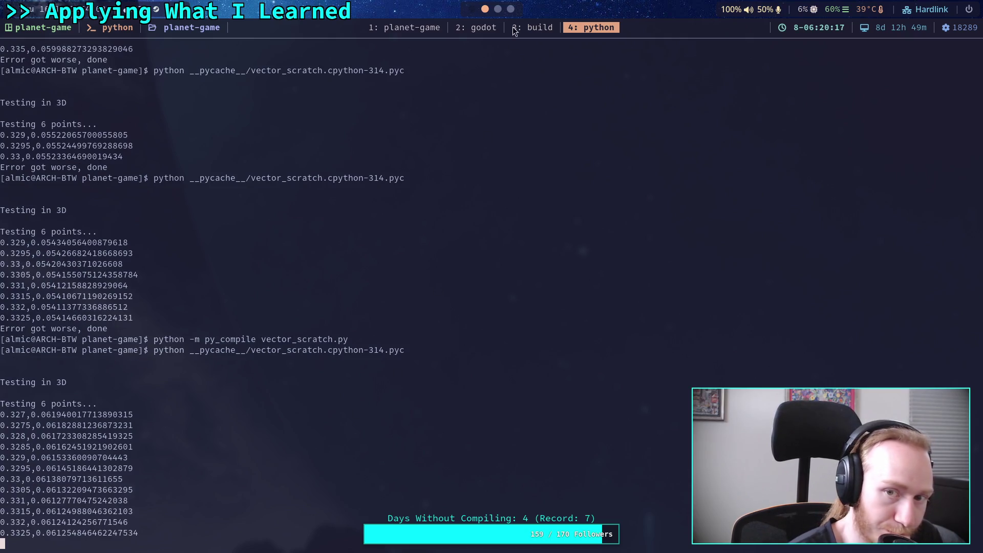
pyautogui.click(511, 10)
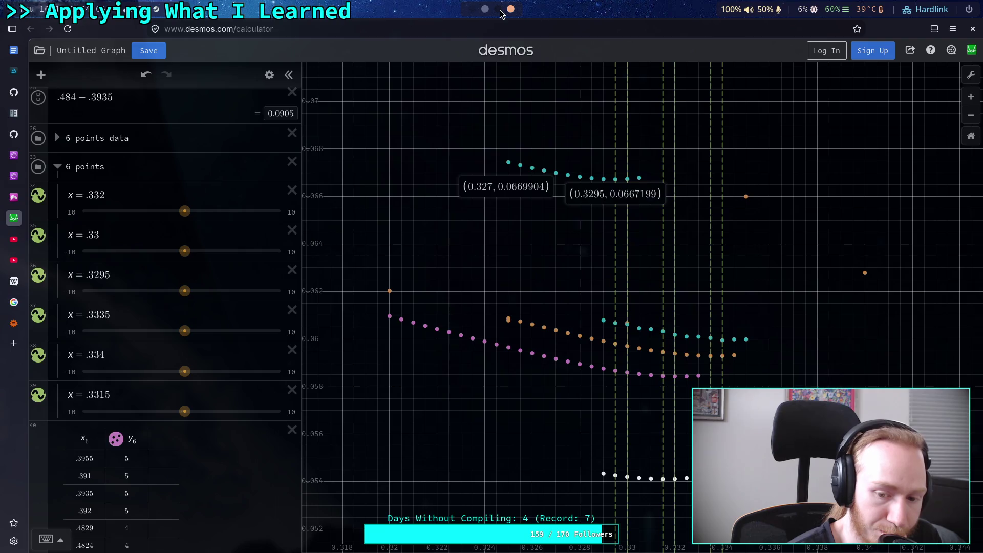
pyautogui.click(497, 9)
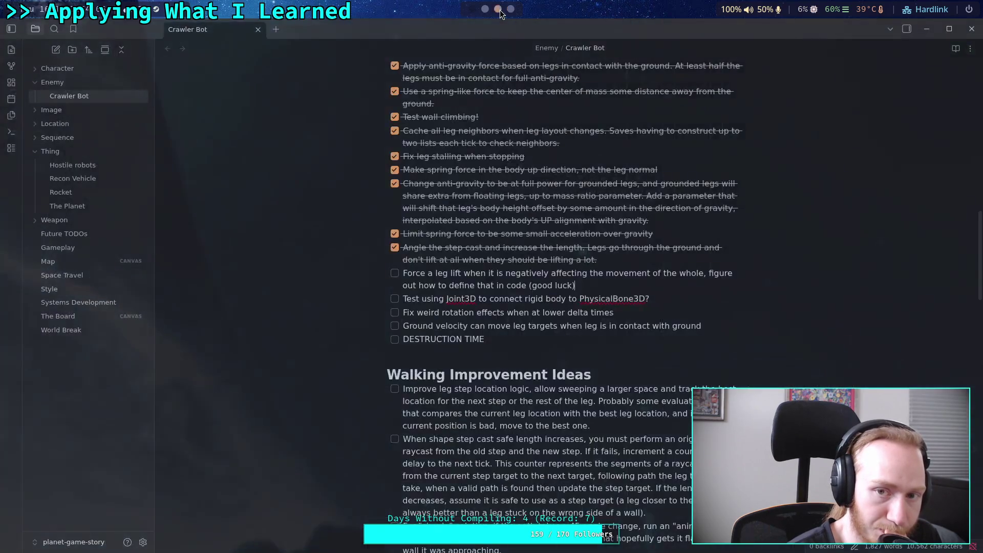
pyautogui.click(485, 9)
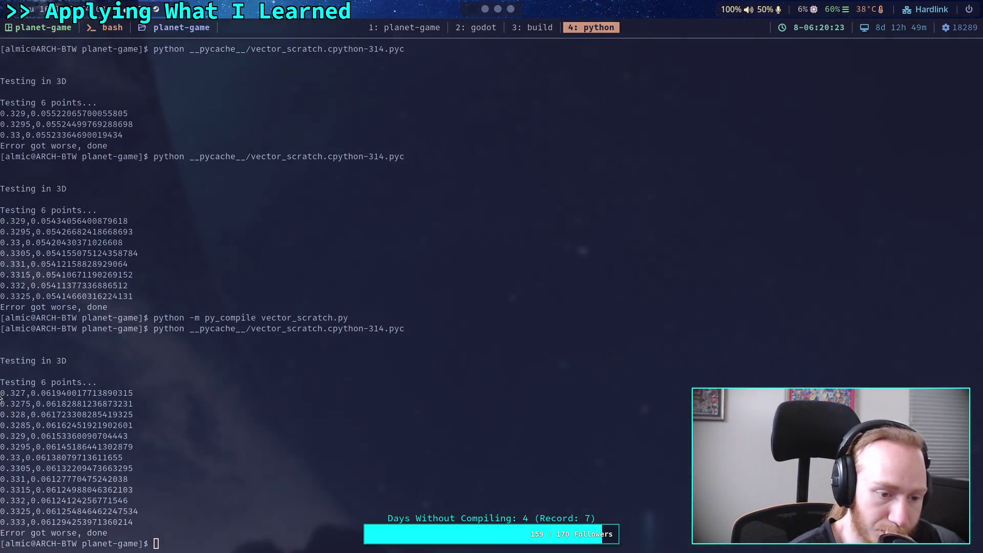
pyautogui.moveTo(3, 394); pyautogui.dragTo(135, 520)
pyautogui.click(510, 9)
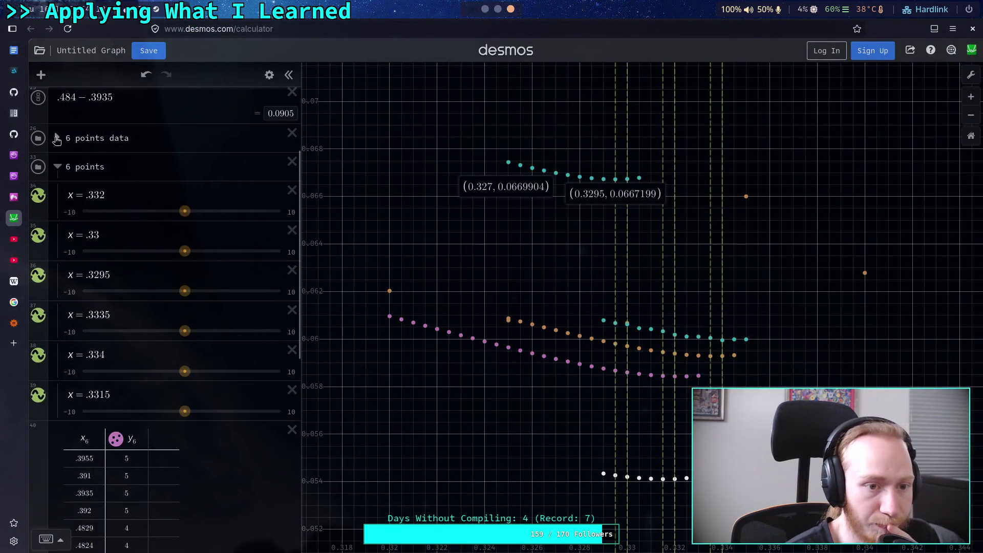
pyautogui.click(57, 138)
pyautogui.scroll(-10, 197, 313)
pyautogui.scroll(5, 197, 313)
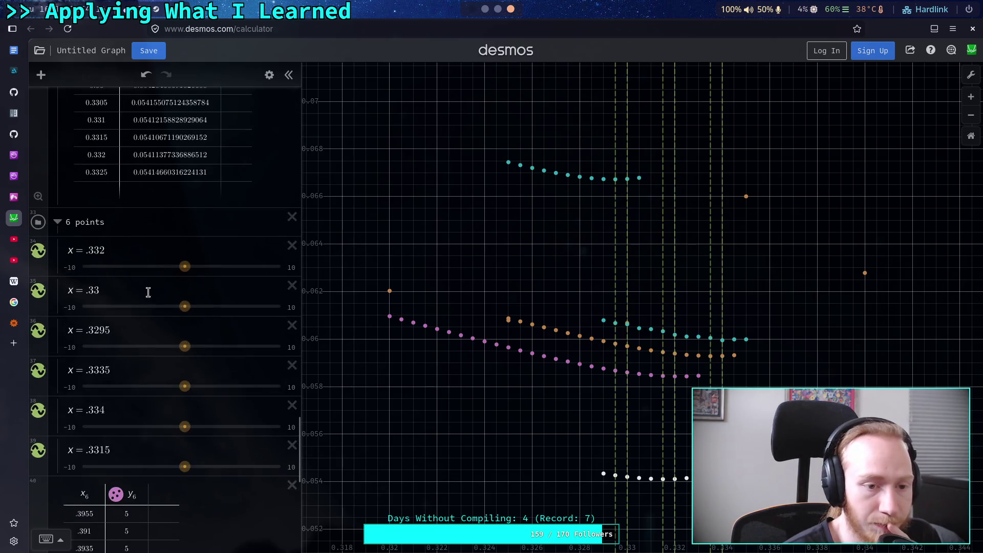
pyautogui.click(153, 189)
pyautogui.hotkey('ctrl', 'v')
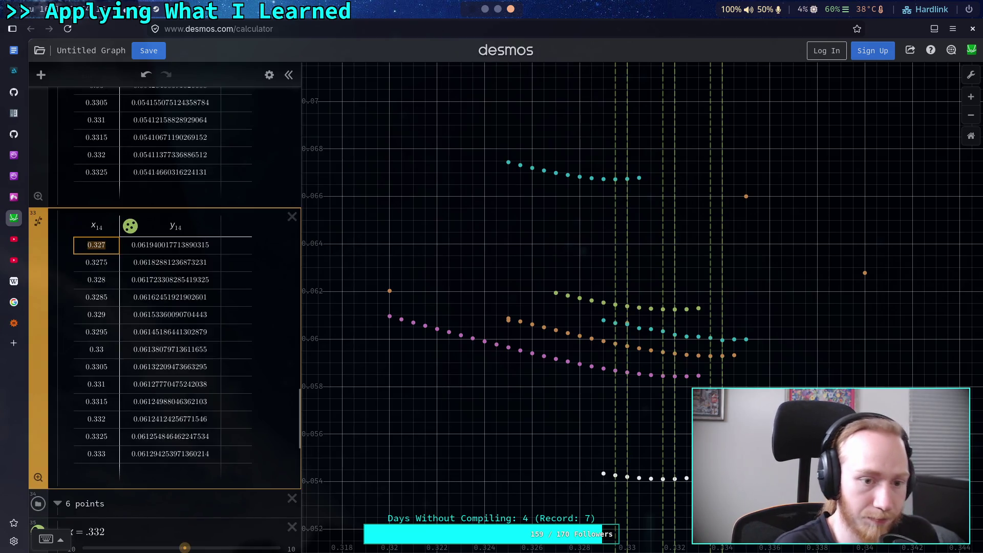
pyautogui.click(667, 308)
pyautogui.click(674, 299)
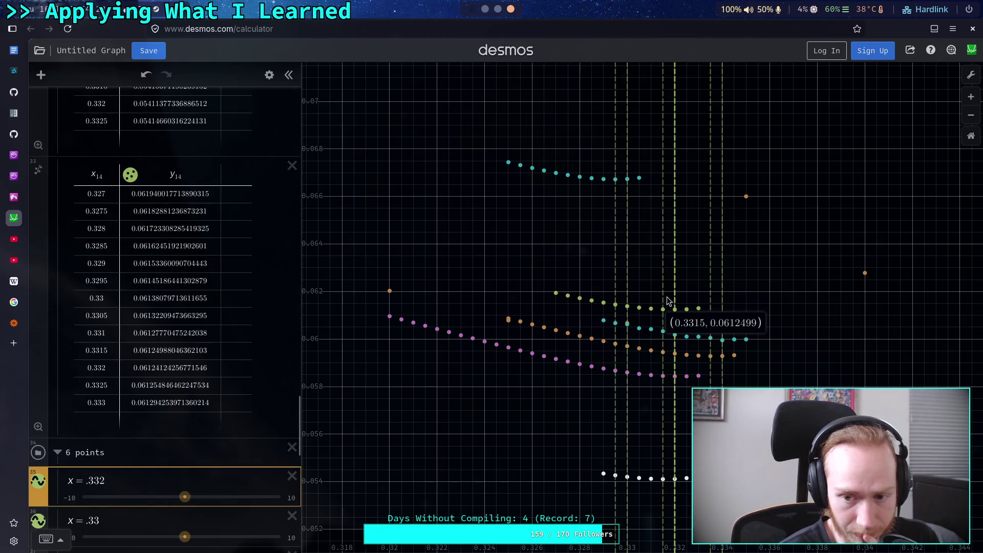
pyautogui.click(661, 286)
pyautogui.click(491, 262)
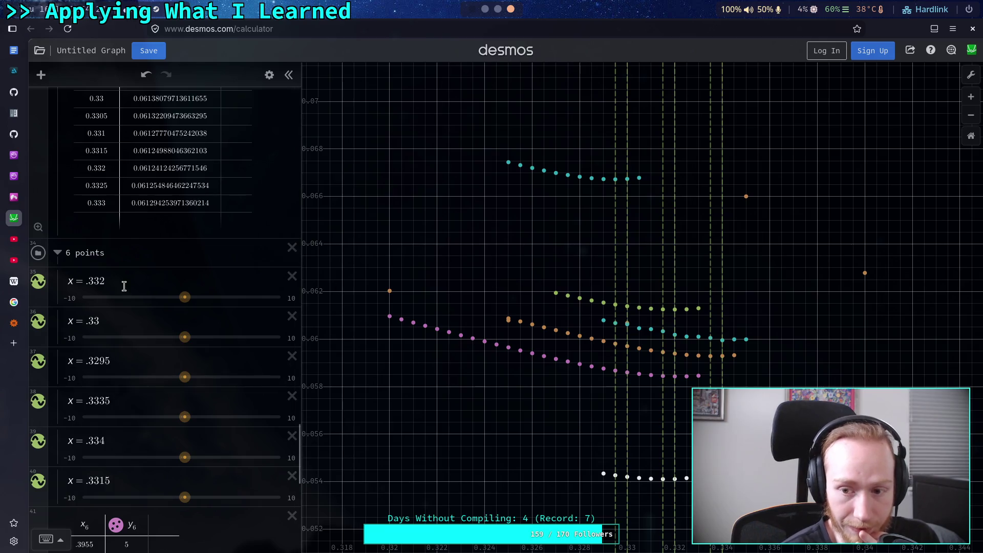
pyautogui.scroll(6, 126, 285)
pyautogui.scroll(15, 127, 280)
pyautogui.scroll(15, 127, 281)
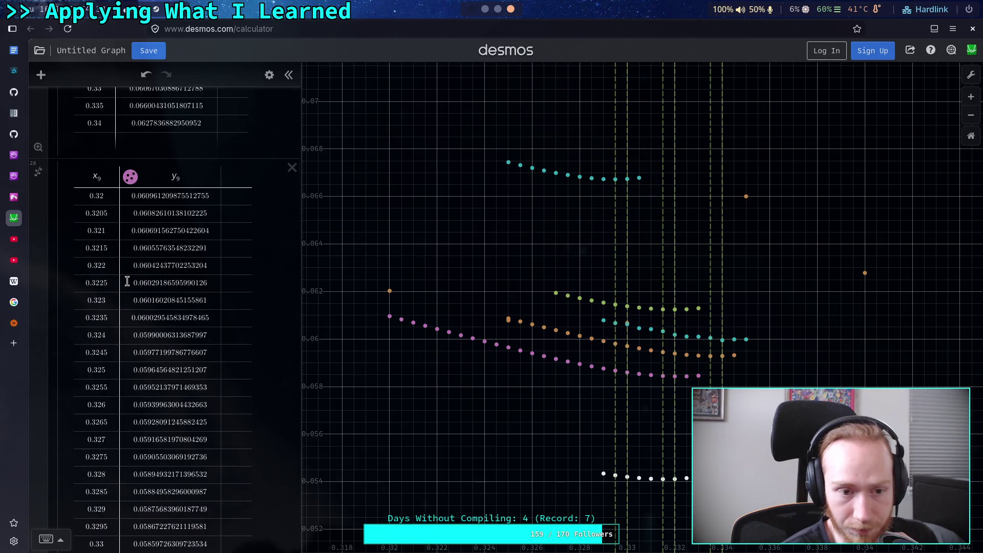
# Step: Toggle the 6 points series and the y8 points on and off to identify the coarse series
pyautogui.scroll(10, 127, 281)
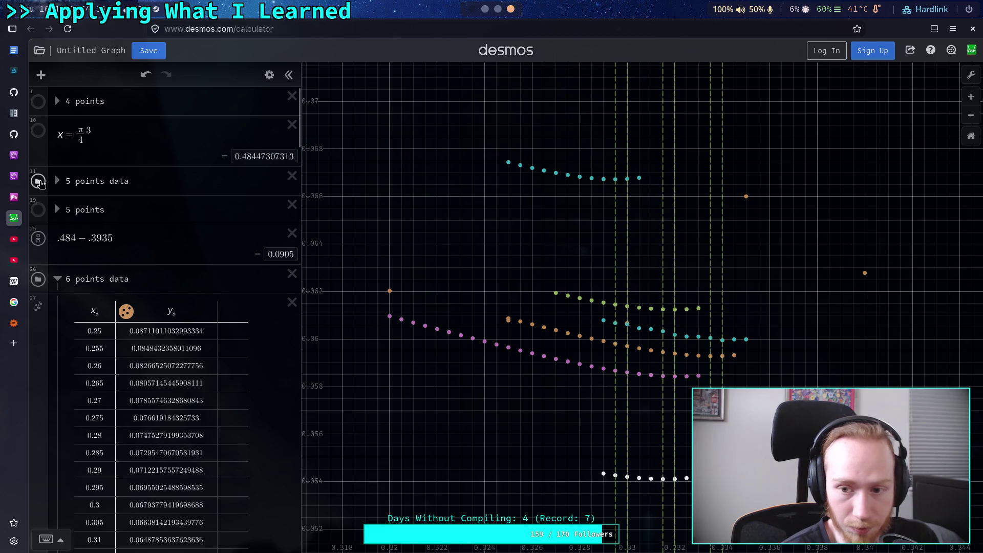
pyautogui.click(38, 278)
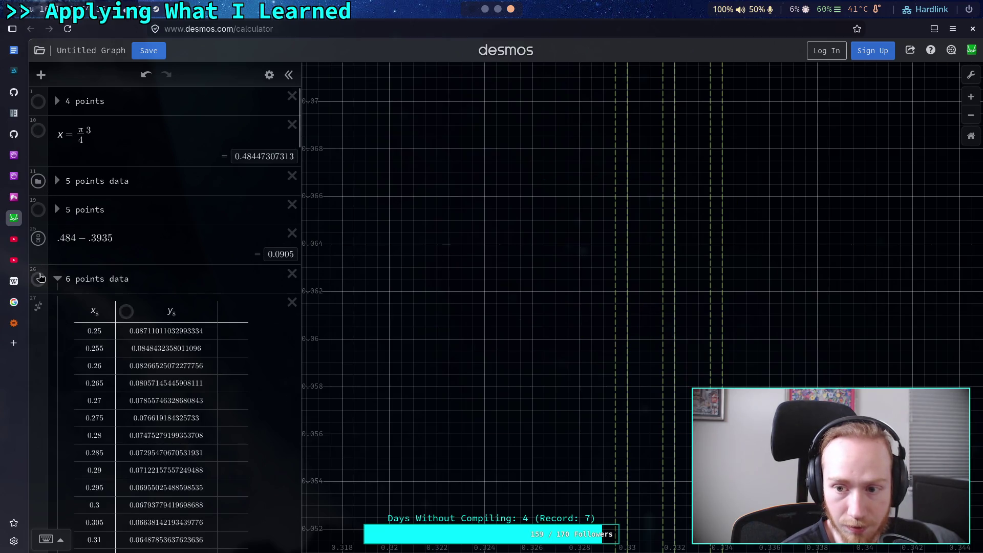
pyautogui.click(38, 278)
pyautogui.scroll(-2, 65, 263)
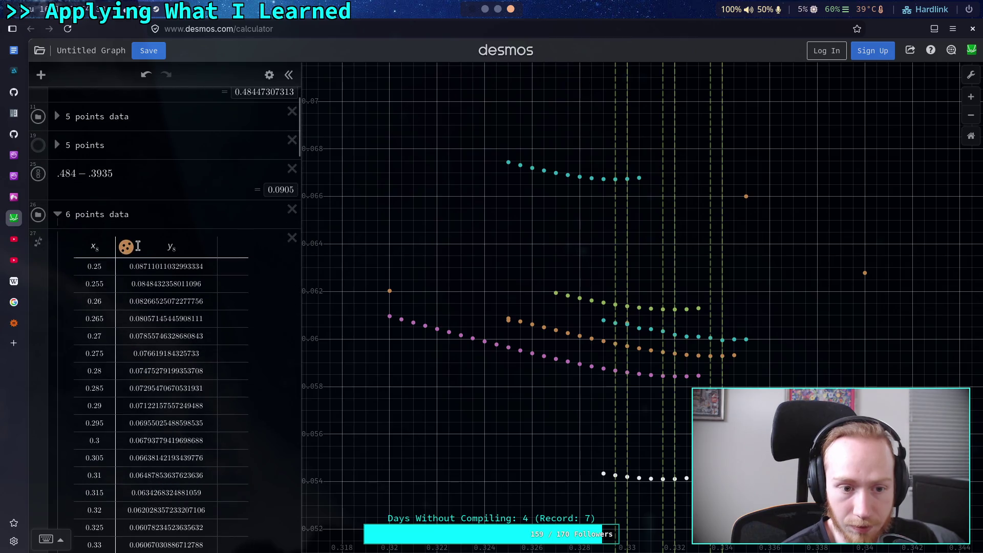
pyautogui.click(128, 249)
pyautogui.click(128, 249)
pyautogui.click(128, 250)
pyautogui.click(128, 250)
pyautogui.click(128, 250)
pyautogui.click(128, 250)
pyautogui.click(128, 249)
# Step: Delete the coarse x8/y8 error table for multipliers 0.25–0.34
pyautogui.scroll(-2, 235, 215)
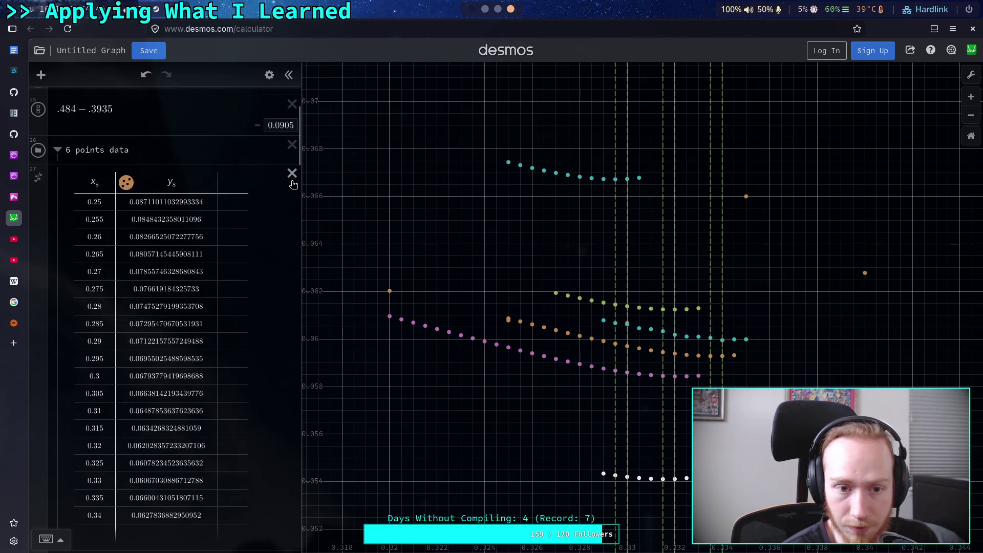
pyautogui.click(292, 174)
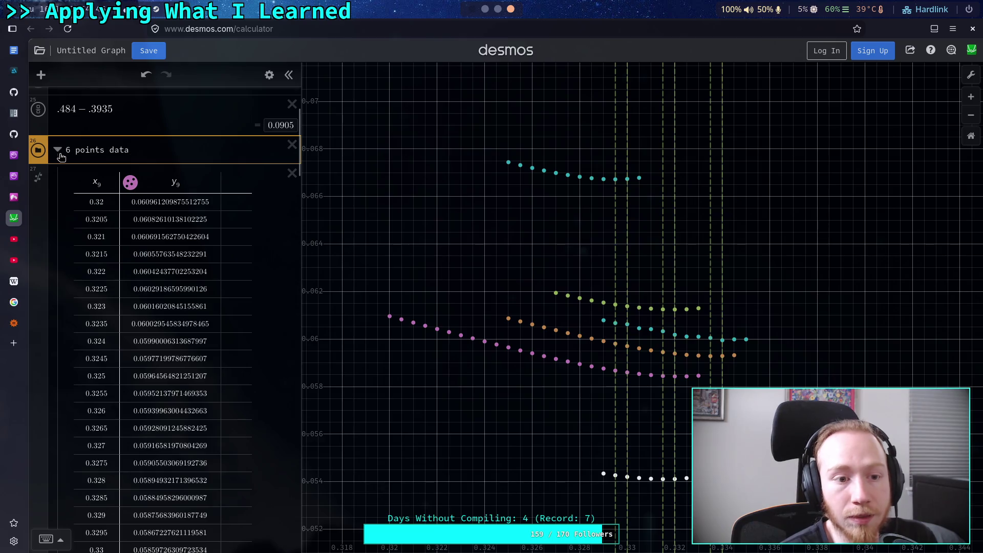
pyautogui.scroll(-10, 187, 303)
pyautogui.scroll(-15, 187, 302)
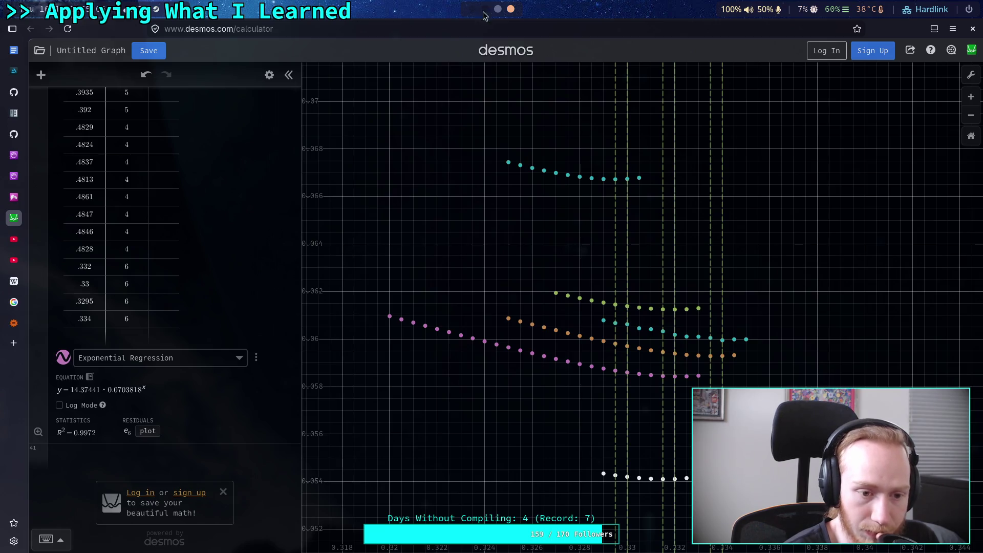
# Step: Glance at the Python output, then select the .3955 entry in the best-multiplier table
pyautogui.click(99, 337)
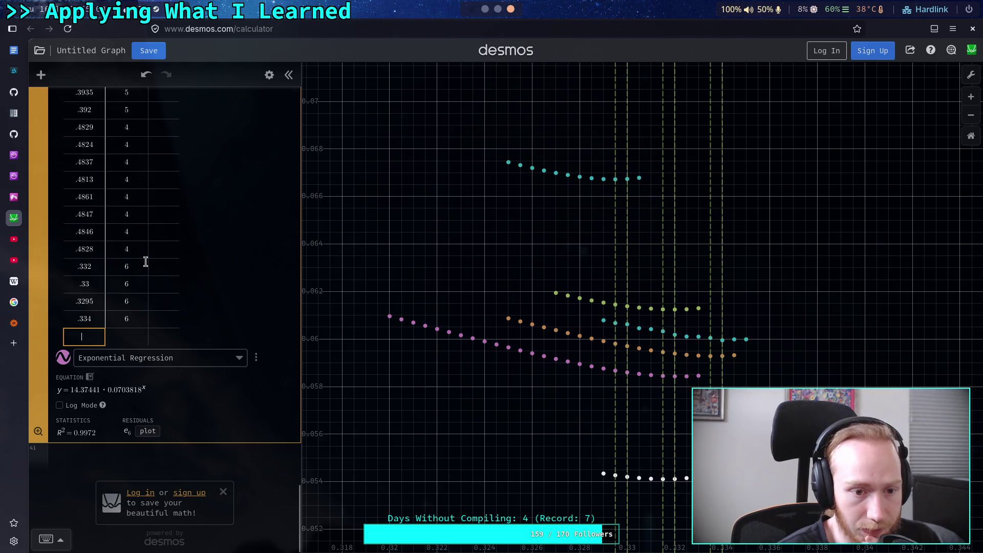
pyautogui.click(485, 10)
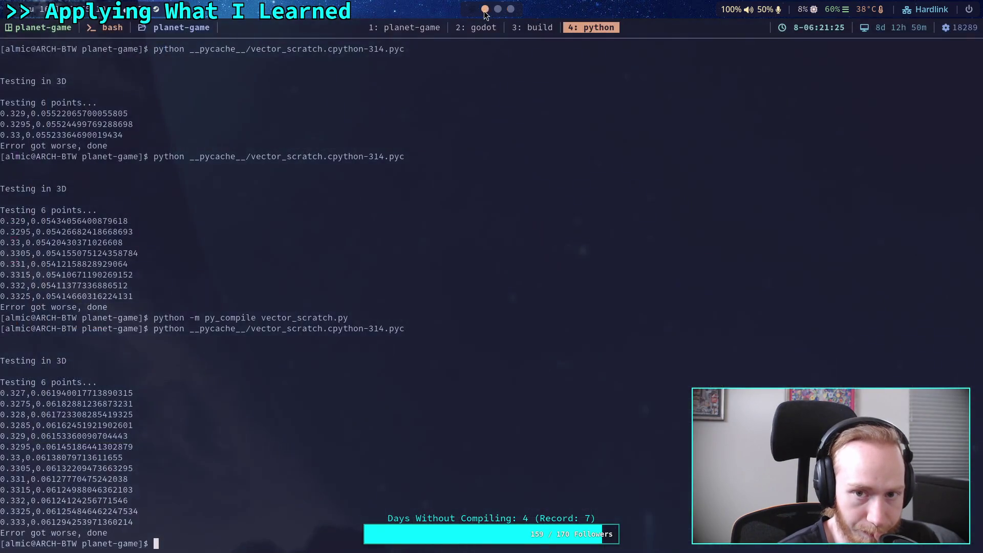
pyautogui.click(510, 9)
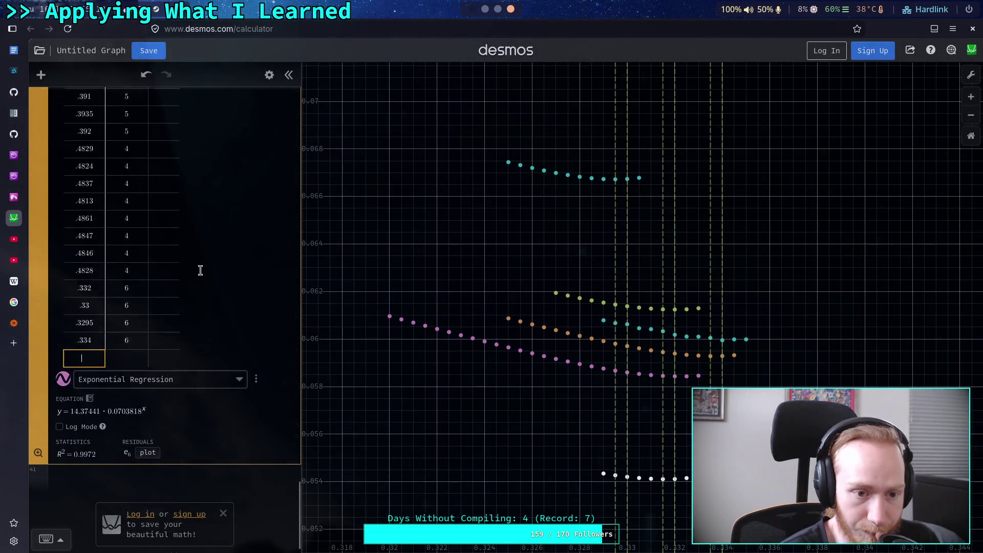
pyautogui.scroll(2, 201, 270)
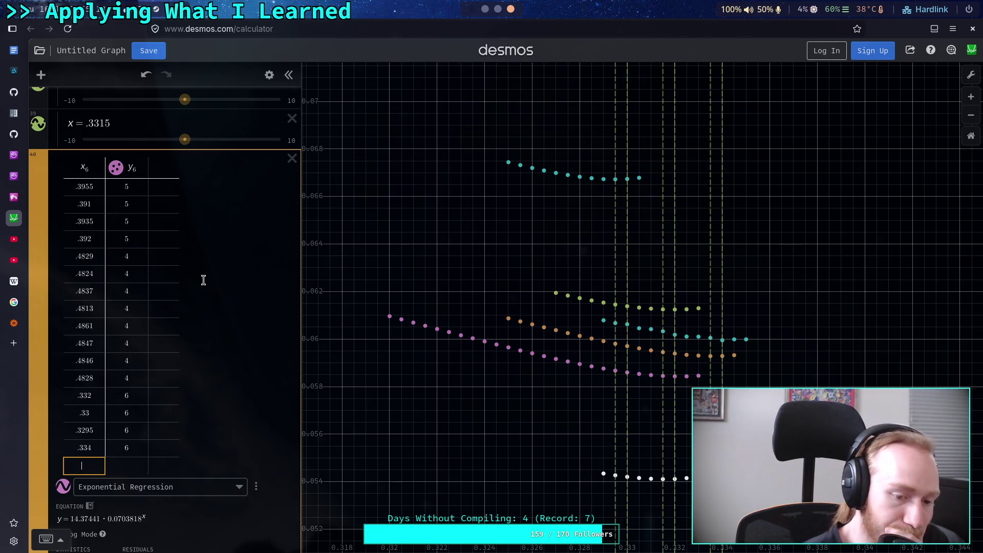
pyautogui.scroll(-1, 402, 350)
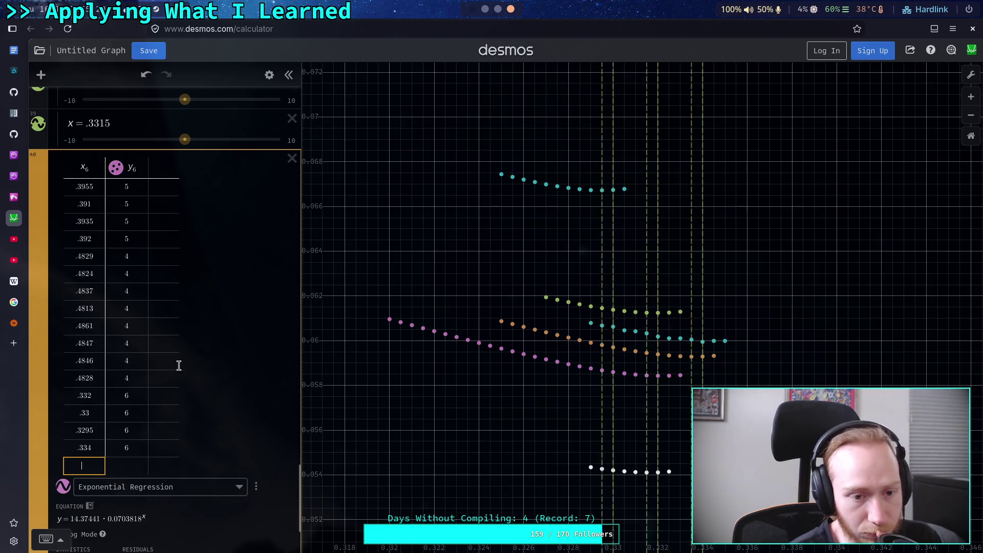
pyautogui.click(74, 189)
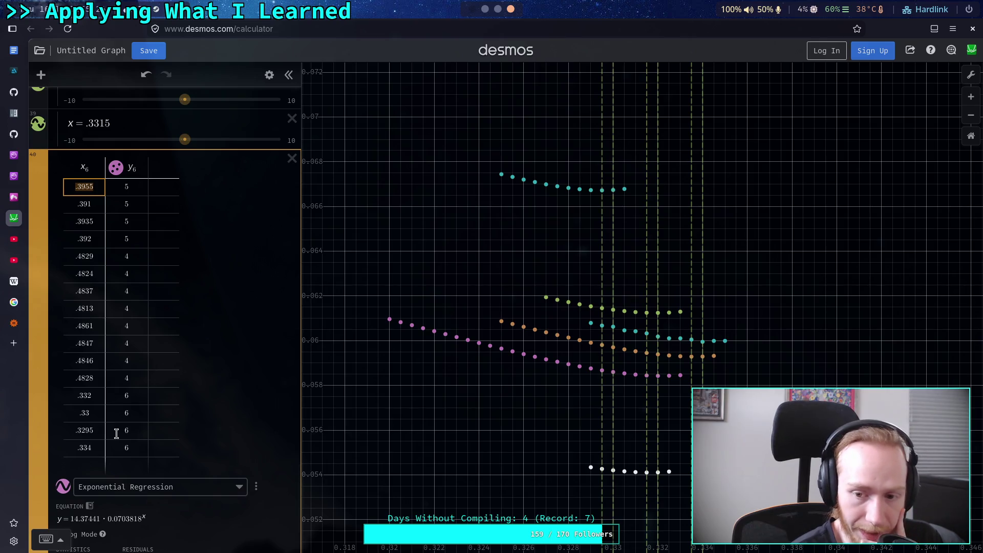
# Step: Label points at multipliers 0.332–0.3335 to compare errors, clear the labels, and show the terminal
pyautogui.click(671, 376)
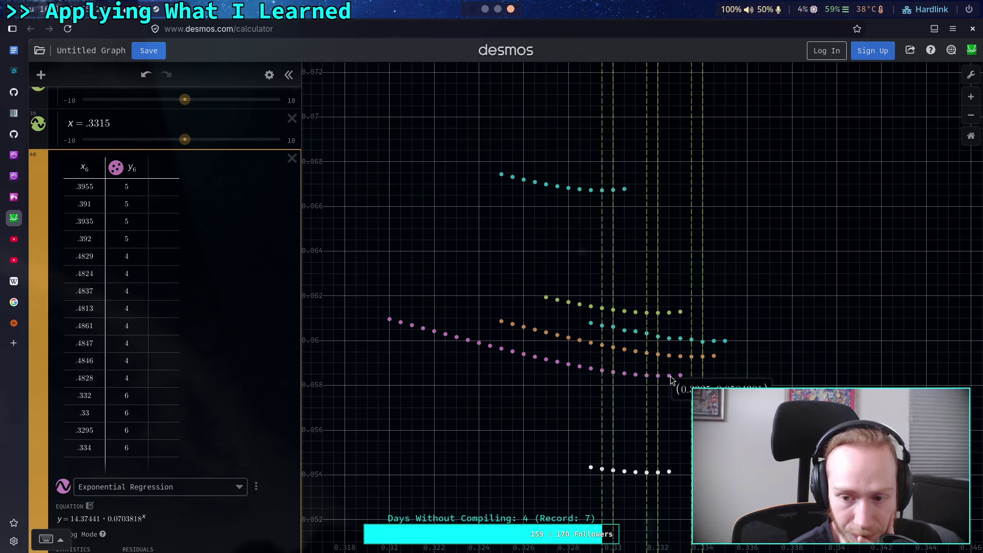
pyautogui.click(679, 357)
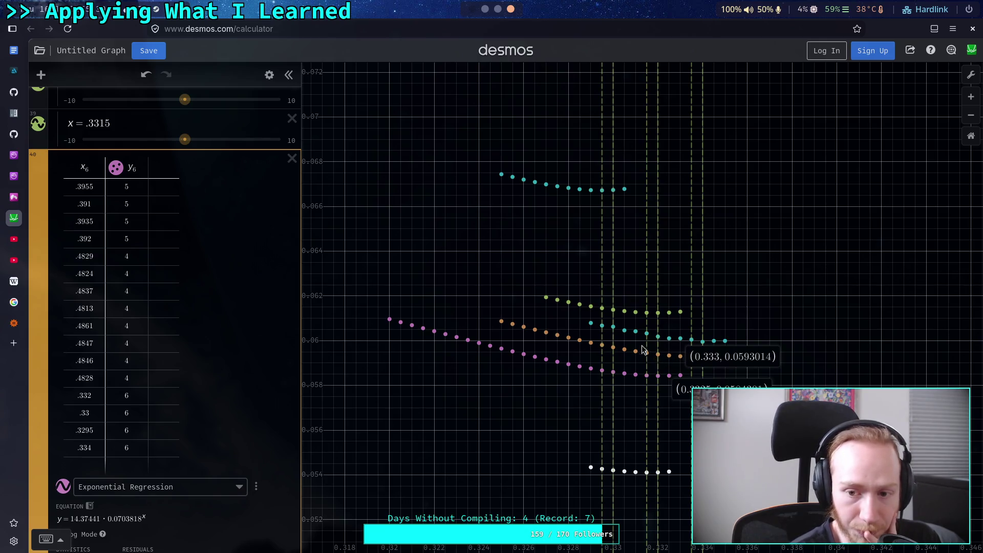
pyautogui.click(647, 297)
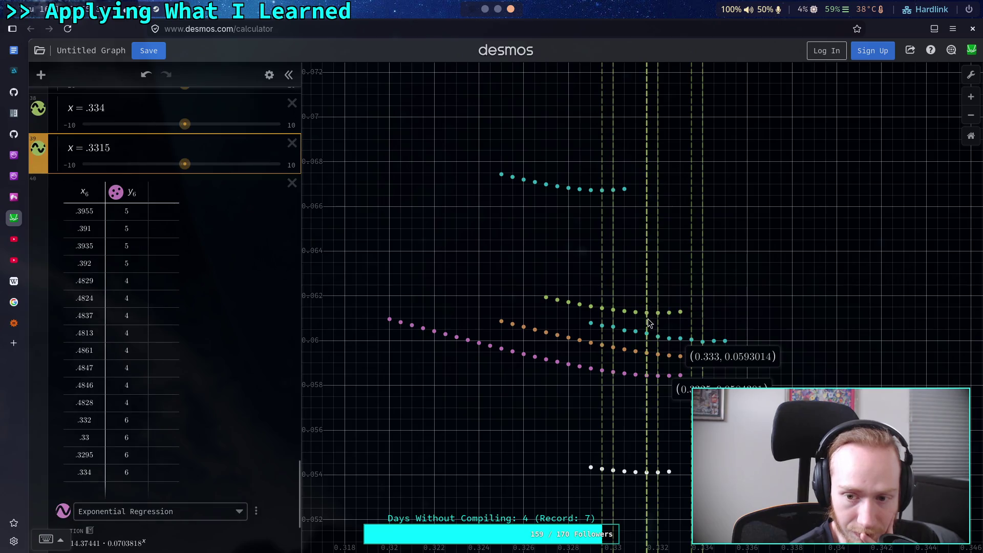
pyautogui.click(659, 338)
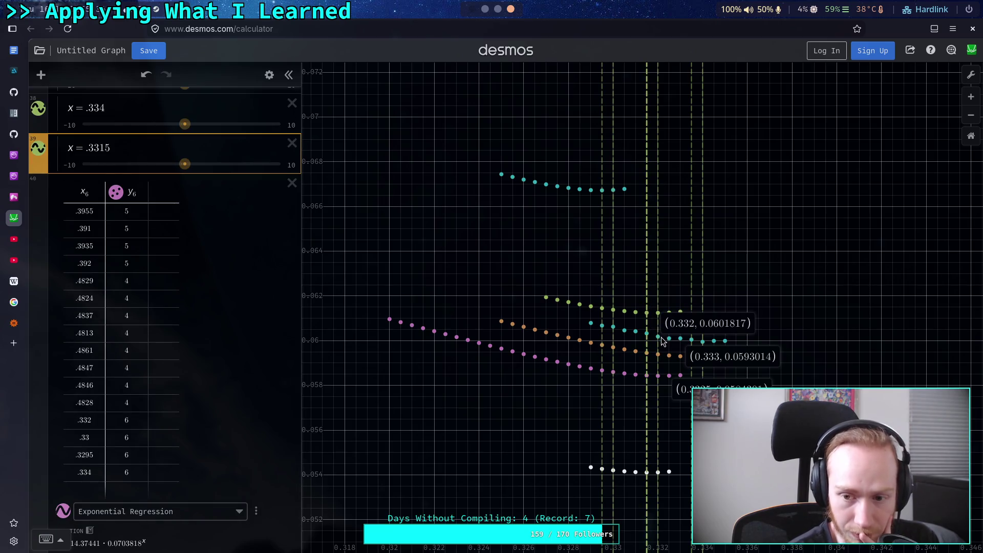
pyautogui.click(670, 339)
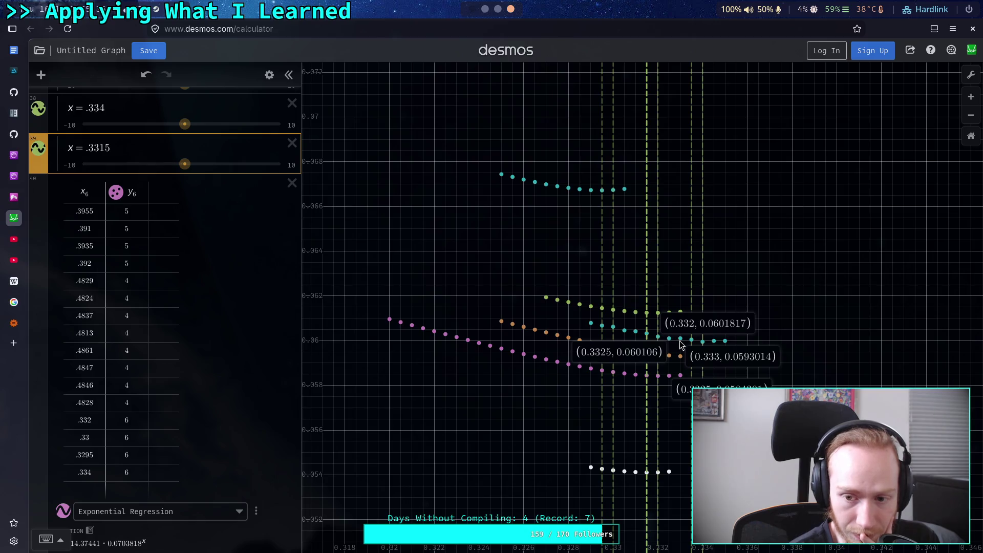
pyautogui.click(681, 342)
pyautogui.click(689, 340)
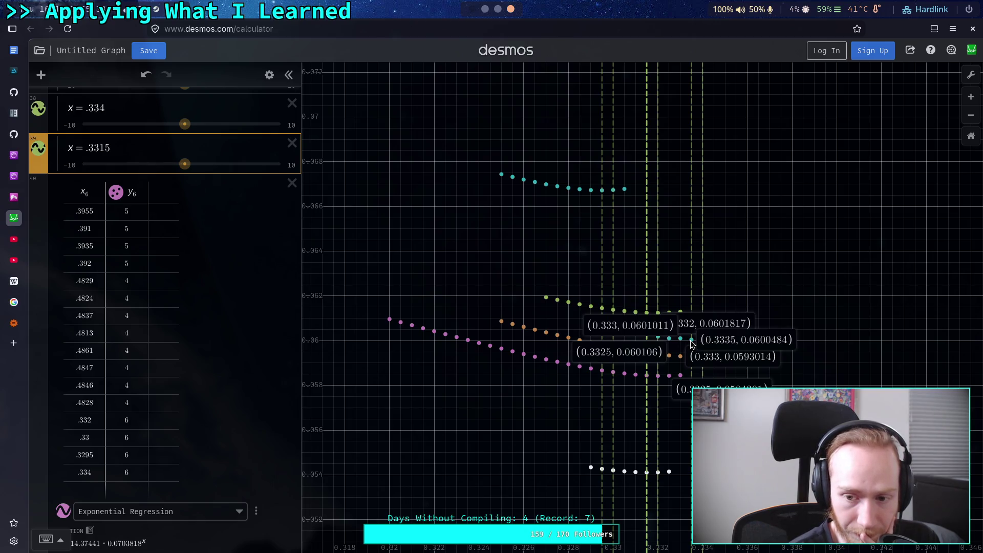
pyautogui.click(681, 281)
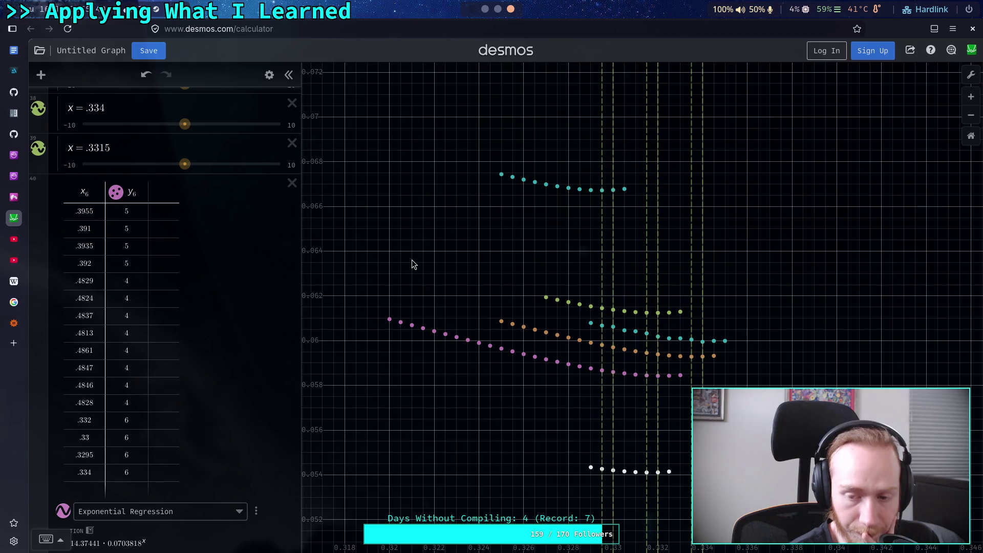
pyautogui.press('super+4')
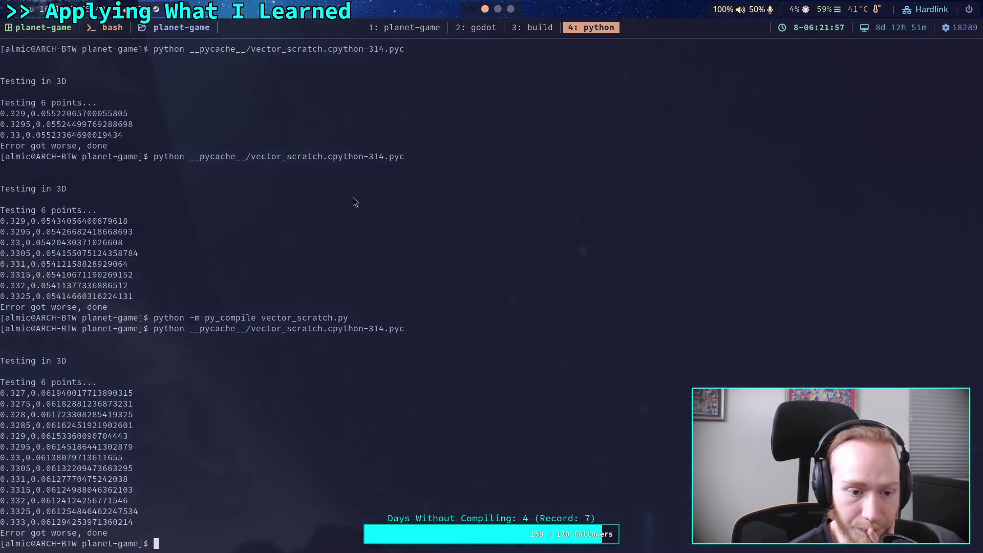
# Step: Edit the drange step in vector_scratch.py from 0.0005 to 0.0001, then return to Desmos
pyautogui.click(438, 31)
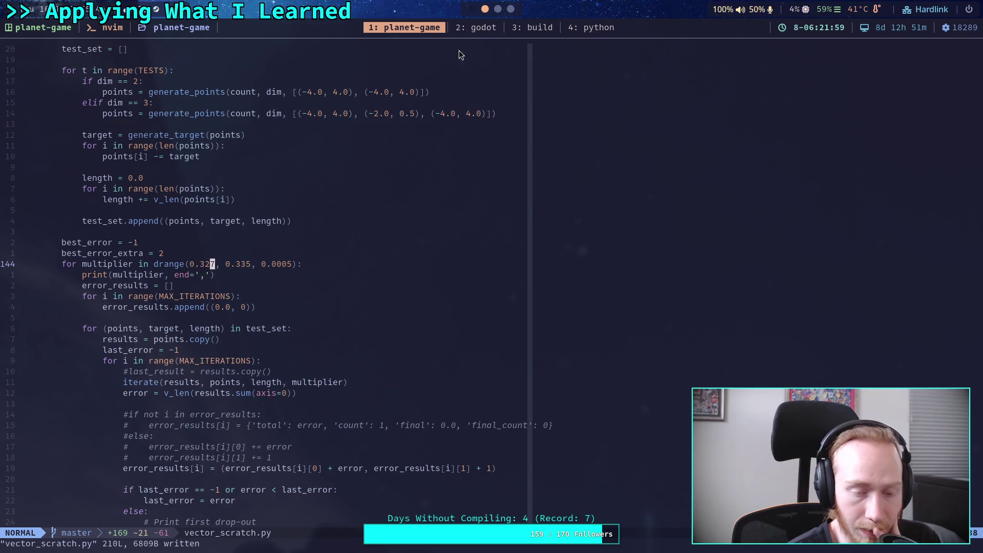
pyautogui.click(289, 266)
pyautogui.press('a')
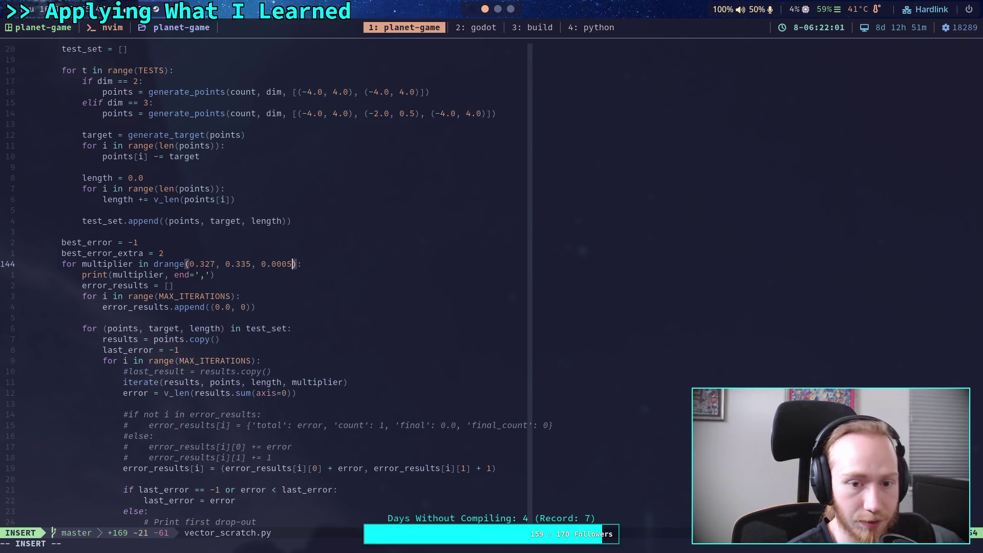
pyautogui.press('BackSpace')
pyautogui.write('2')
pyautogui.press('BackSpace')
pyautogui.write('1')
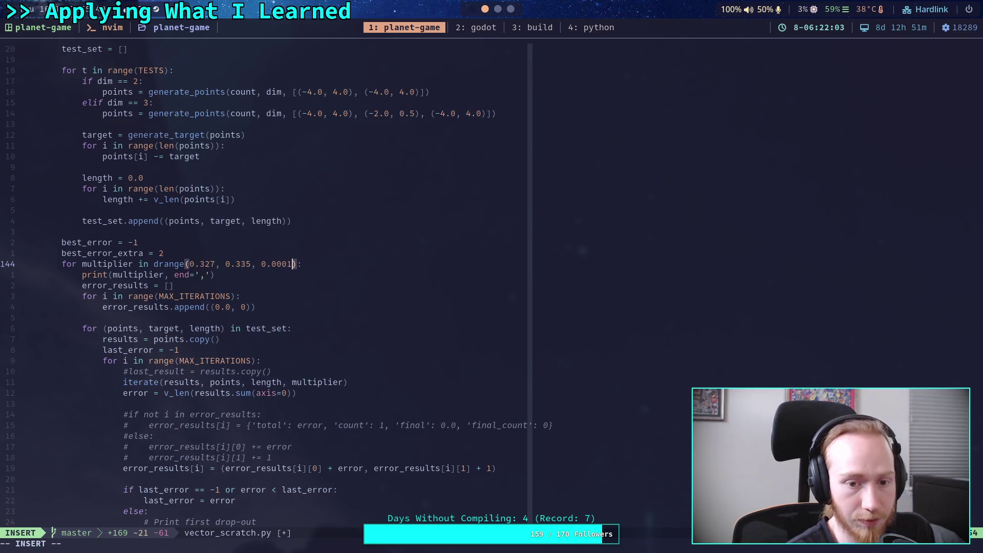
pyautogui.click(214, 267)
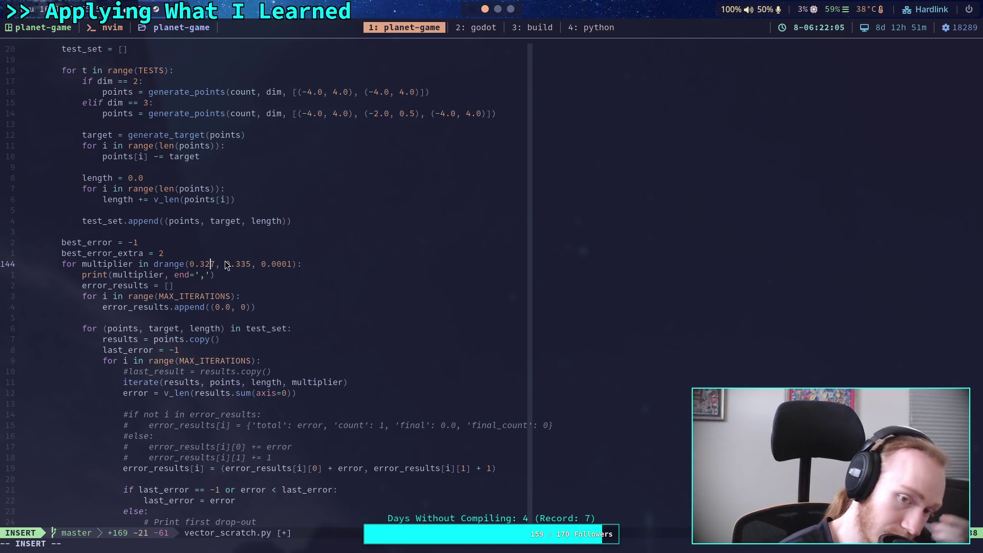
pyautogui.click(512, 9)
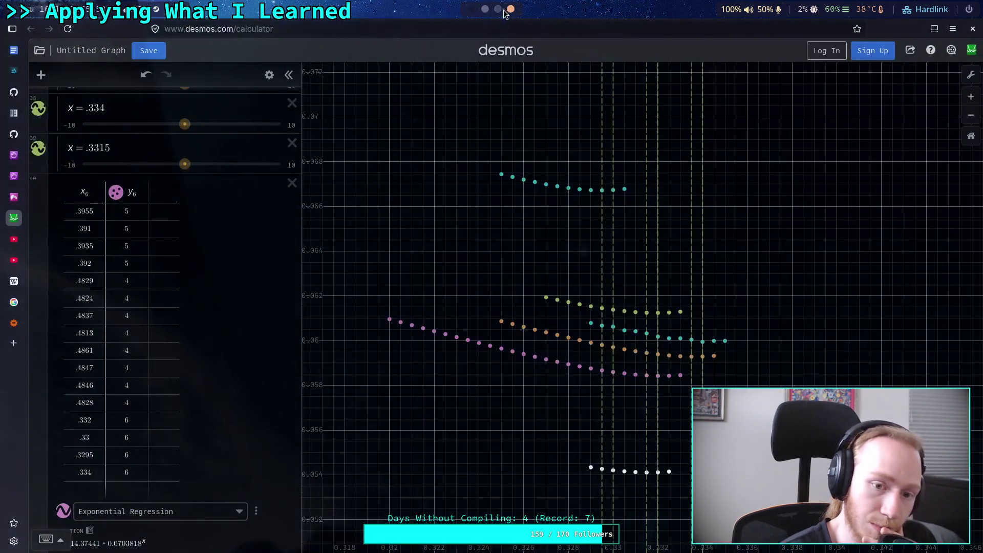
# Step: Zoom in to read the teal point's error 0.0667696 at 0.3285, then return to Neovim
pyautogui.scroll(2, 558, 320)
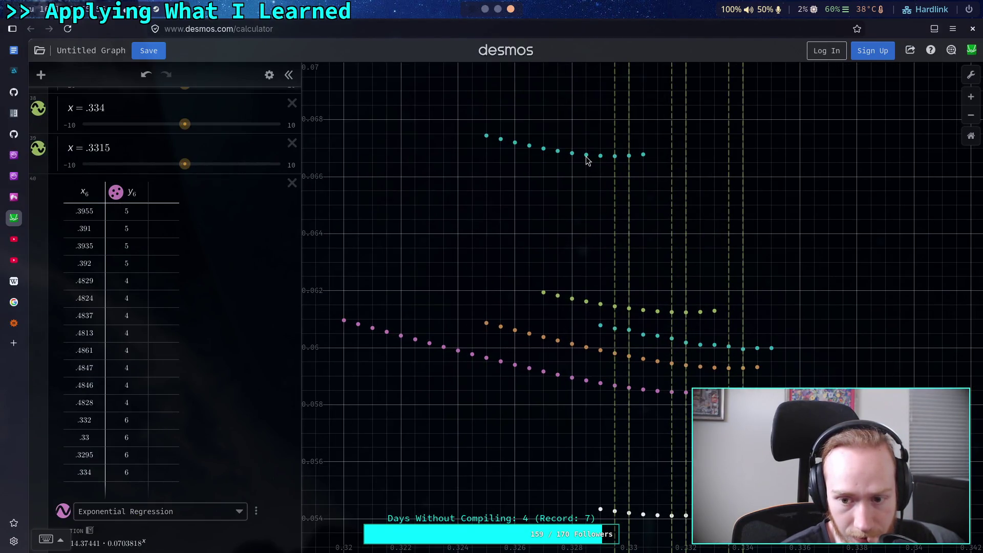
pyautogui.moveTo(589, 160)
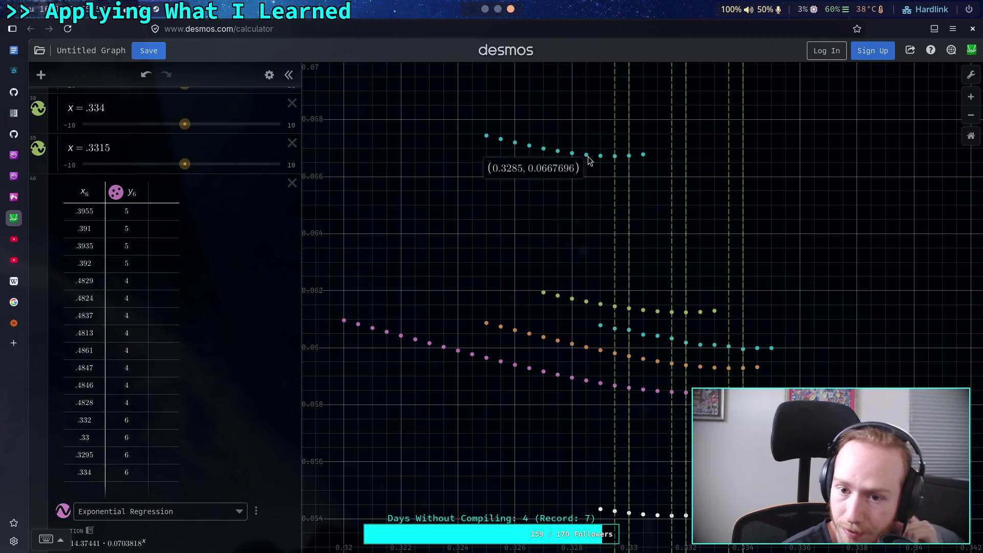
pyautogui.click(484, 9)
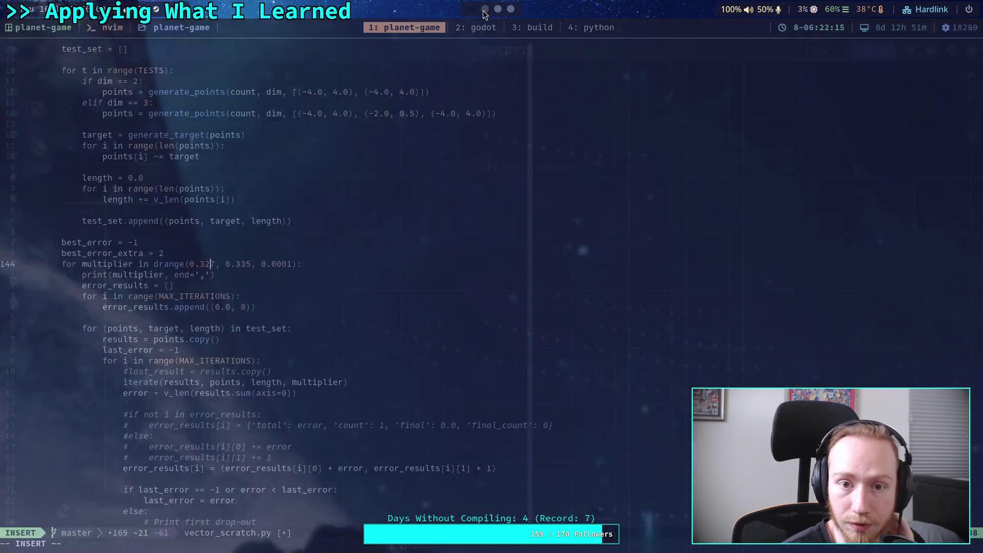
# Step: Change the sweep start to 0.3285 and save vector_scratch.py with :w
pyautogui.press('Right')
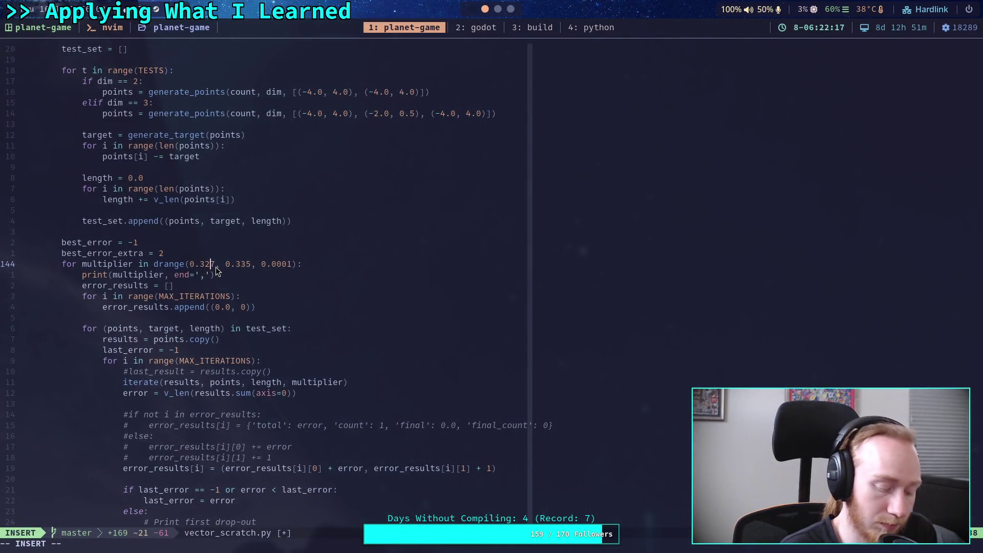
pyautogui.write('5')
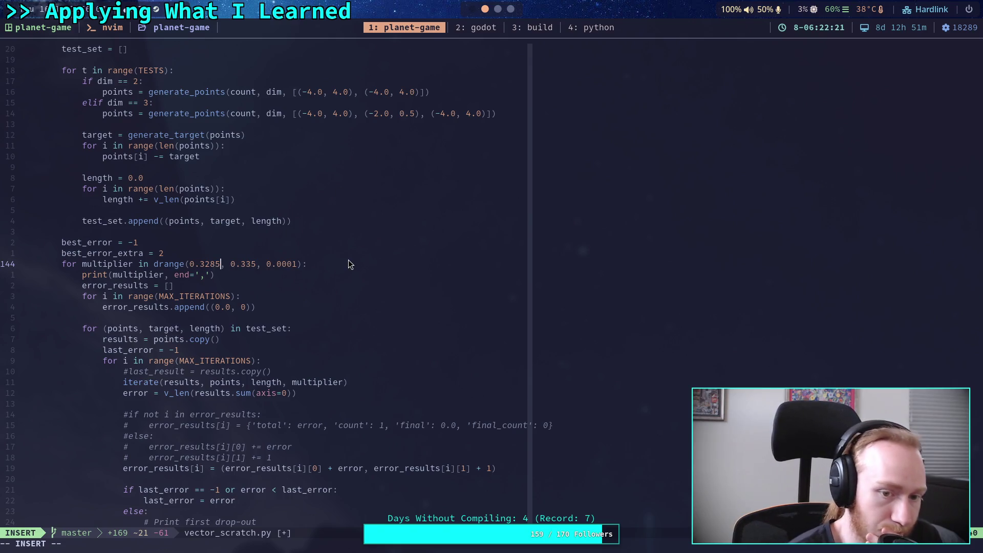
pyautogui.click(342, 271)
pyautogui.press('Escape')
pyautogui.write(':w')
pyautogui.press('Return')
# Step: Recompile and rerun the 6-point test in tmux window 4, then bring Desmos back
pyautogui.click(603, 30)
pyautogui.press('Up')
pyautogui.press('Up')
pyautogui.press('Return')
pyautogui.press('Up')
pyautogui.press('Up')
pyautogui.press('Return')
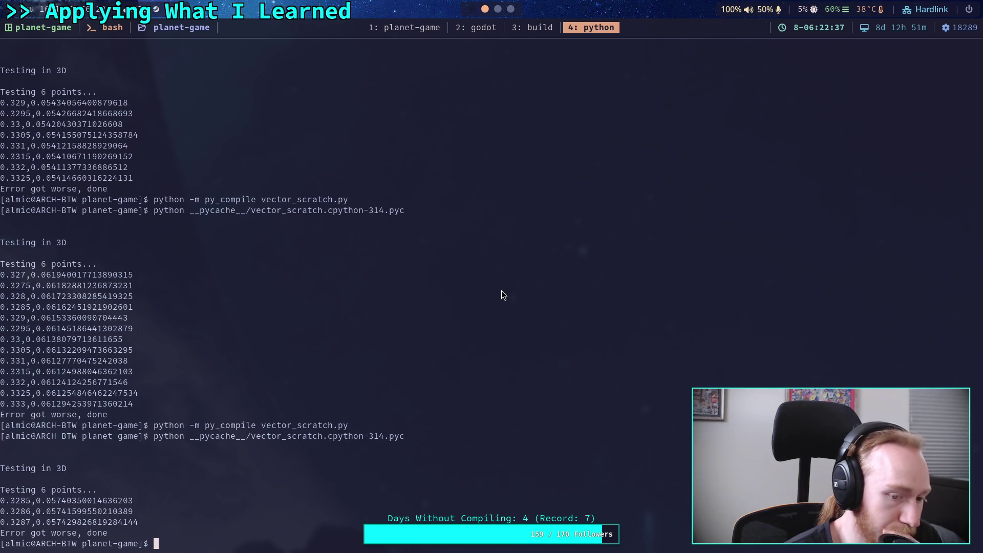
pyautogui.click(512, 10)
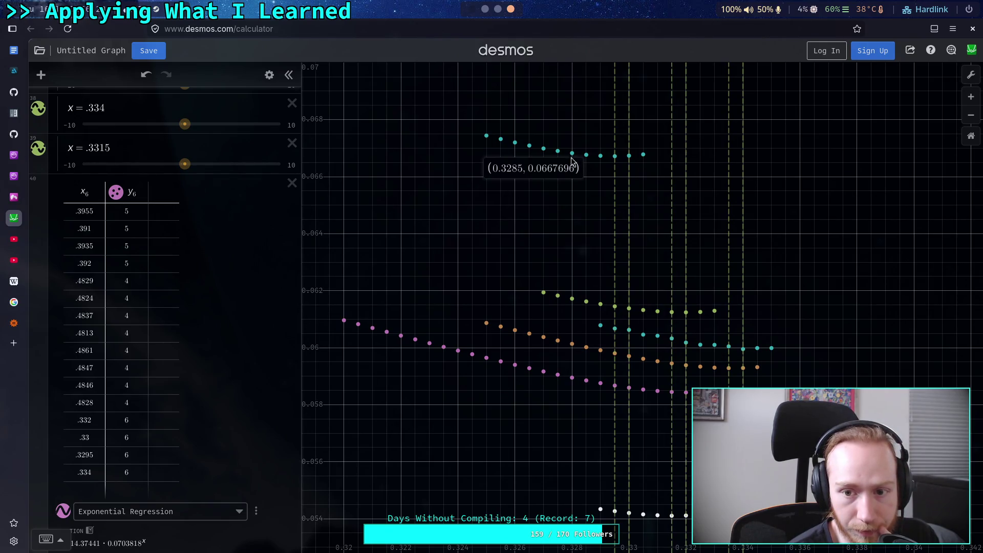
# Step: Label the teal point at 0.328 with error 0.066827, then go back to the Neovim code window
pyautogui.click(586, 156)
pyautogui.moveTo(588, 161)
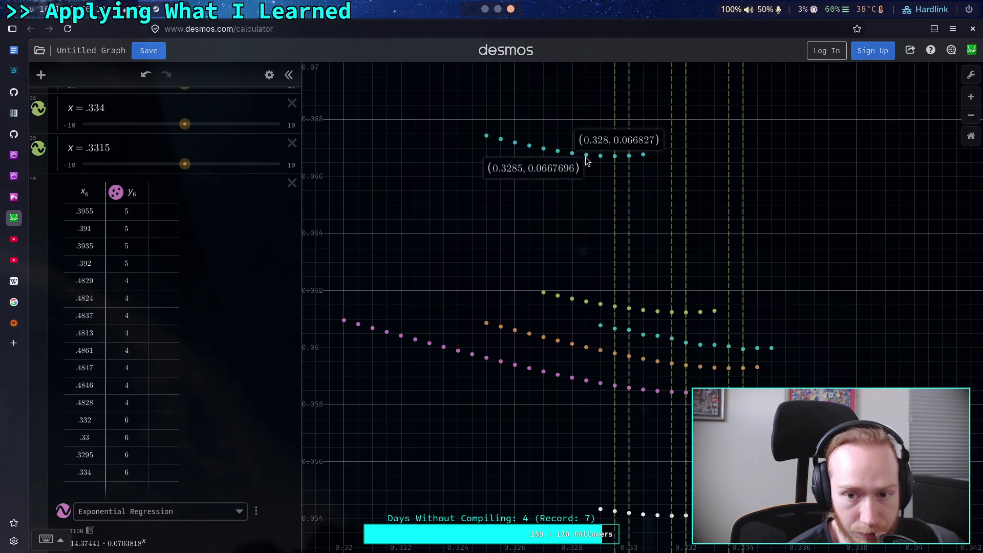
pyautogui.press('super+1')
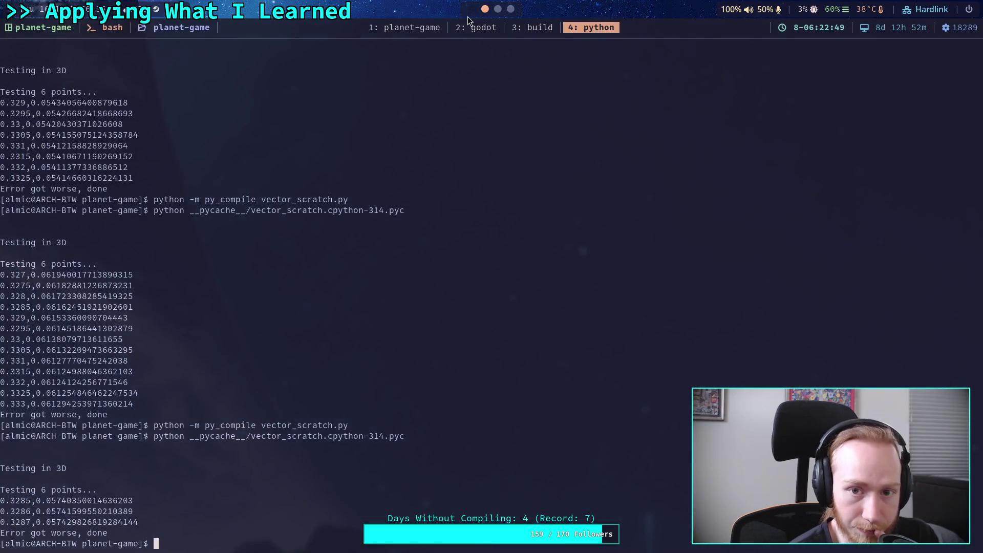
pyautogui.hotkey('ctrl', 'b')
pyautogui.press('1')
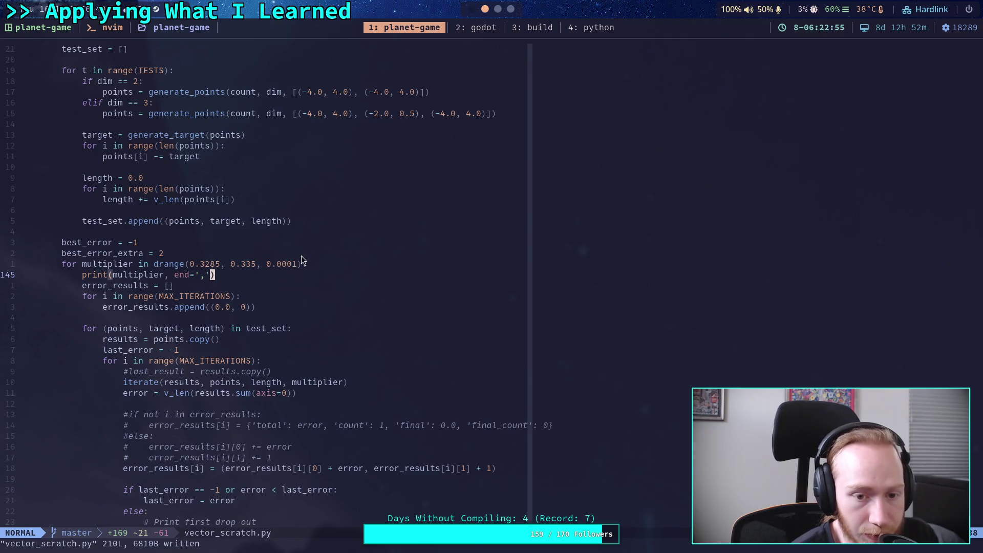
pyautogui.click(514, 8)
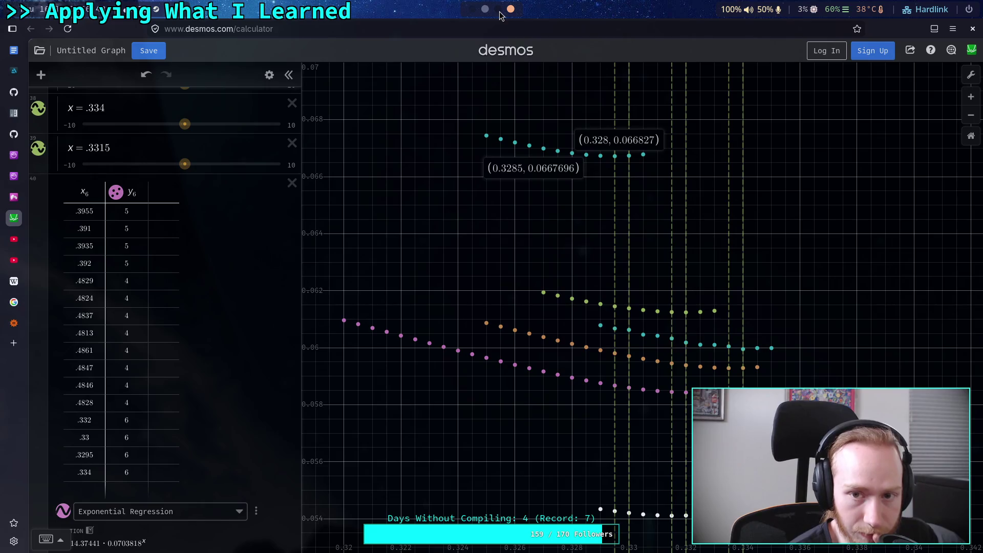
pyautogui.click(485, 9)
pyautogui.click(498, 9)
pyautogui.click(484, 8)
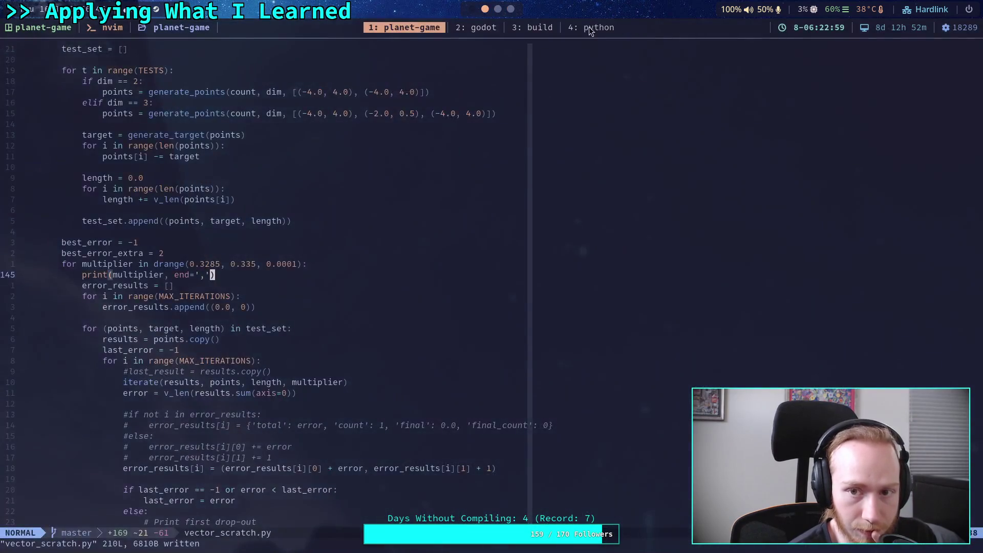
# Step: Trim the sweep start from 0.3285 to 0.328, save, and rerun the test
pyautogui.click(587, 28)
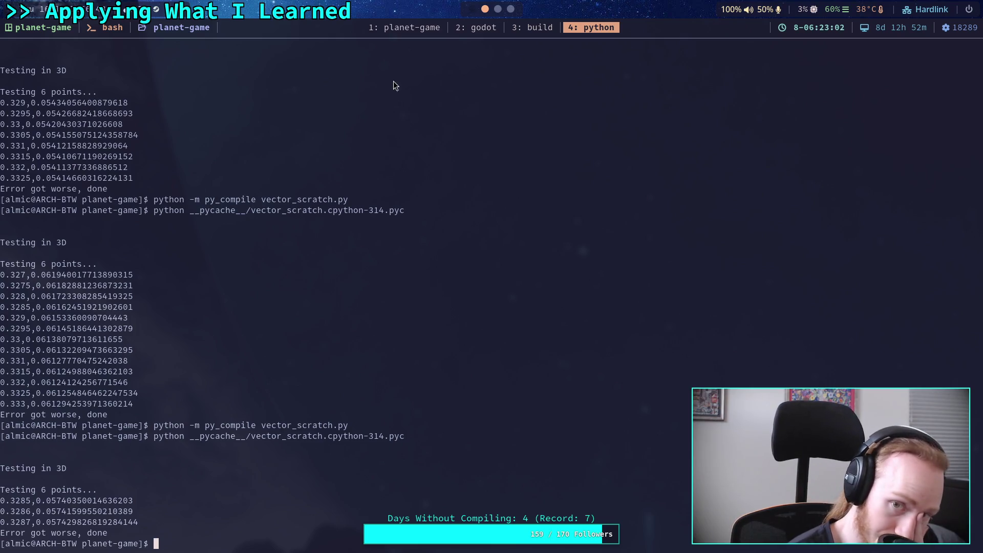
pyautogui.click(404, 27)
pyautogui.click(218, 264)
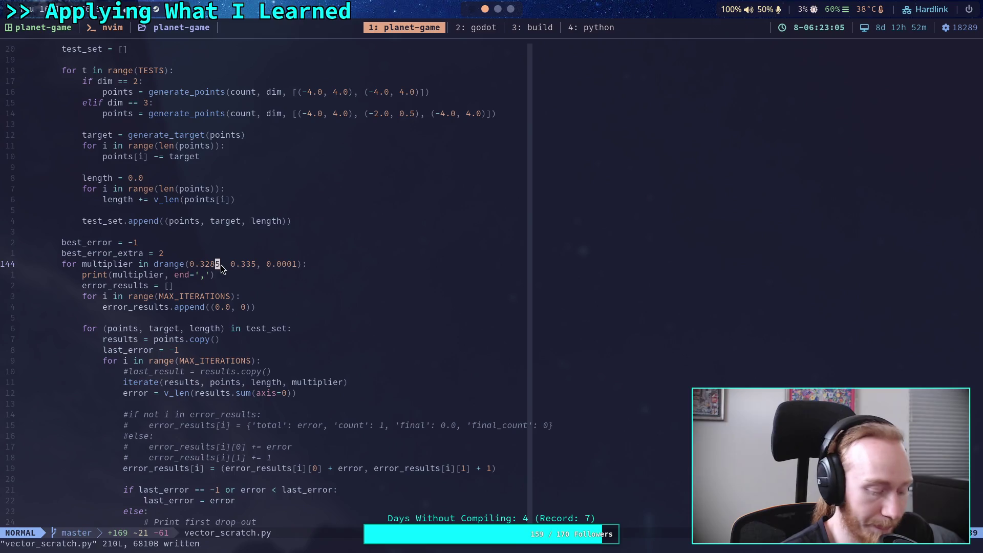
pyautogui.press('a')
pyautogui.press('BackSpace')
pyautogui.press('Escape')
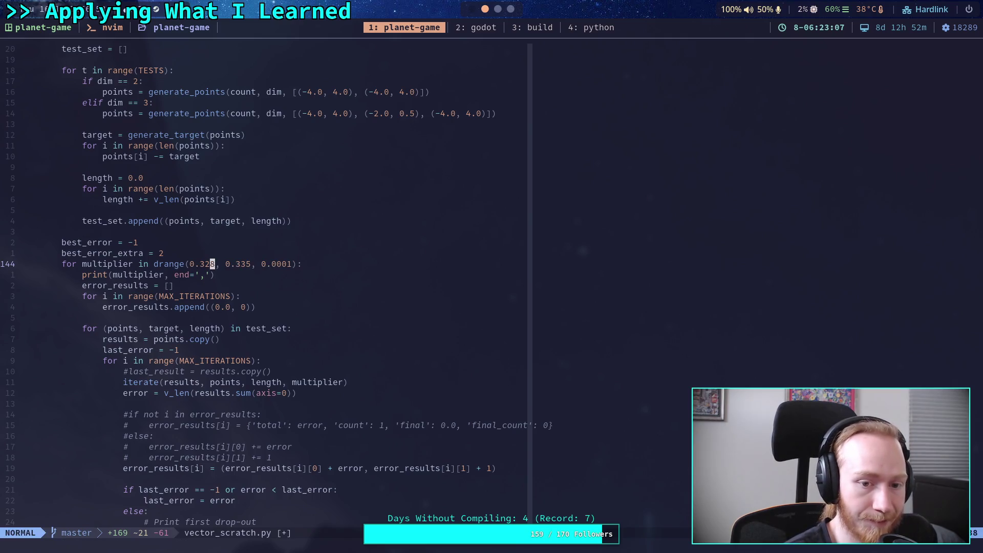
pyautogui.write(':w')
pyautogui.press('Return')
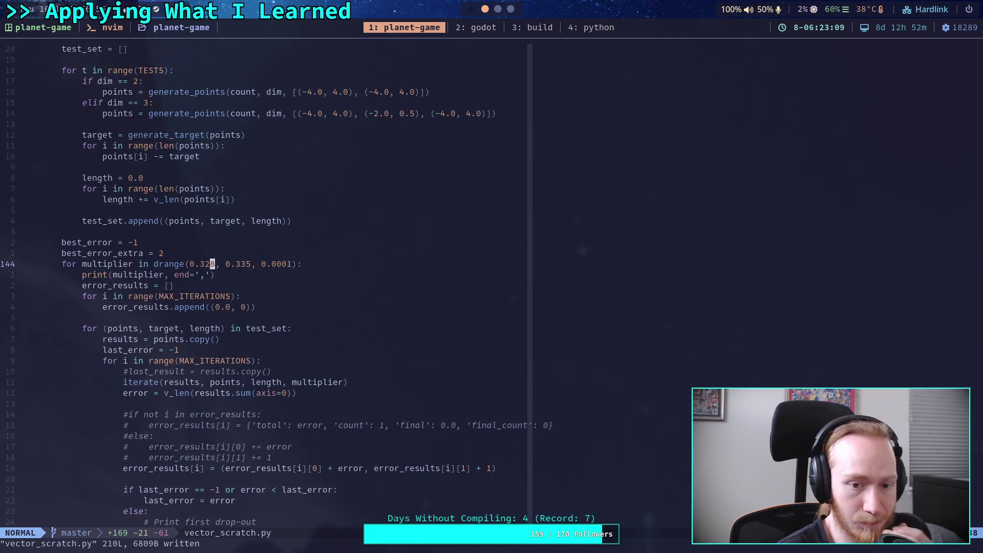
pyautogui.click(593, 29)
pyautogui.press('Up')
pyautogui.press('Return')
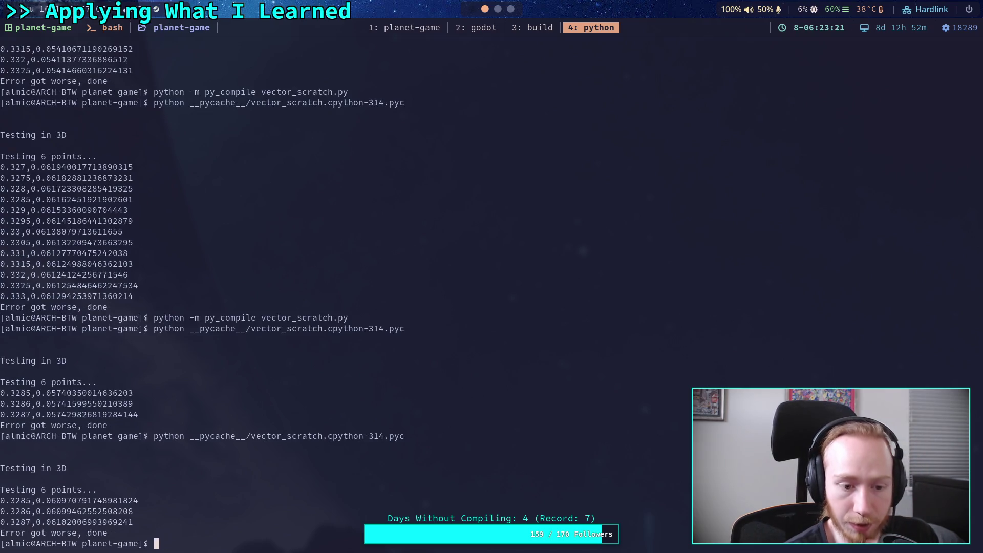
# Step: Change the sweep start from 0.328 to 0.327, save, and rerun the test
pyautogui.click(385, 28)
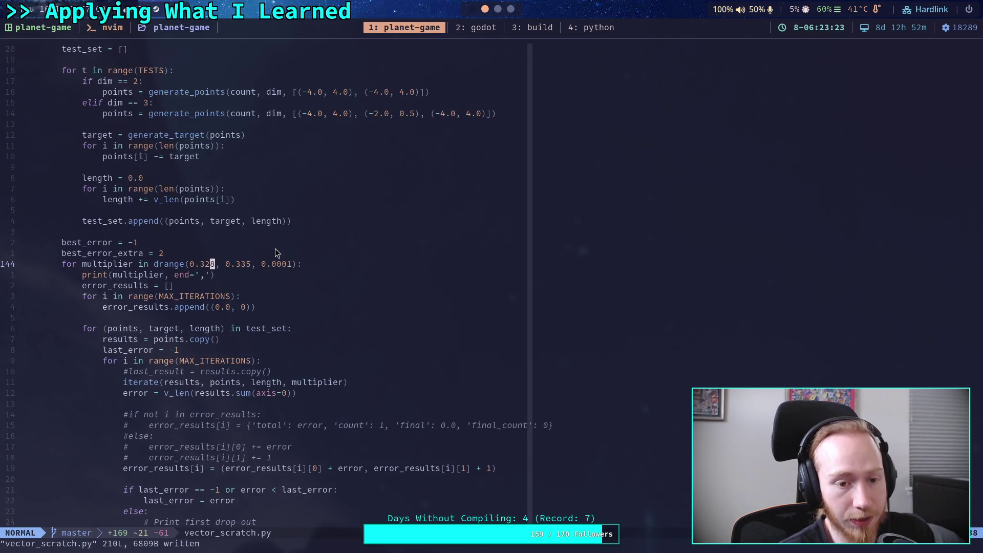
pyautogui.press('a')
pyautogui.press('BackSpace')
pyautogui.write('7')
pyautogui.press('Escape')
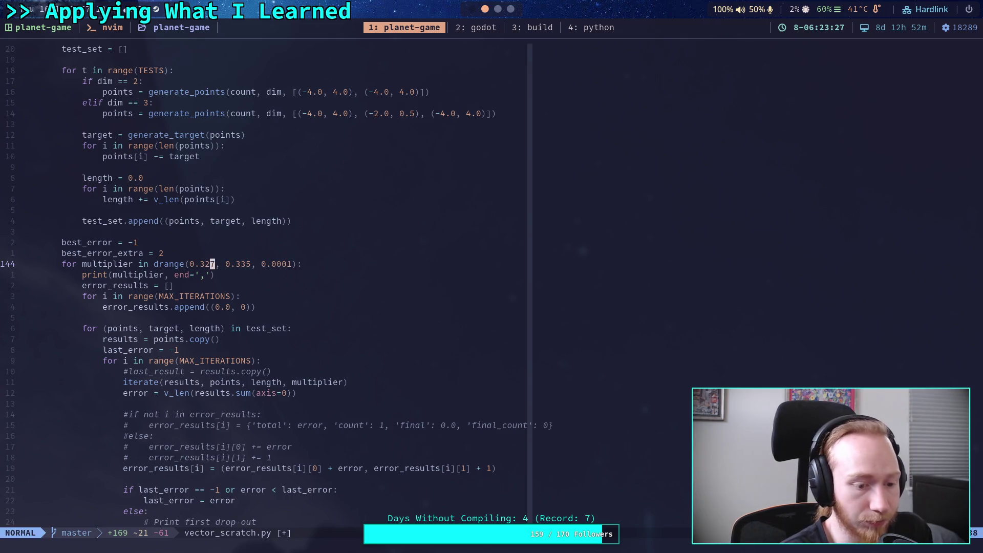
pyautogui.write(':w')
pyautogui.press('Return')
pyautogui.click(600, 29)
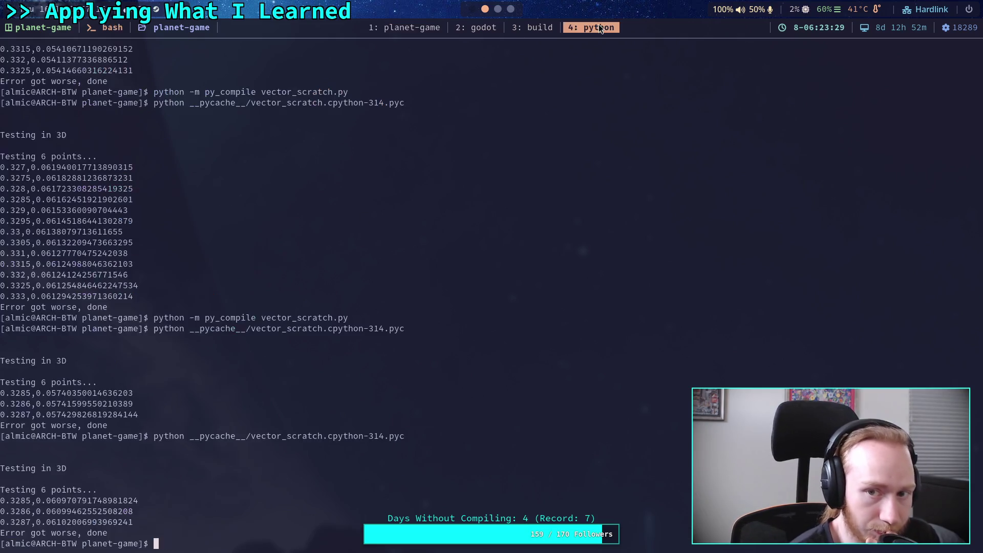
pyautogui.press('Up')
pyautogui.press('Return')
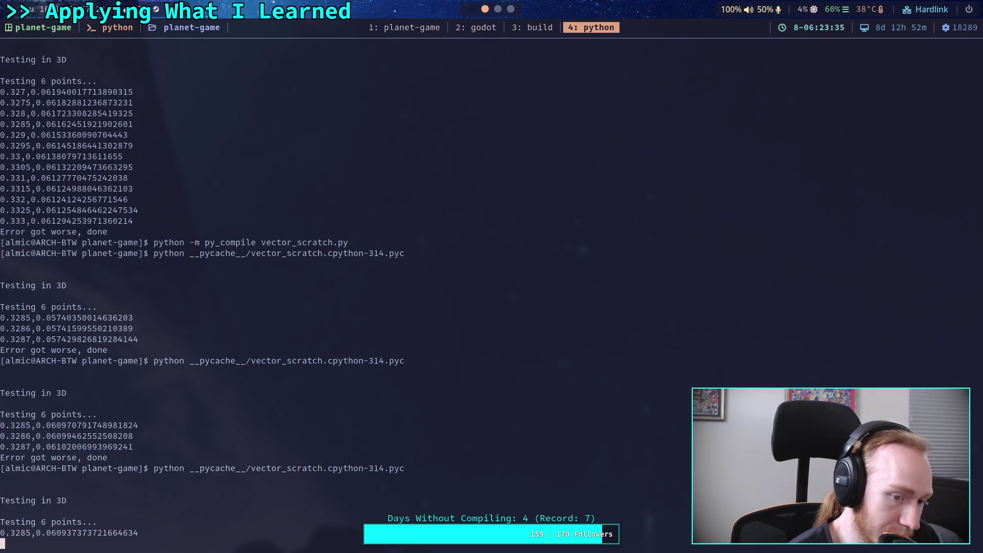
# Step: Stop the stale run, recompile, and set the sweep start to 0.328 in the script
pyautogui.hotkey('ctrl', 'c')
pyautogui.hotkey('ctrl', 'c')
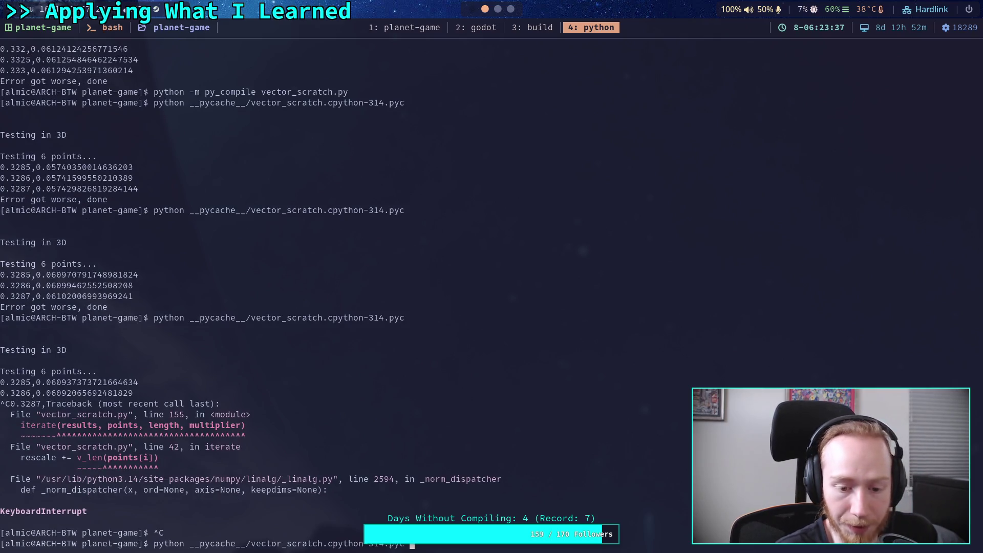
pyautogui.press('Up')
pyautogui.press('Up')
pyautogui.press('Return')
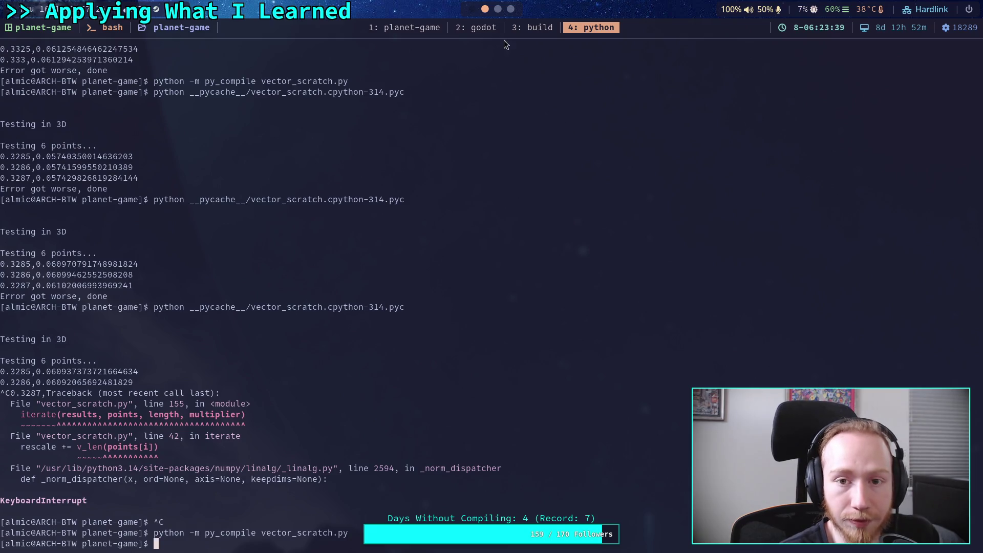
pyautogui.click(469, 28)
pyautogui.click(415, 28)
pyautogui.write('s8')
pyautogui.press('Escape')
pyautogui.write(':w')
pyautogui.press('Return')
# Step: Recompile the saved script and rerun the 6-point test from 0.328 in 0.0001 steps
pyautogui.click(591, 28)
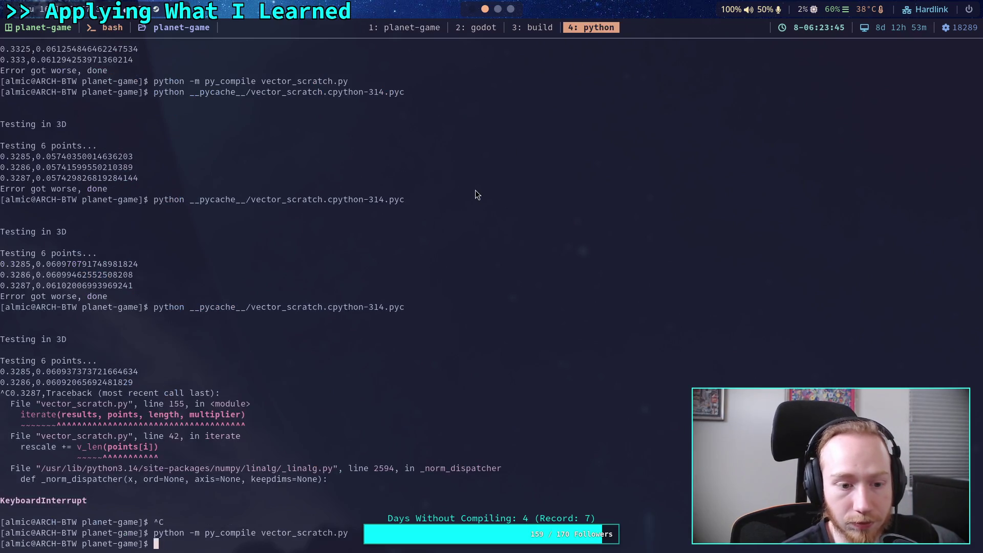
pyautogui.press('Up')
pyautogui.press('Up')
pyautogui.press('Return')
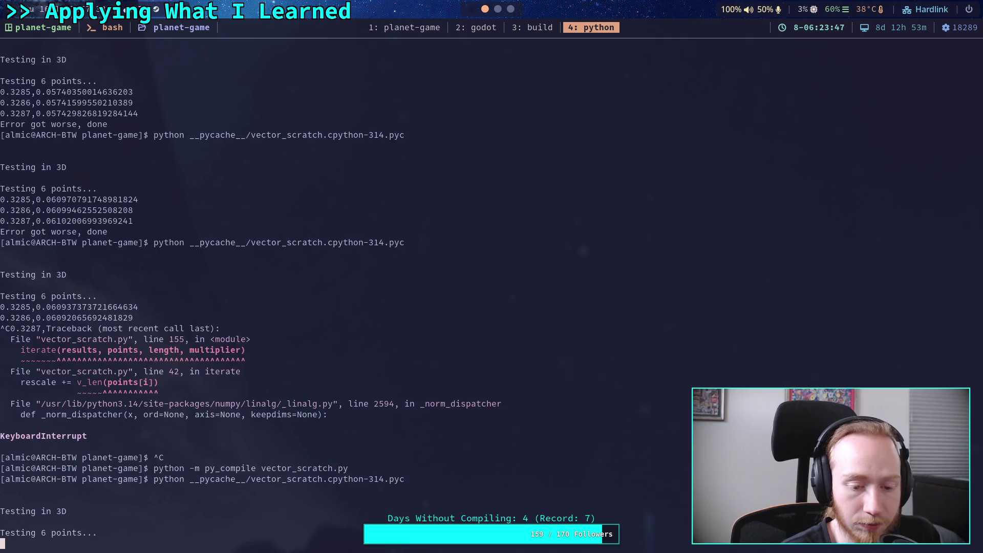
pyautogui.hotkey('ctrl', 'c')
pyautogui.hotkey('ctrl', 'c')
pyautogui.press('Up')
pyautogui.press('Up')
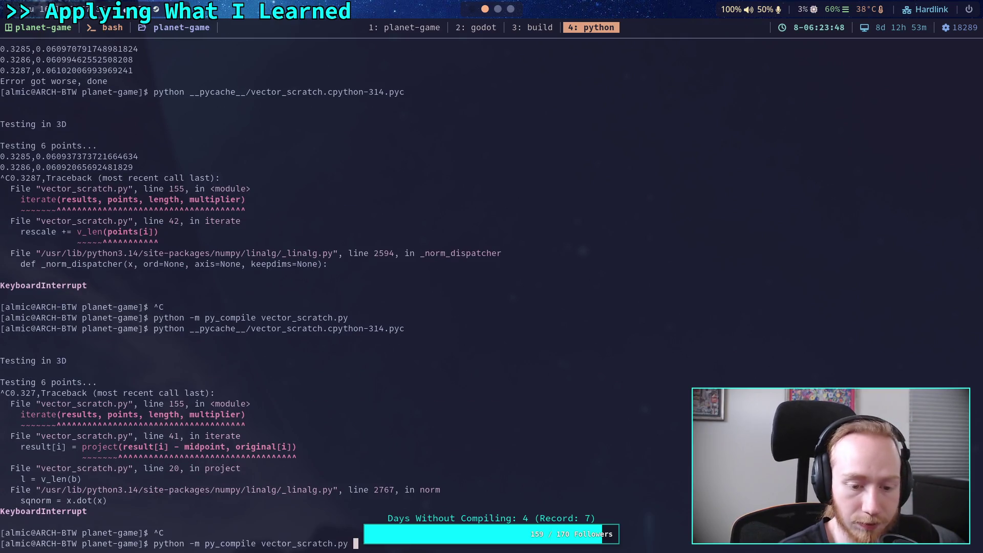
pyautogui.press('Return')
pyautogui.press('Up')
pyautogui.press('Up')
pyautogui.press('Return')
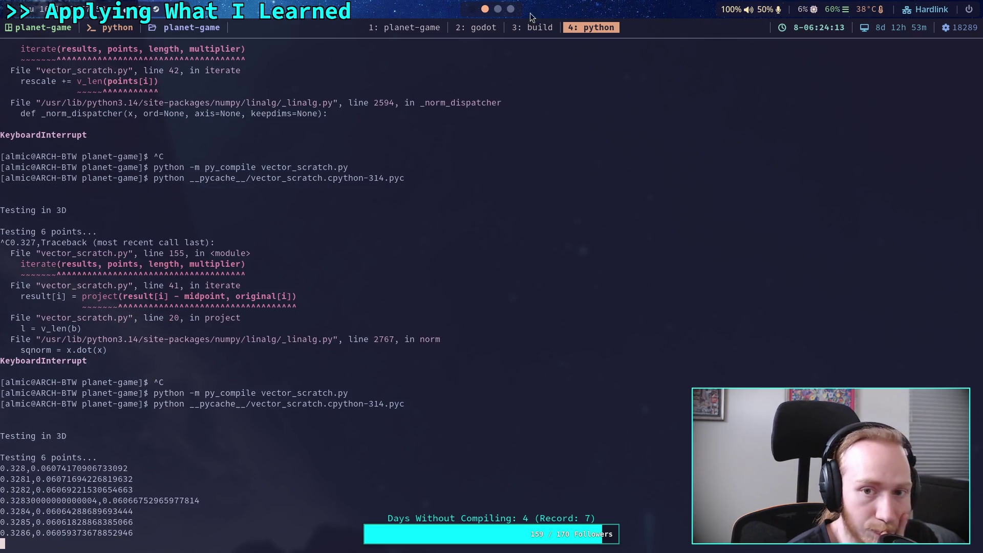
# Step: Recentre the Desmos graph on higher multipliers toward 0.46
pyautogui.hotkey('alt', 'Tab')
pyautogui.moveTo(566, 252)
pyautogui.mouseDown()
pyautogui.moveTo(458, 222)
pyautogui.moveTo(477, 207)
pyautogui.mouseUp()
pyautogui.scroll(-10, 476, 208)
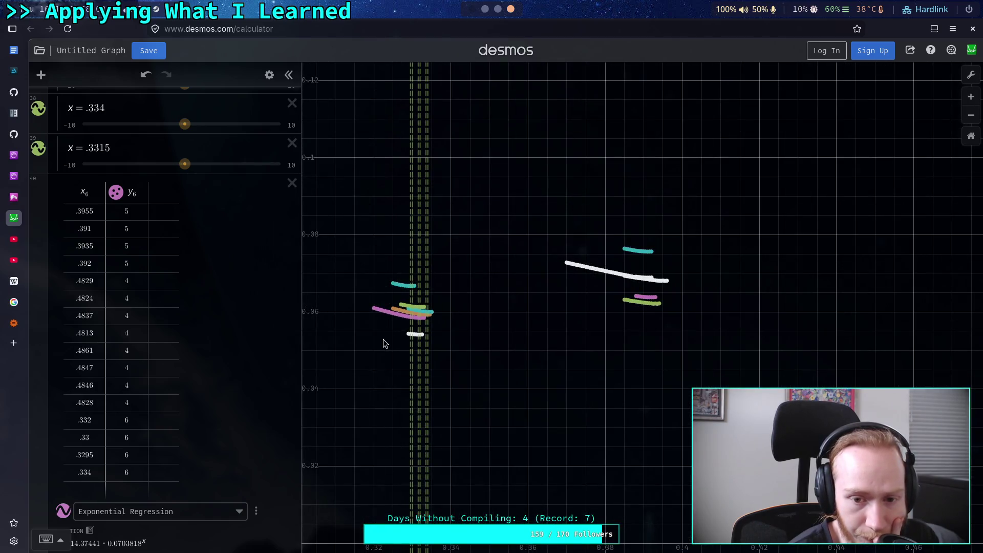
pyautogui.scroll(-5, 381, 341)
pyautogui.scroll(-10, 461, 330)
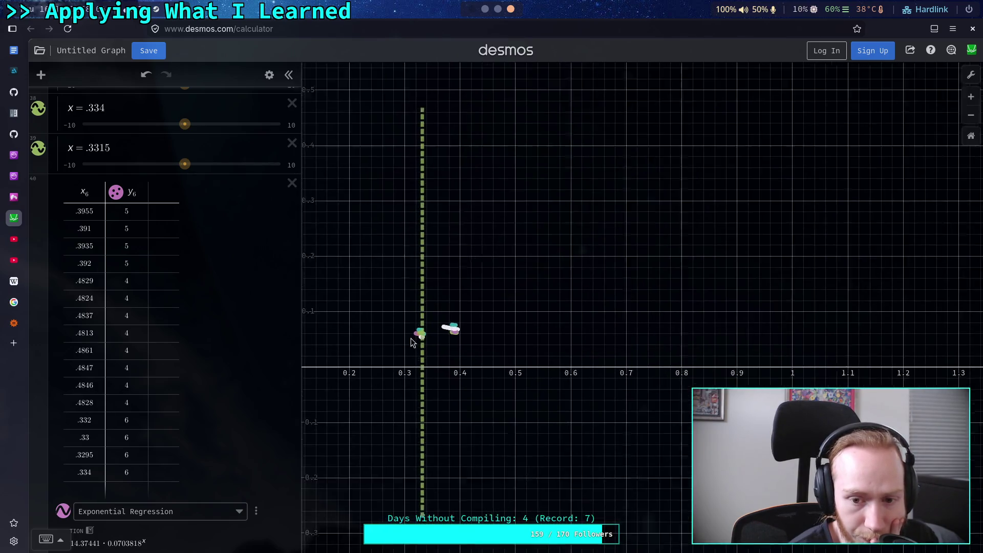
pyautogui.scroll(10, 460, 330)
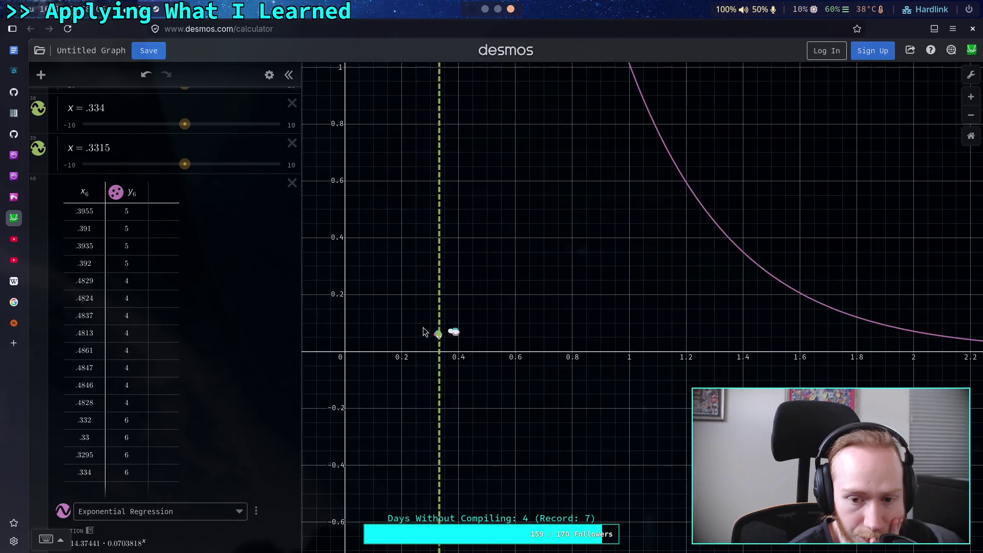
pyautogui.scroll(5, 444, 353)
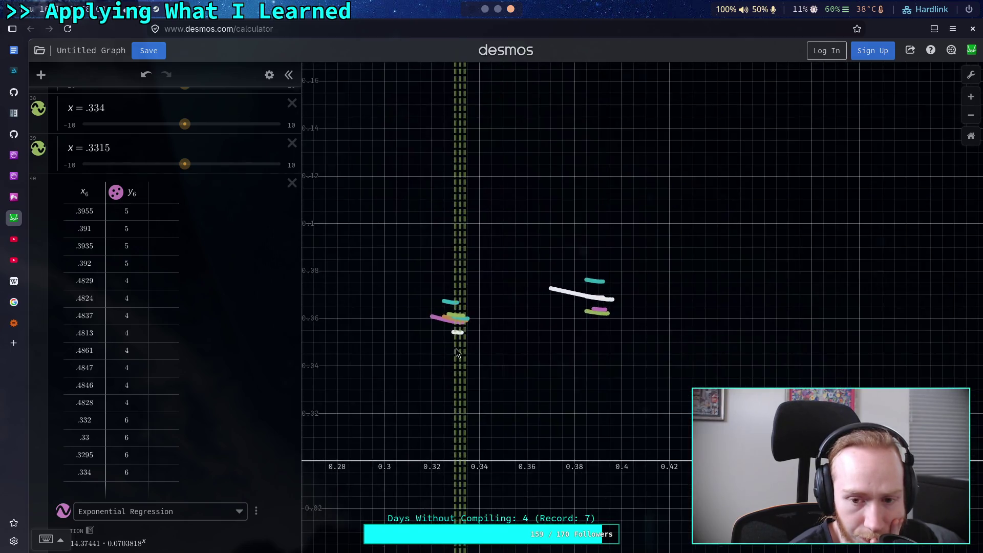
pyautogui.moveTo(566, 287); pyautogui.dragTo(416, 306)
pyautogui.moveTo(494, 296); pyautogui.dragTo(365, 279)
pyautogui.moveTo(640, 286)
pyautogui.mouseDown()
pyautogui.moveTo(613, 290)
pyautogui.moveTo(598, 466)
pyautogui.moveTo(610, 495)
pyautogui.mouseUp()
pyautogui.scroll(-1, 618, 408)
pyautogui.scroll(-2, 618, 408)
pyautogui.moveTo(618, 408)
pyautogui.mouseDown()
pyautogui.moveTo(616, 314)
pyautogui.moveTo(639, 160)
pyautogui.mouseUp()
pyautogui.scroll(10, 116, 261)
pyautogui.scroll(10, 108, 256)
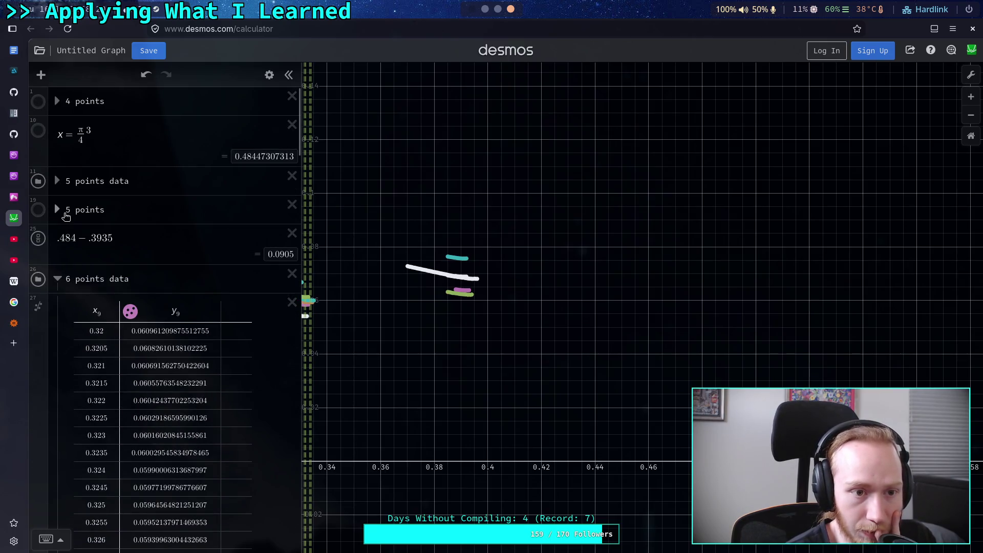
# Step: Show the 4 and 5 points folders, hide 5 points data, collapse 6 points data, and return to the terminal
pyautogui.click(41, 104)
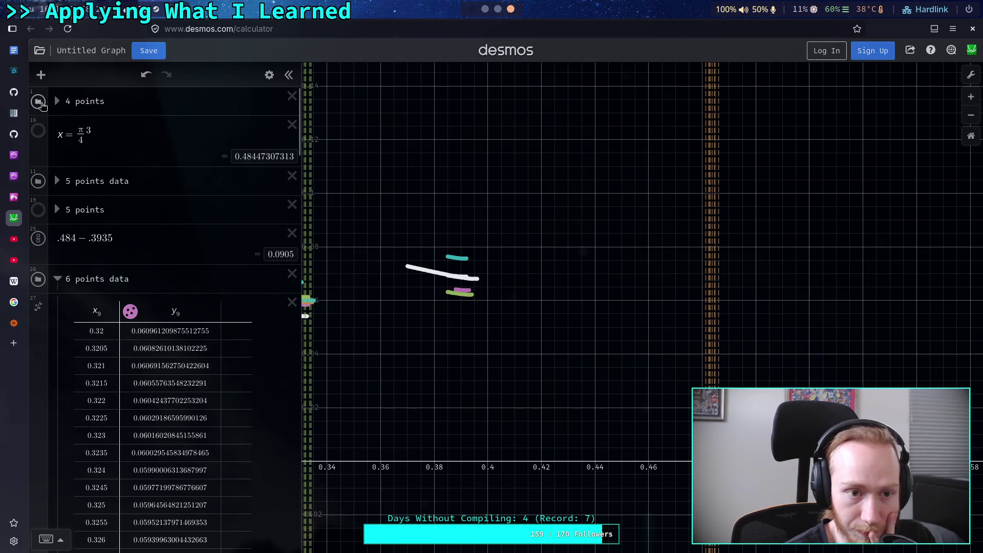
pyautogui.moveTo(420, 290)
pyautogui.mouseDown()
pyautogui.moveTo(610, 285)
pyautogui.moveTo(553, 299)
pyautogui.mouseUp()
pyautogui.click(35, 181)
pyautogui.click(39, 210)
pyautogui.moveTo(485, 290); pyautogui.dragTo(509, 338)
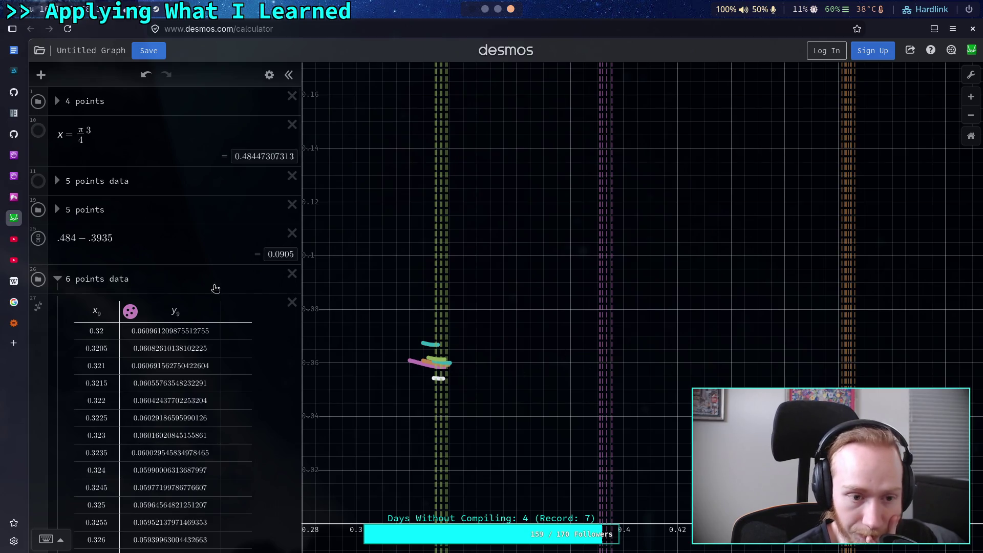
pyautogui.click(58, 280)
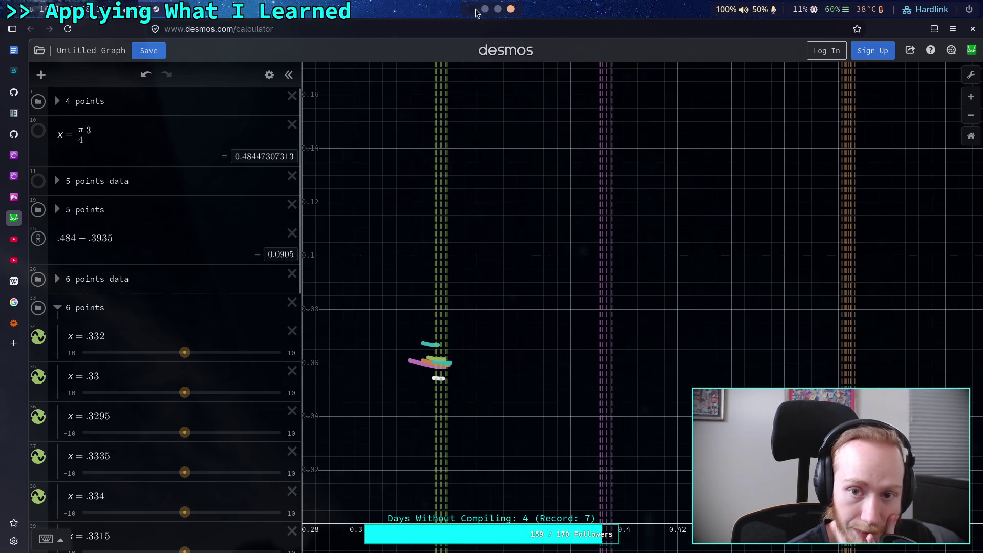
pyautogui.click(497, 10)
pyautogui.click(484, 9)
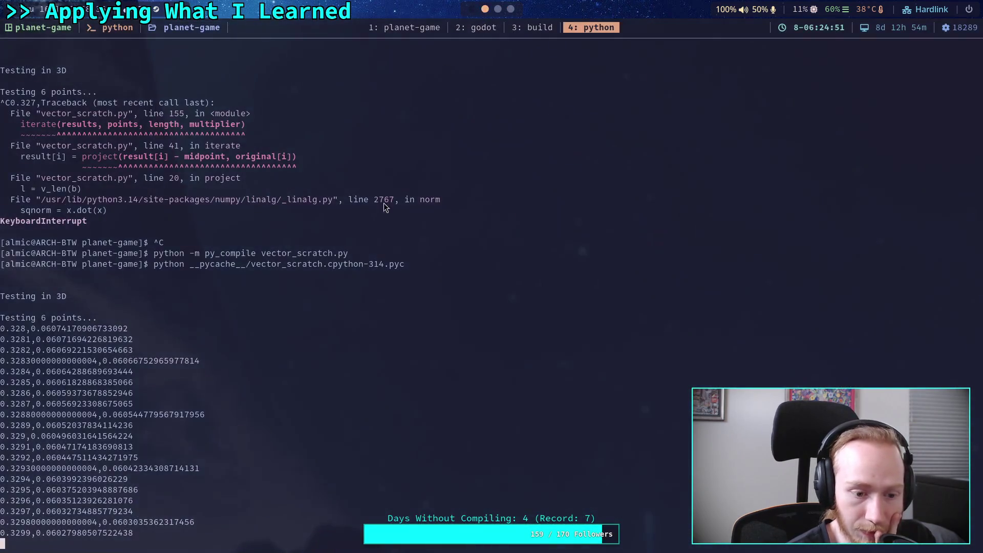